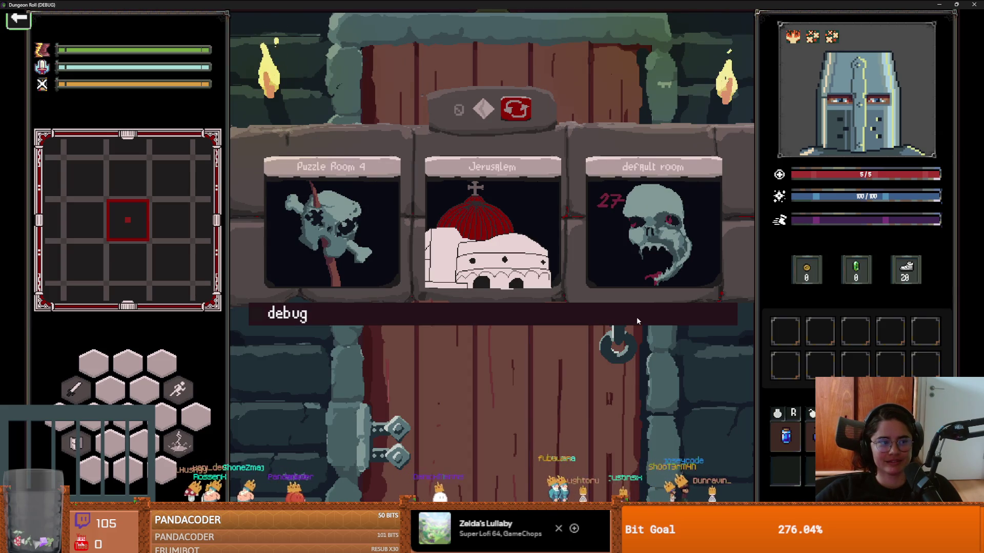
Turn on debug mode and load the Mushroom Party room
{"action": "left_click", "coordinate": [637, 316]}
{"action": "scroll", "coordinate": [469, 439], "scroll_direction": "down", "scroll_amount": 5}
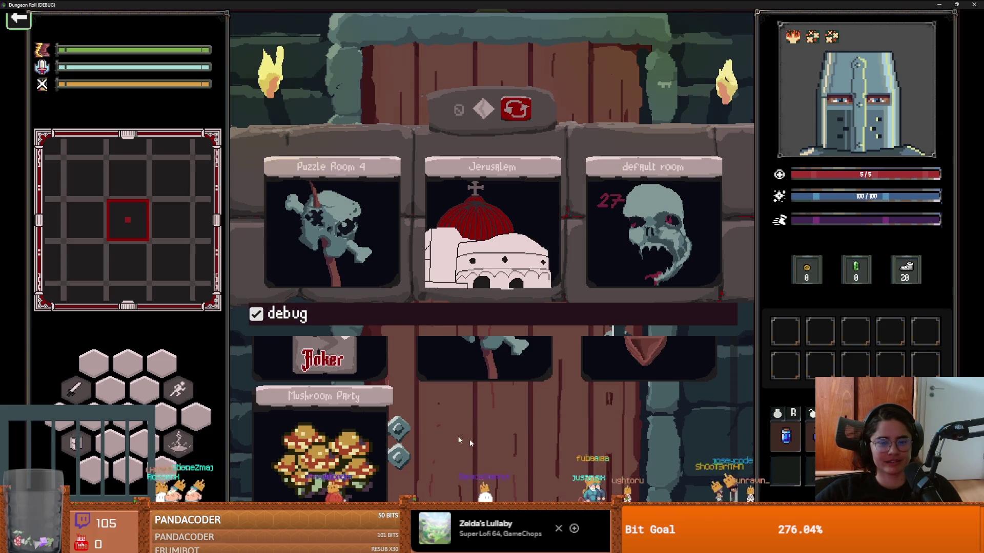
{"action": "left_click", "coordinate": [327, 428]}
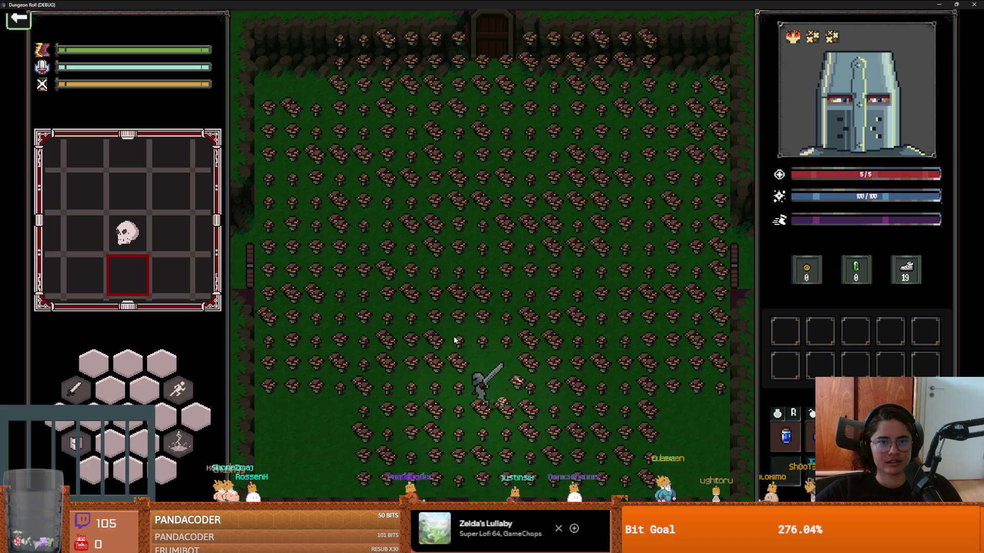
Walk the knight up-left and then right, slashing the mushrooms in its path
{"action": "key", "text": "w+a"}
{"action": "left_click", "coordinate": [379, 297]}
{"action": "key", "text": "w+a"}
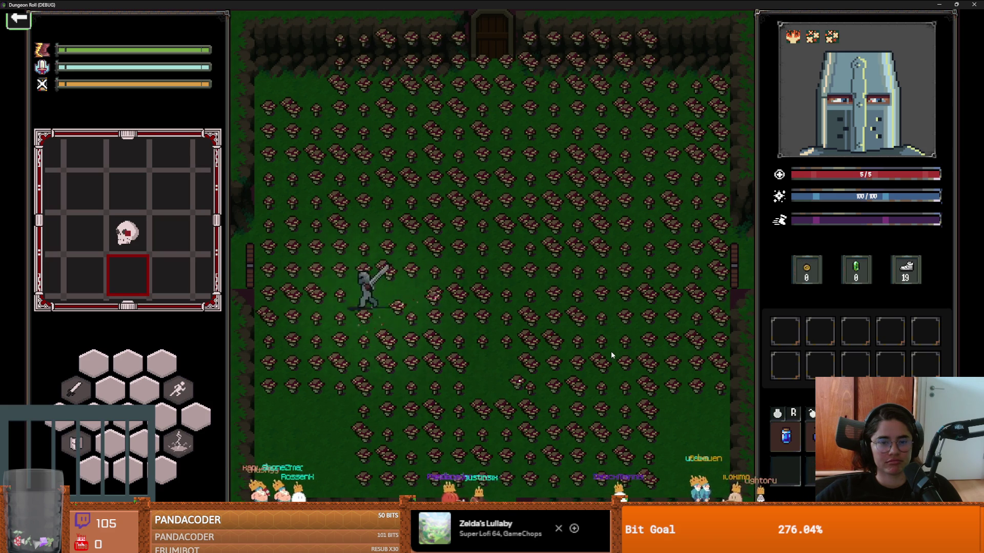
{"action": "key", "text": "d"}
{"action": "key", "text": "d"}
{"action": "left_click", "coordinate": [610, 351]}
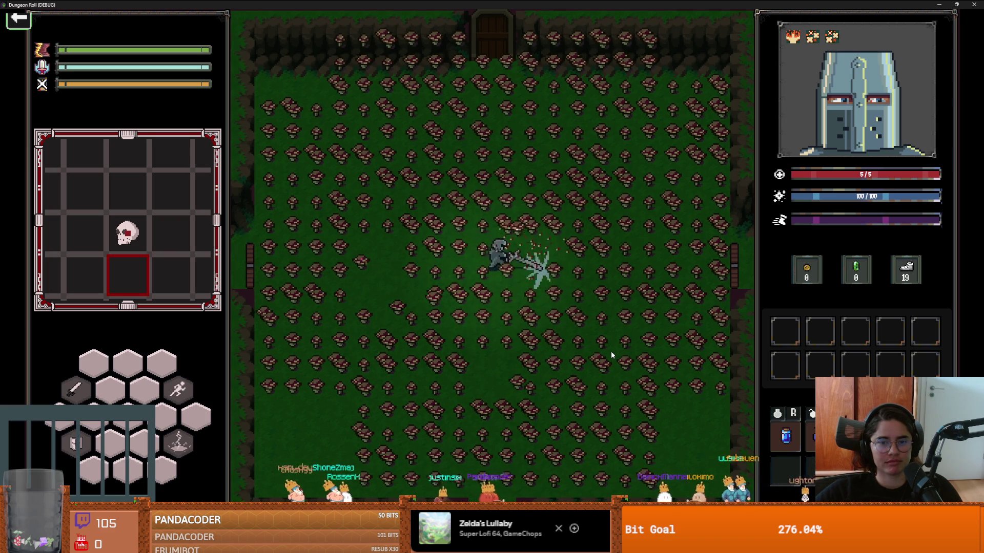
{"action": "left_click", "coordinate": [610, 351]}
{"action": "key", "text": "d"}
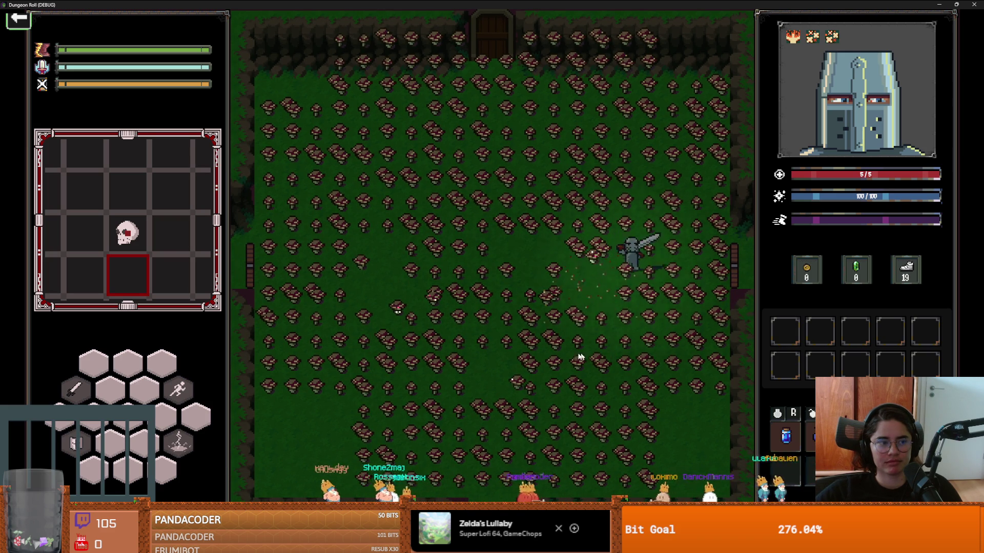
Cut a path leftward through the mushrooms, then take the game window out of fullscreen
{"action": "key", "text": "s"}
{"action": "key", "text": "a"}
{"action": "left_click", "coordinate": [434, 313]}
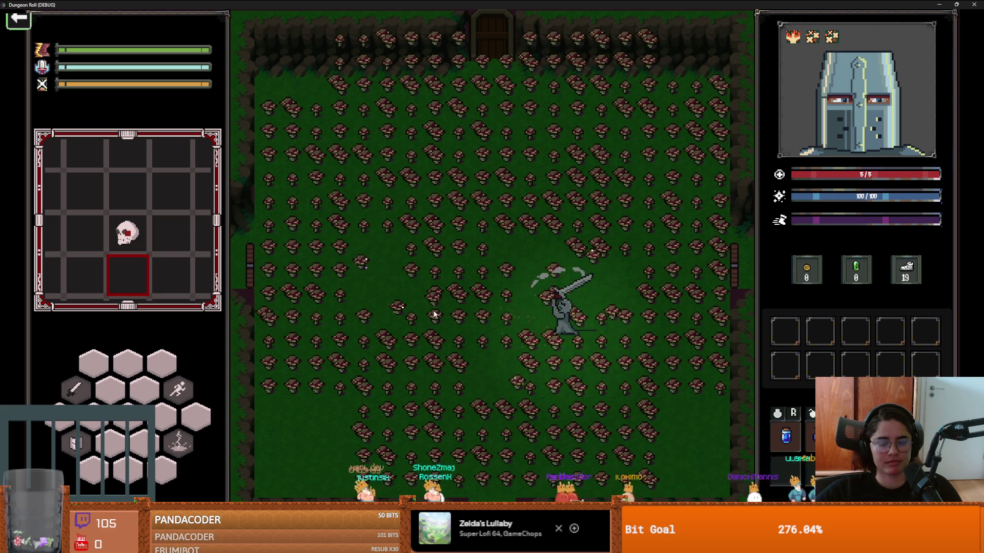
{"action": "key", "text": "a"}
{"action": "left_click", "coordinate": [434, 314]}
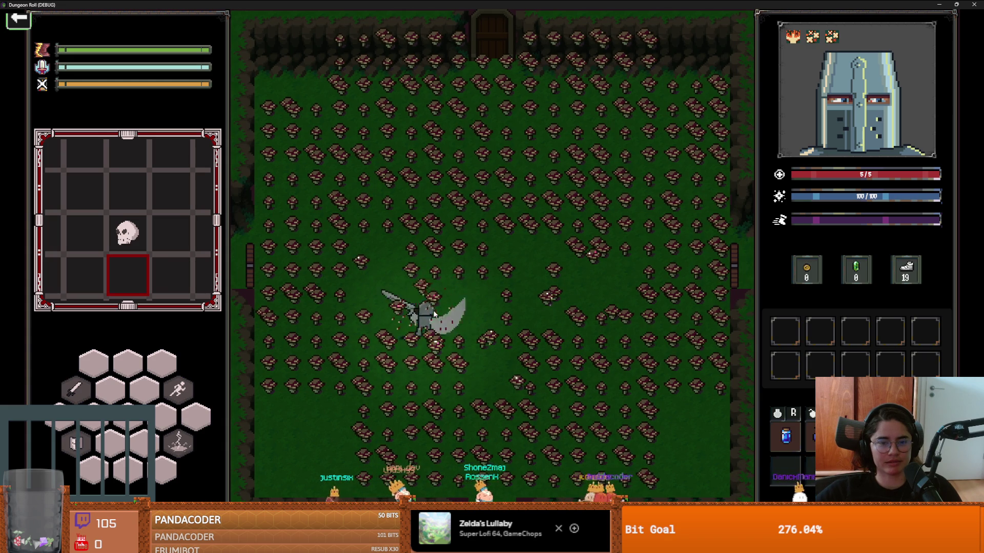
{"action": "key", "text": "a"}
{"action": "left_click", "coordinate": [433, 314]}
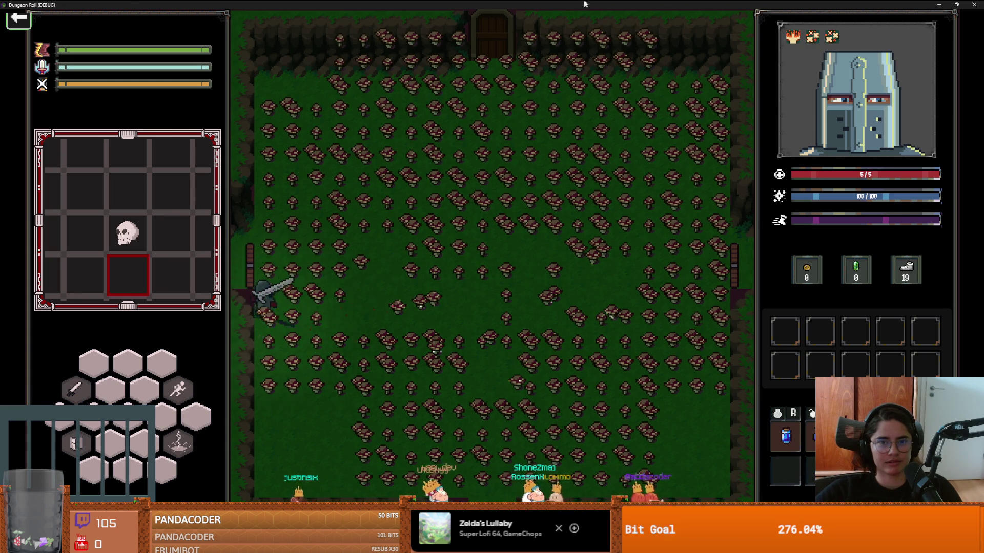
{"action": "key", "text": "super+Down"}
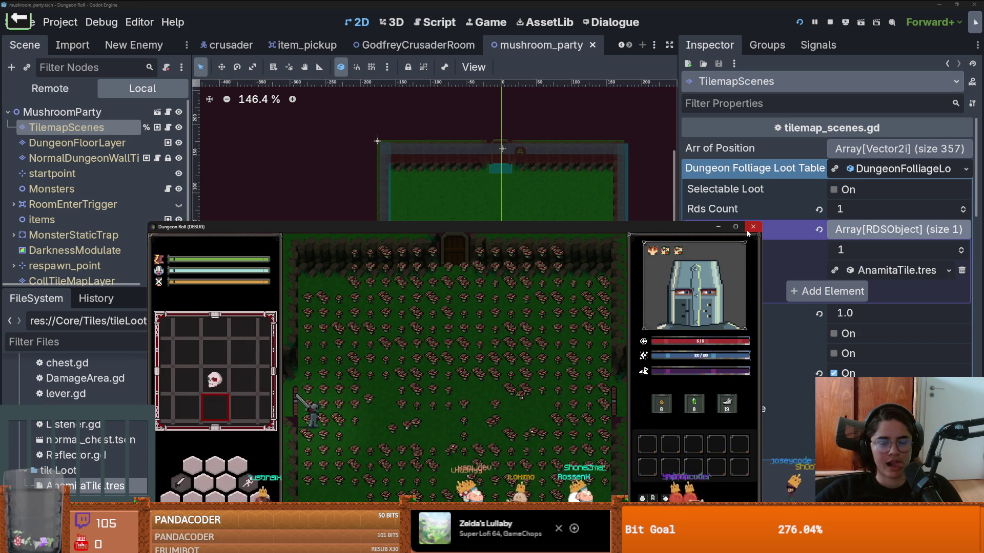
Close the debug game window and save the mushroom_party scene
{"action": "left_click", "coordinate": [748, 232]}
{"action": "key", "text": "ctrl+s"}
{"action": "right_click", "coordinate": [507, 255], "text": "alt"}
{"action": "key", "text": "Escape"}
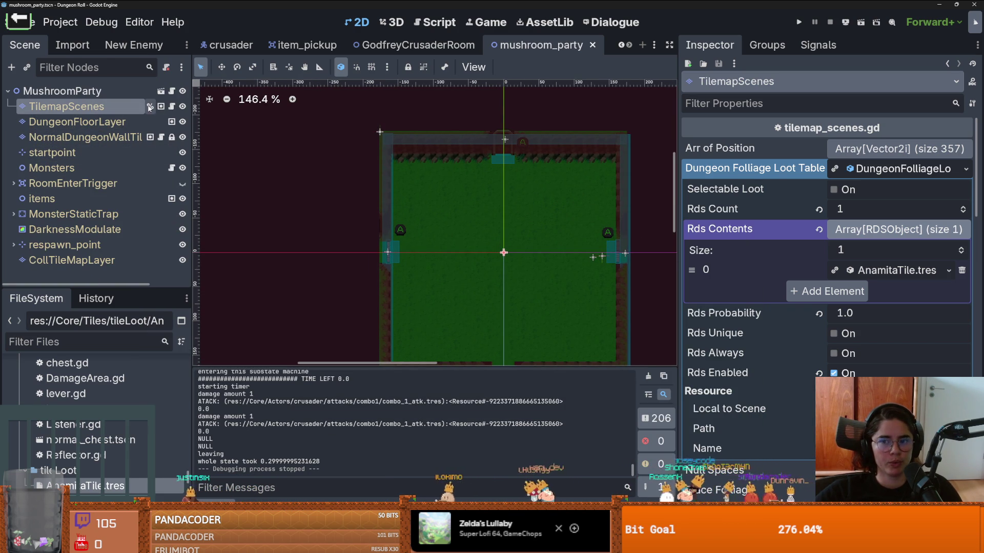
Select the TilemapScenes node, save, and inspect its Arr of Position array
{"action": "left_click", "coordinate": [898, 176]}
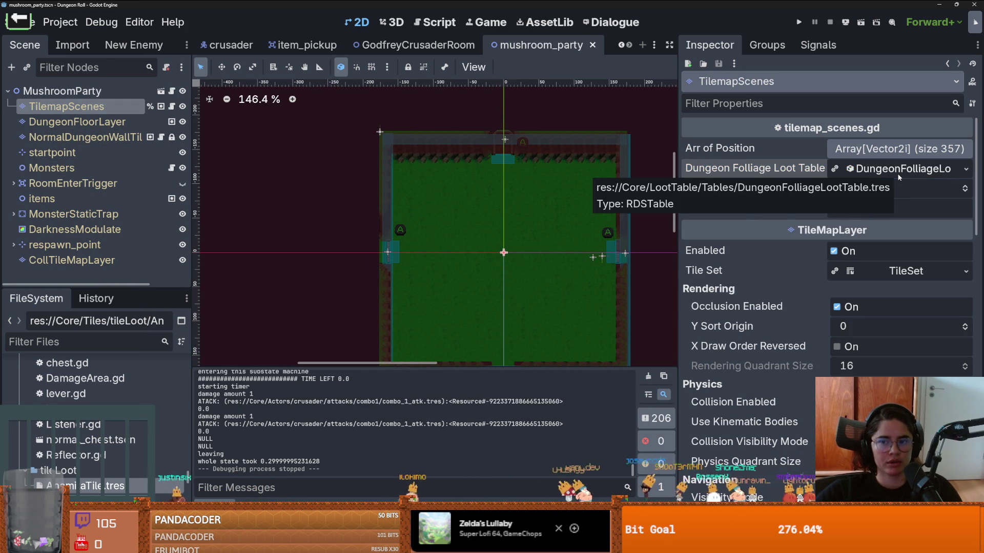
{"action": "left_click", "coordinate": [96, 139]}
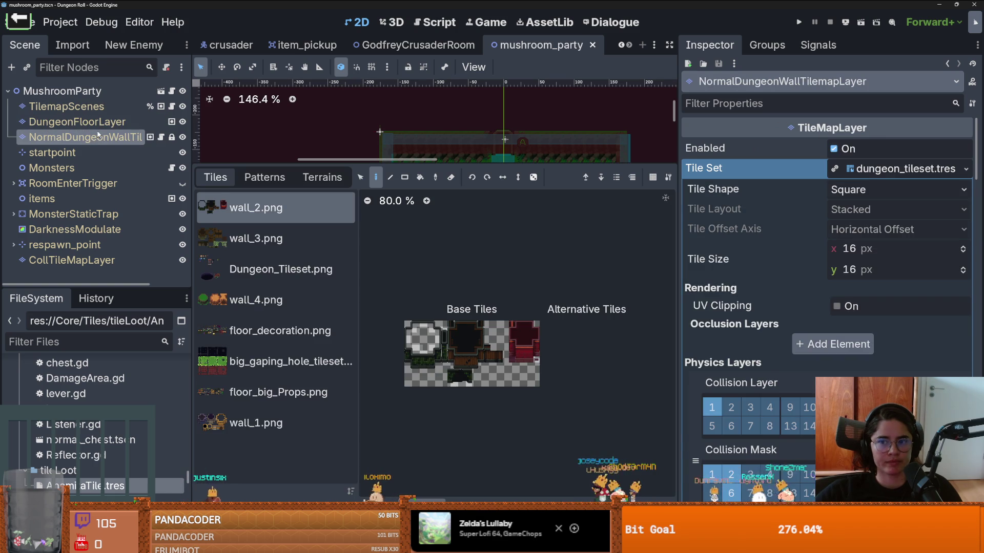
{"action": "left_click", "coordinate": [100, 123]}
{"action": "left_click", "coordinate": [103, 109]}
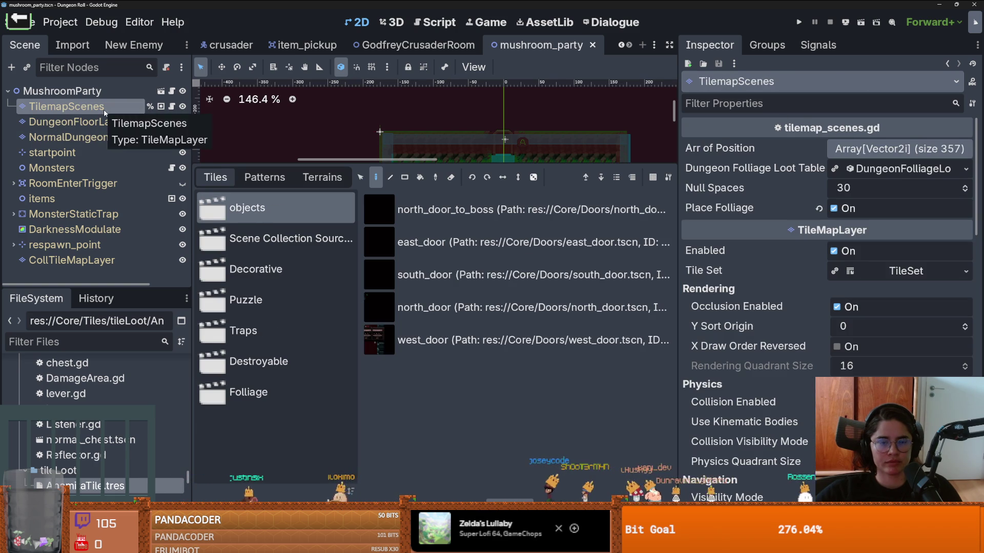
{"action": "key", "text": "ctrl+s"}
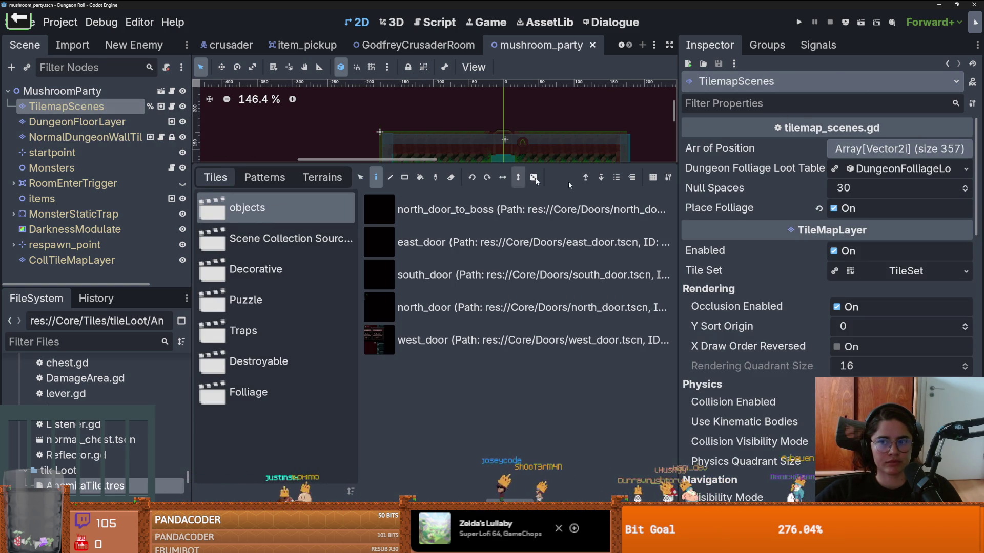
{"action": "left_click", "coordinate": [905, 149]}
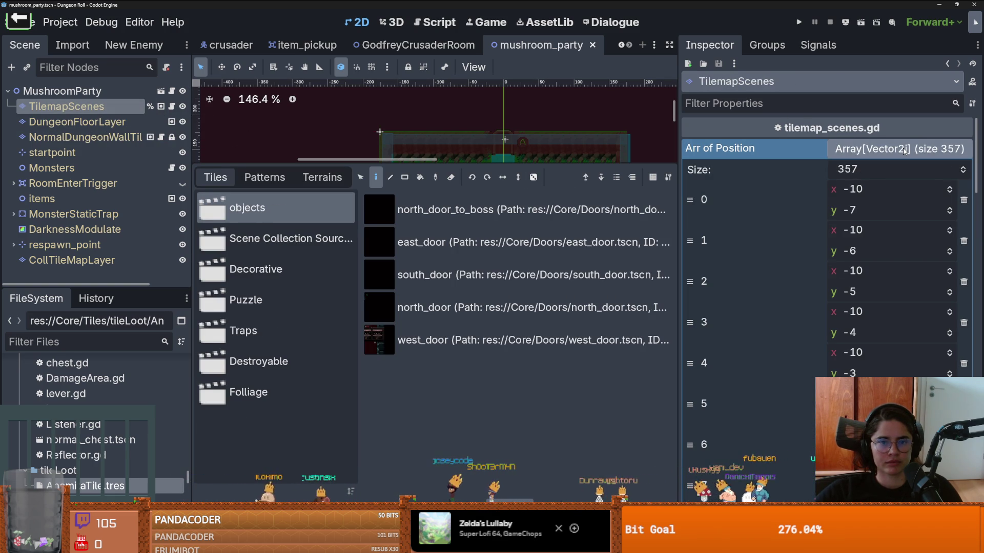
{"action": "left_click", "coordinate": [904, 149]}
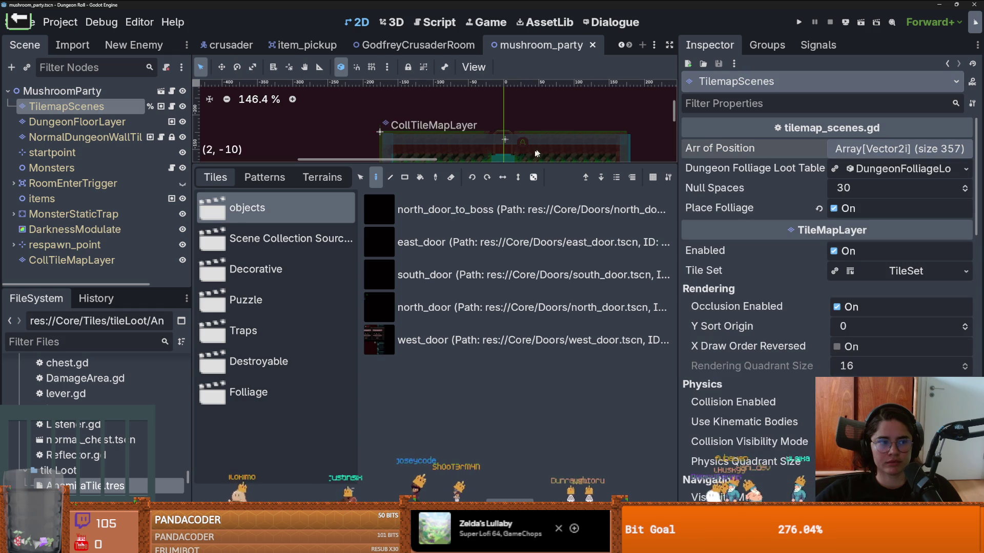
Enlarge the room view and check the Arr of Position array again
{"action": "left_click", "coordinate": [488, 175]}
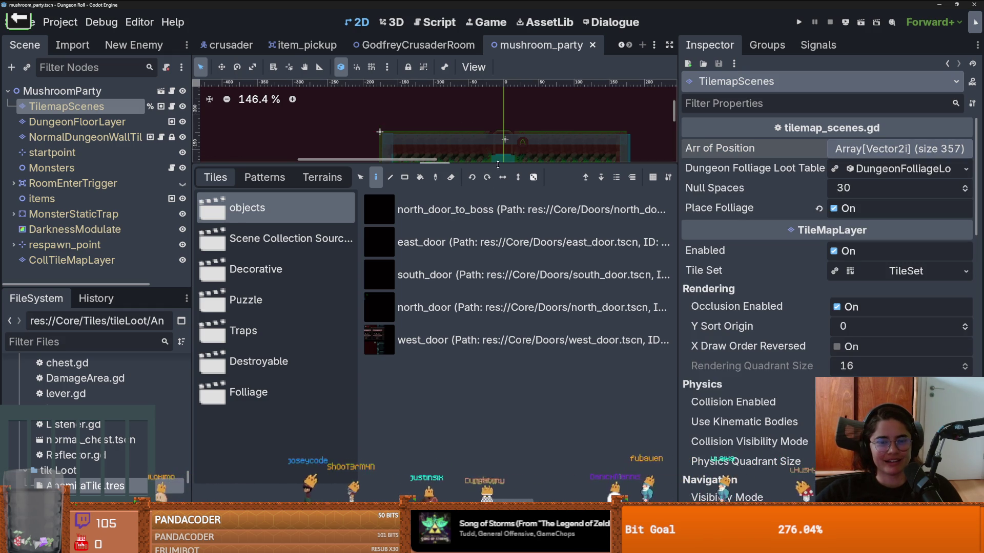
{"action": "left_click_drag", "start_coordinate": [498, 164], "coordinate": [476, 402]}
{"action": "scroll", "coordinate": [462, 241], "scroll_direction": "up", "scroll_amount": 4}
{"action": "scroll", "coordinate": [425, 305], "scroll_direction": "up", "scroll_amount": 1}
{"action": "scroll", "coordinate": [425, 305], "scroll_direction": "down", "scroll_amount": 6}
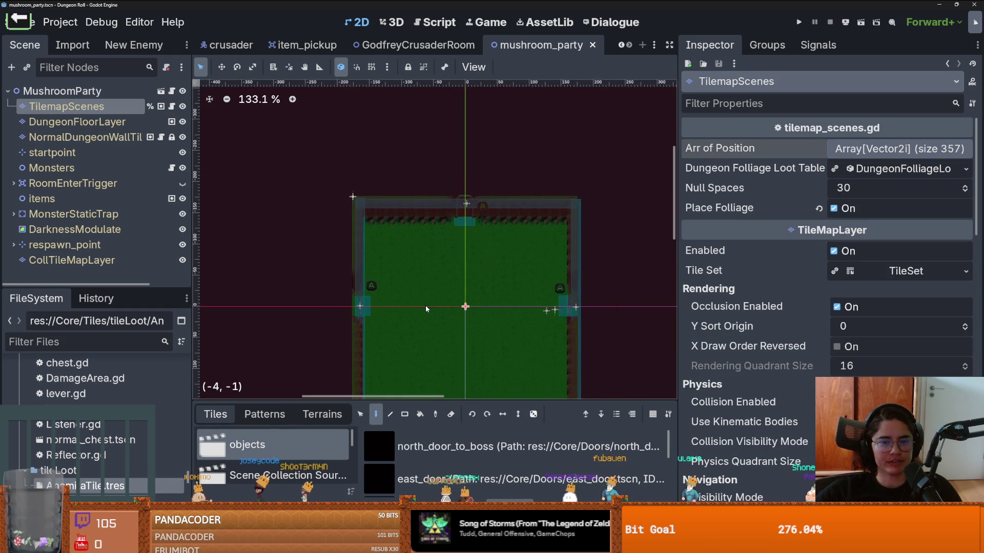
{"action": "scroll", "coordinate": [425, 306], "scroll_direction": "up", "scroll_amount": 2}
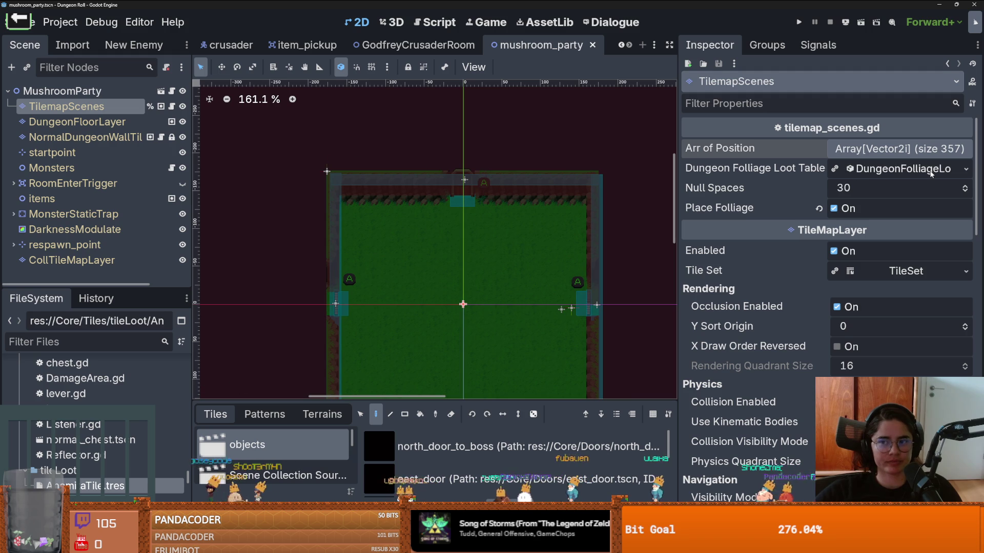
{"action": "left_click", "coordinate": [912, 148]}
{"action": "left_click", "coordinate": [912, 149]}
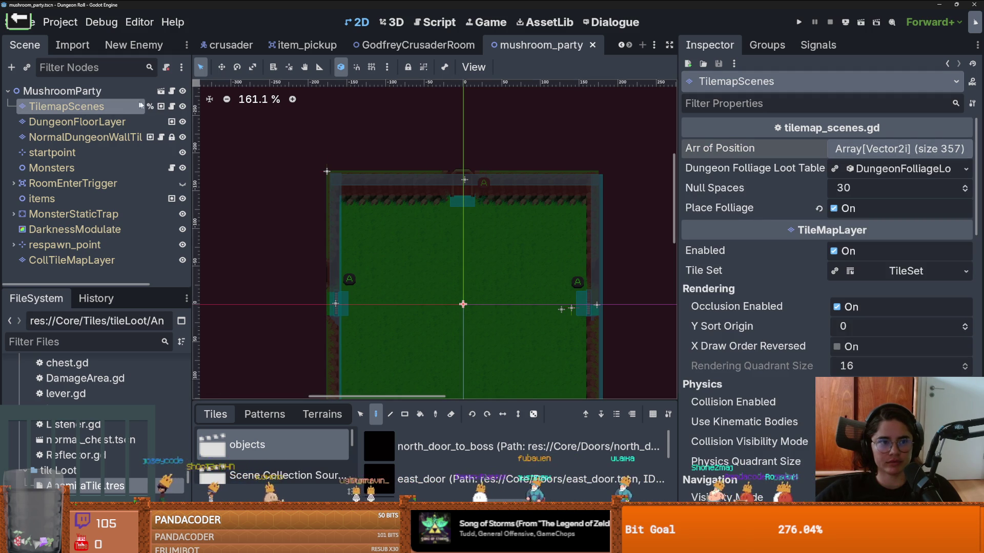
Open tilemap_scenes.gd and toggle comments on the fill_array function lines with Ctrl+K
{"action": "left_click", "coordinate": [172, 107]}
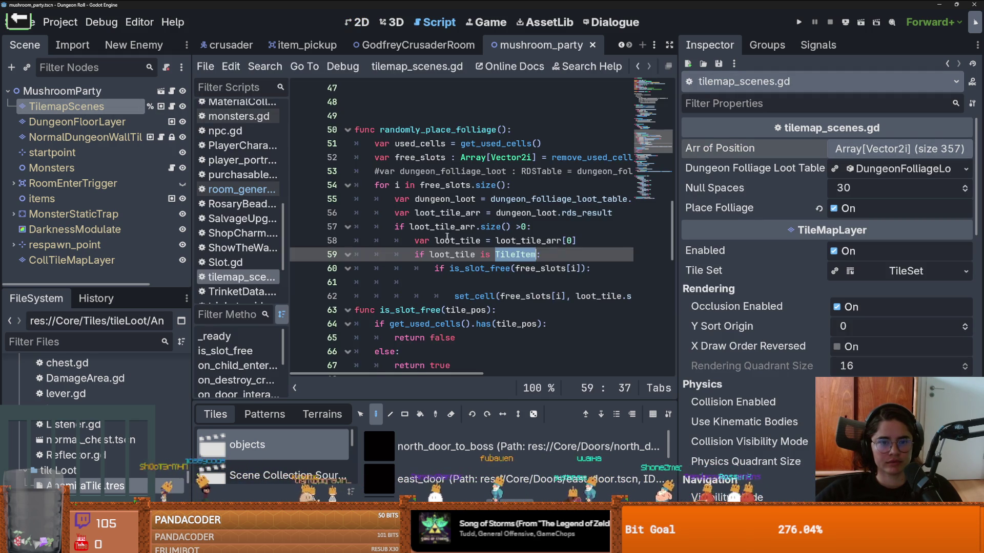
{"action": "scroll", "coordinate": [453, 241], "scroll_direction": "up", "scroll_amount": 10}
{"action": "scroll", "coordinate": [453, 241], "scroll_direction": "up", "scroll_amount": 5}
{"action": "scroll", "coordinate": [453, 241], "scroll_direction": "down", "scroll_amount": 1}
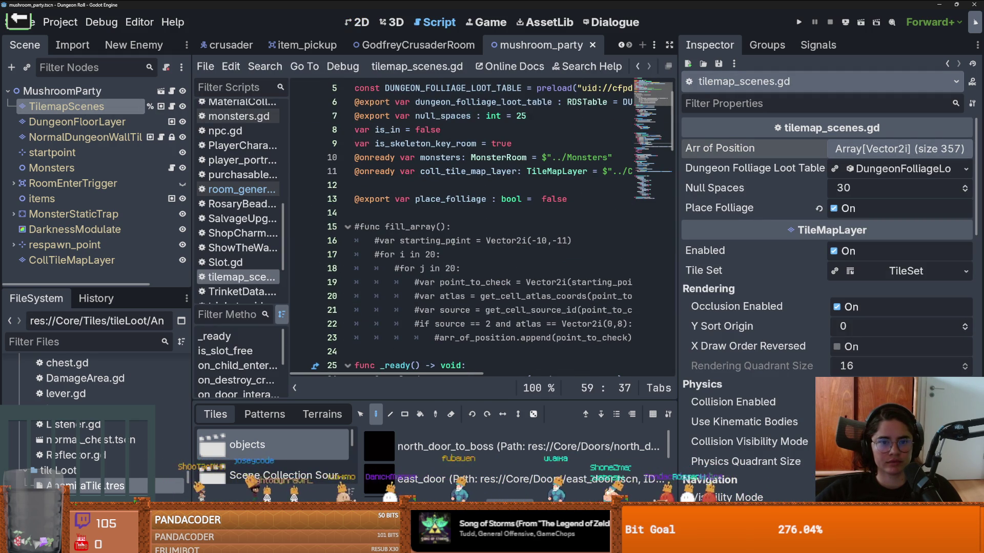
{"action": "left_click_drag", "start_coordinate": [488, 337], "coordinate": [354, 232]}
{"action": "key", "text": "ctrl+k"}
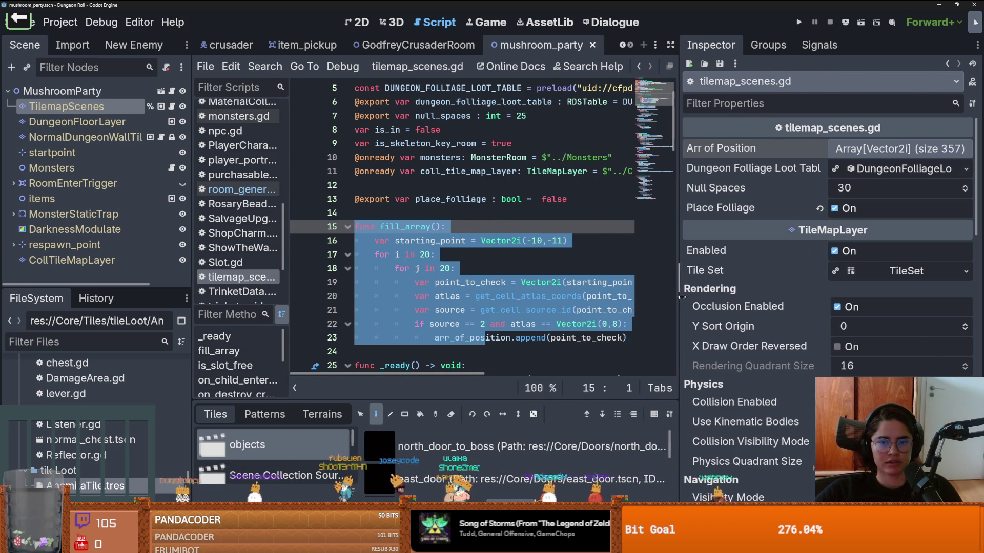
Widen the code area and review starting_point, arr_of_position and Vector2i in fill_array
{"action": "left_click_drag", "start_coordinate": [675, 300], "coordinate": [826, 301]}
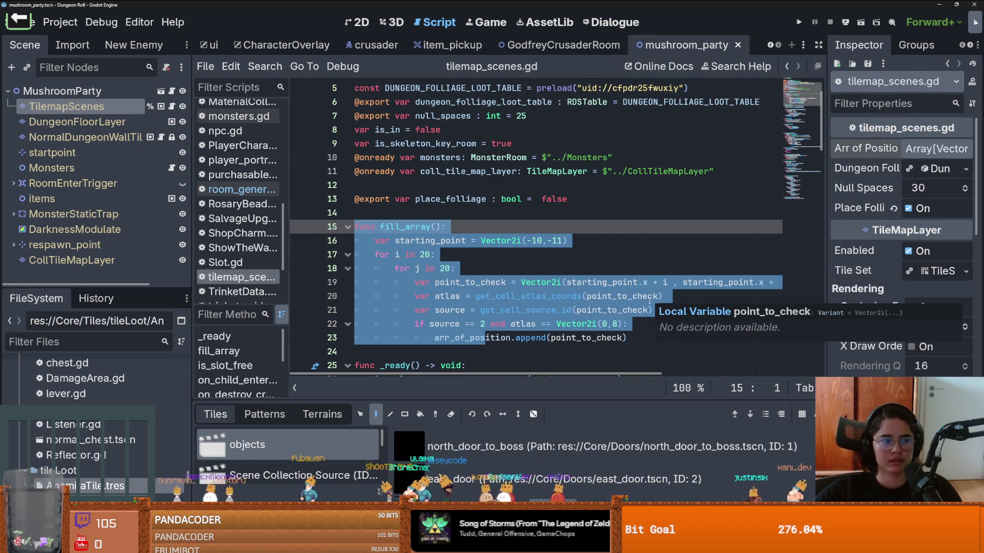
{"action": "scroll", "coordinate": [639, 304], "scroll_direction": "down", "scroll_amount": 2}
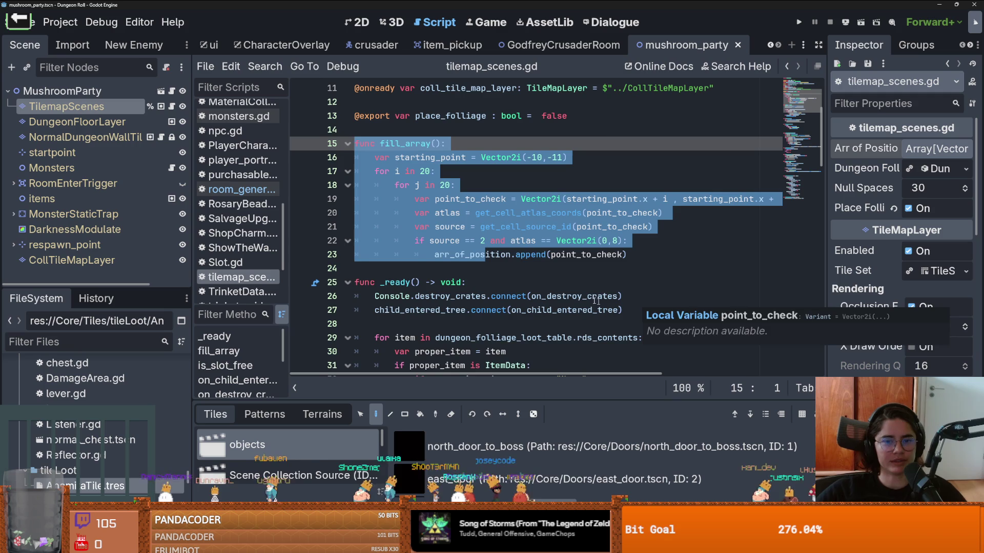
{"action": "scroll", "coordinate": [640, 305], "scroll_direction": "up", "scroll_amount": 1}
{"action": "left_click", "coordinate": [558, 296]}
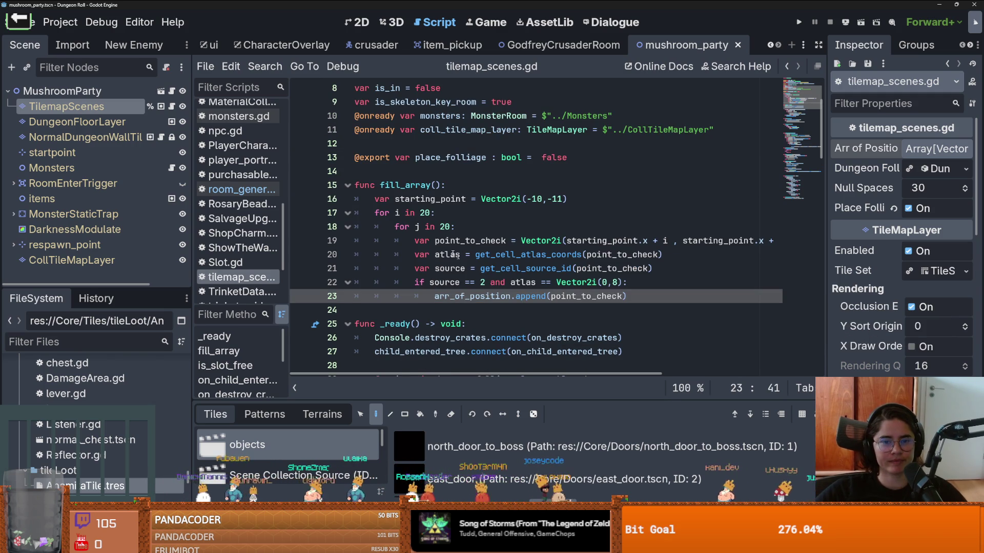
{"action": "double_click", "coordinate": [431, 199]}
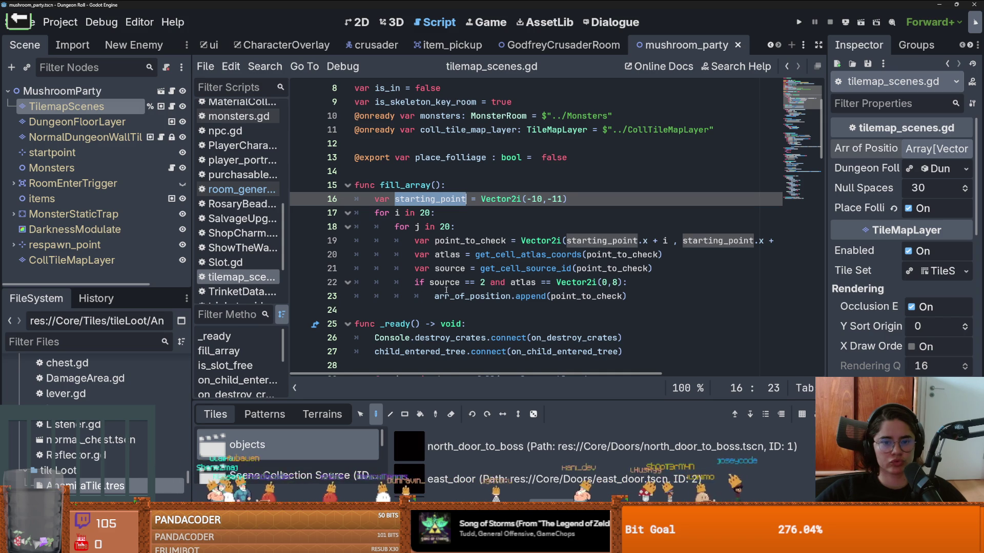
{"action": "left_click", "coordinate": [447, 295], "text": "ctrl"}
{"action": "scroll", "coordinate": [448, 295], "scroll_direction": "down", "scroll_amount": 4}
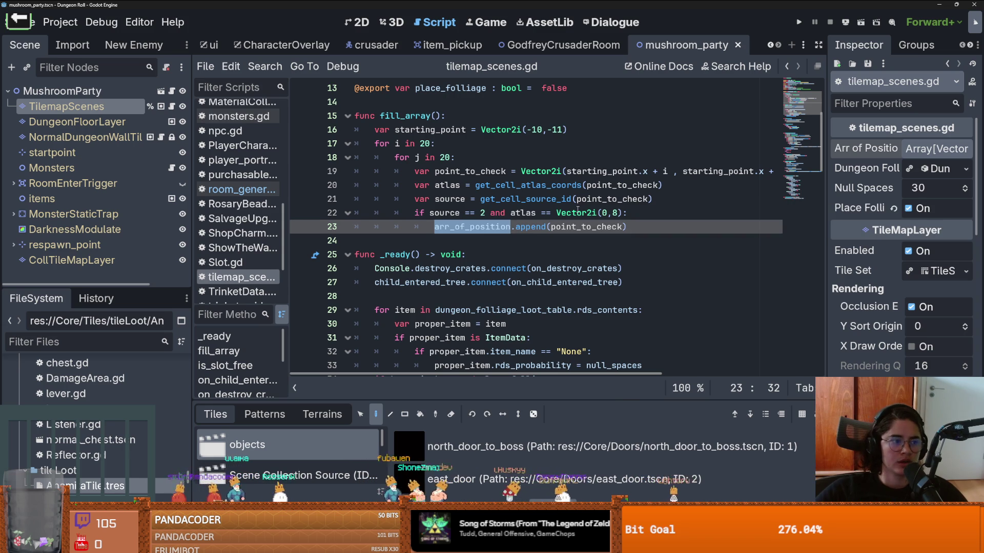
{"action": "mouse_move", "coordinate": [577, 211]}
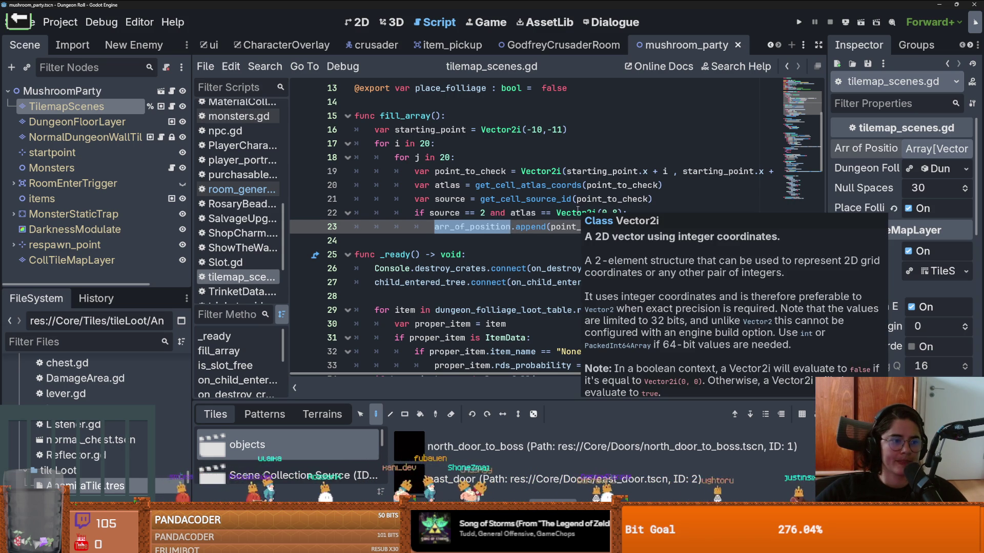
{"action": "left_click", "coordinate": [552, 212]}
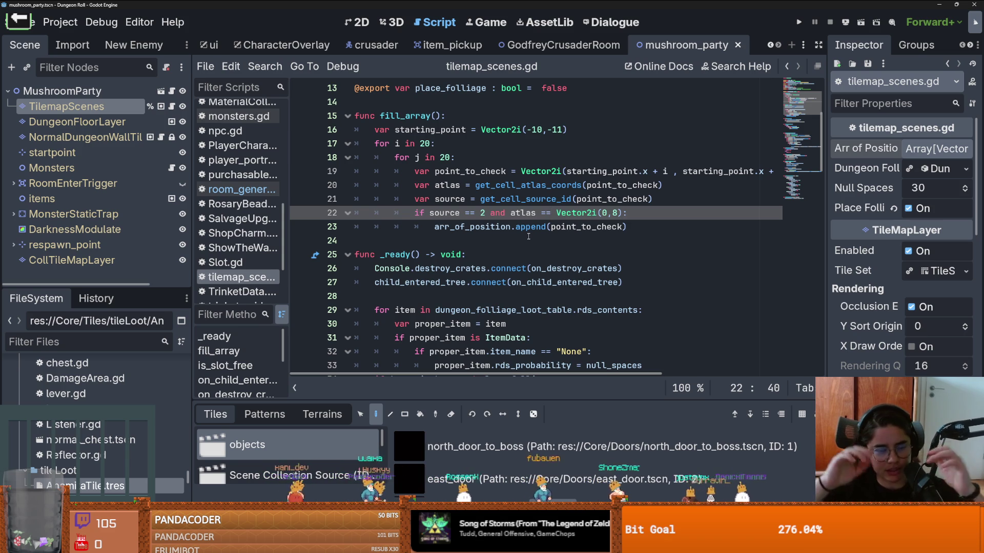
{"action": "scroll", "coordinate": [531, 211], "scroll_direction": "up", "scroll_amount": 2}
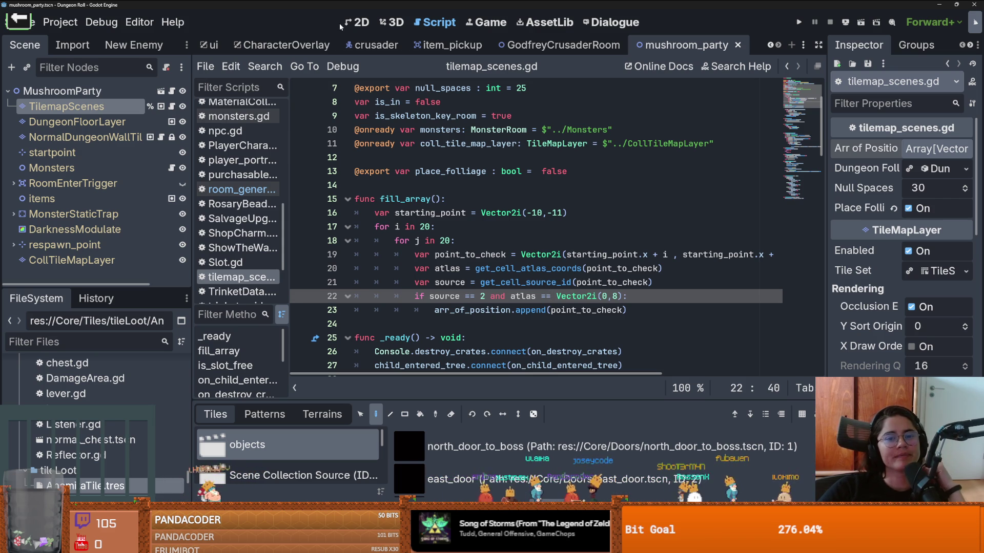
Check the room's tile coordinates in the 2D view before editing the script
{"action": "left_click", "coordinate": [353, 23]}
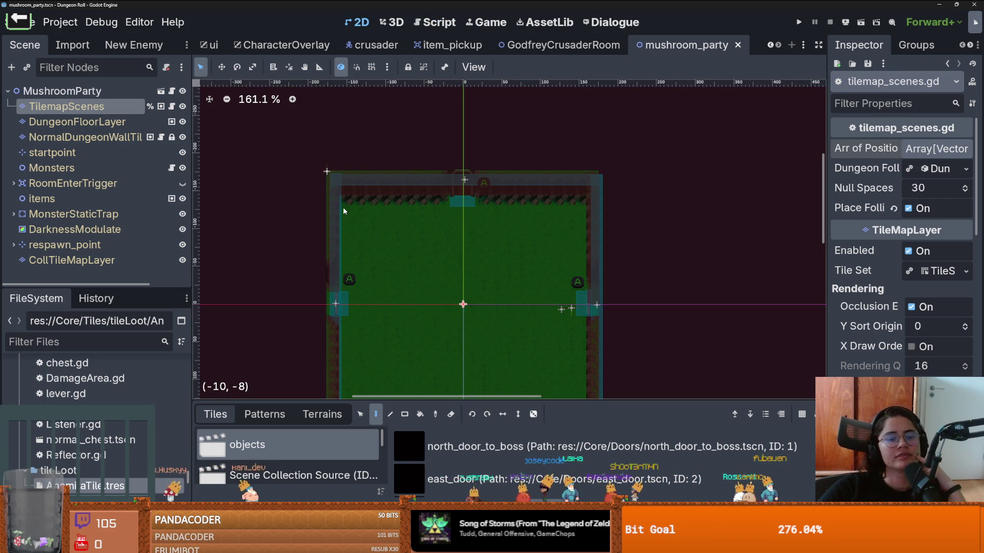
{"action": "scroll", "coordinate": [352, 208], "scroll_direction": "up", "scroll_amount": 5}
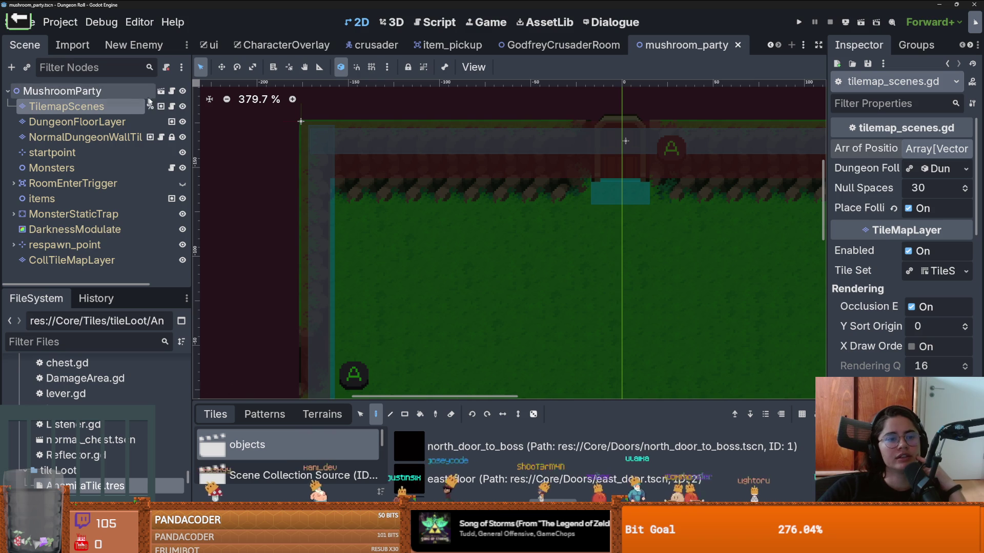
{"action": "left_click", "coordinate": [172, 106]}
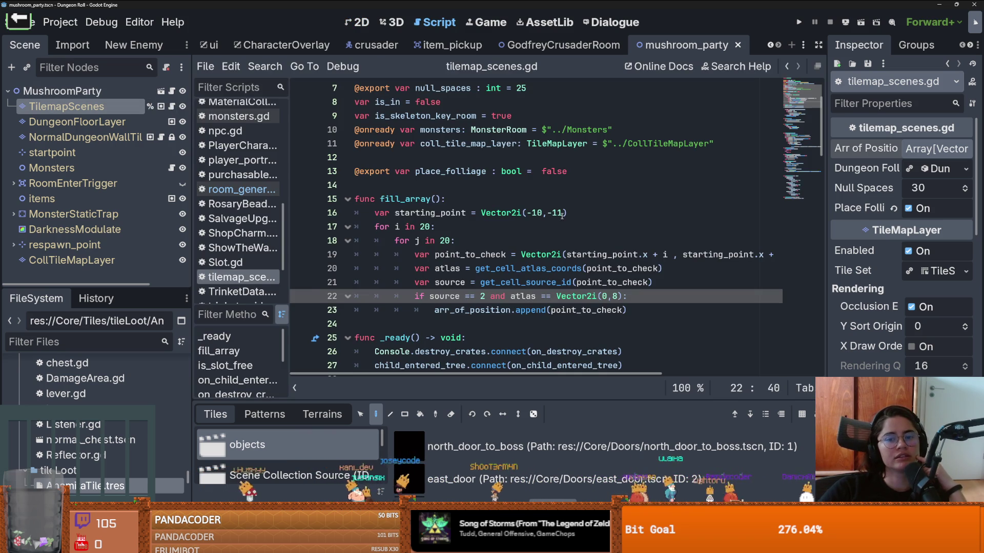
Change the line 16 starting point to Vector2i(-10,-8) and view the room in 2D
{"action": "left_click", "coordinate": [560, 213]}
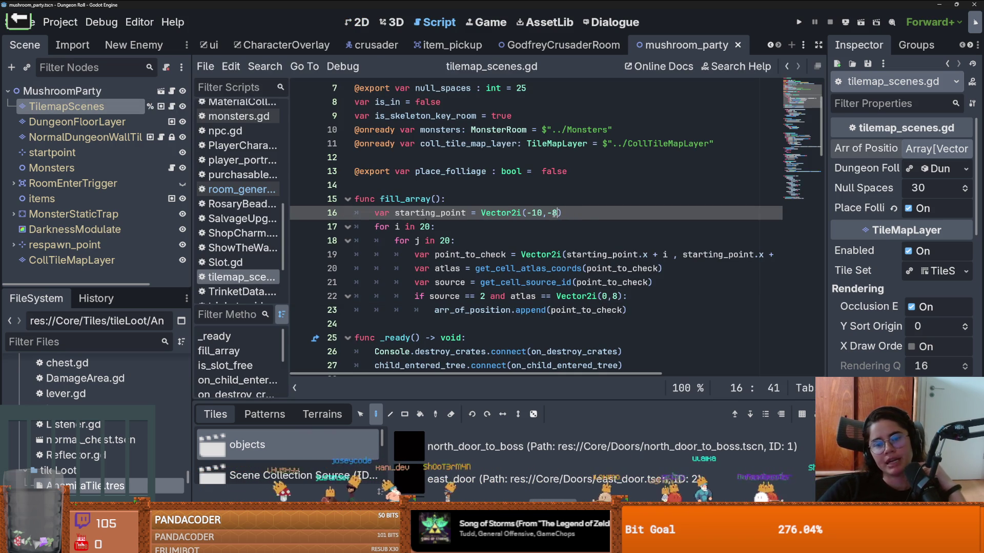
{"action": "type", "text": "8"}
{"action": "key", "text": "Right"}
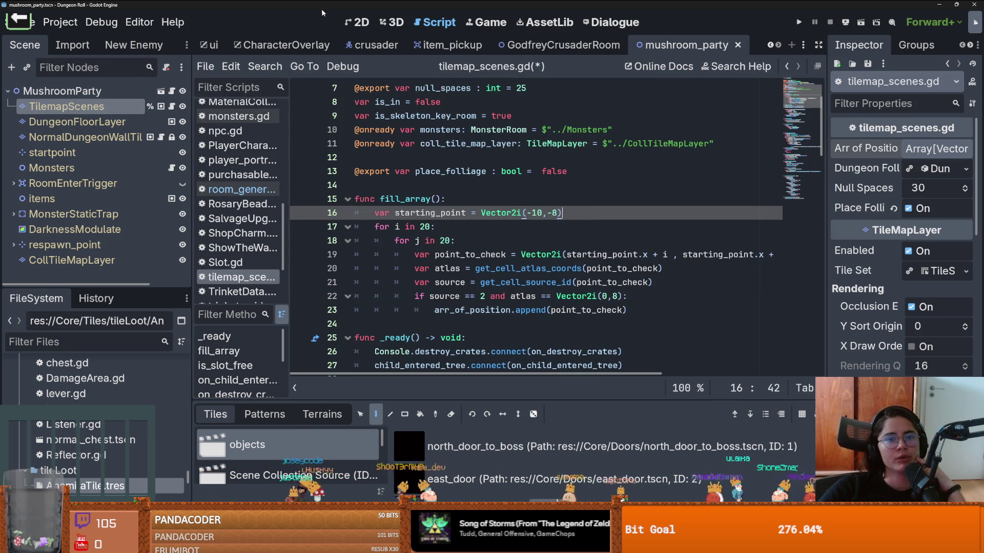
{"action": "left_click", "coordinate": [346, 22]}
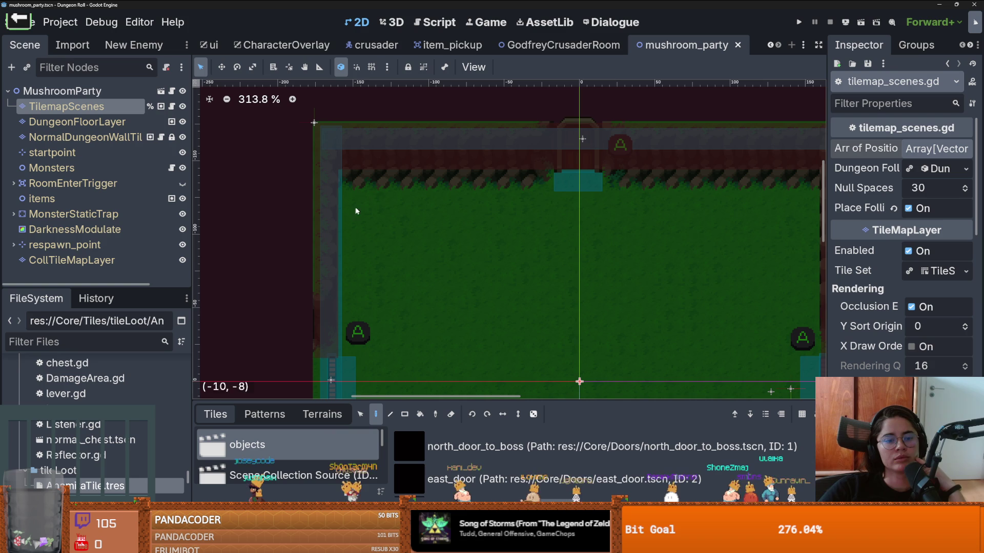
Turn on grid snapping and measure a distance across the room with the Ruler
{"action": "scroll", "coordinate": [385, 203], "scroll_direction": "down", "scroll_amount": 1}
{"action": "left_click", "coordinate": [372, 67]}
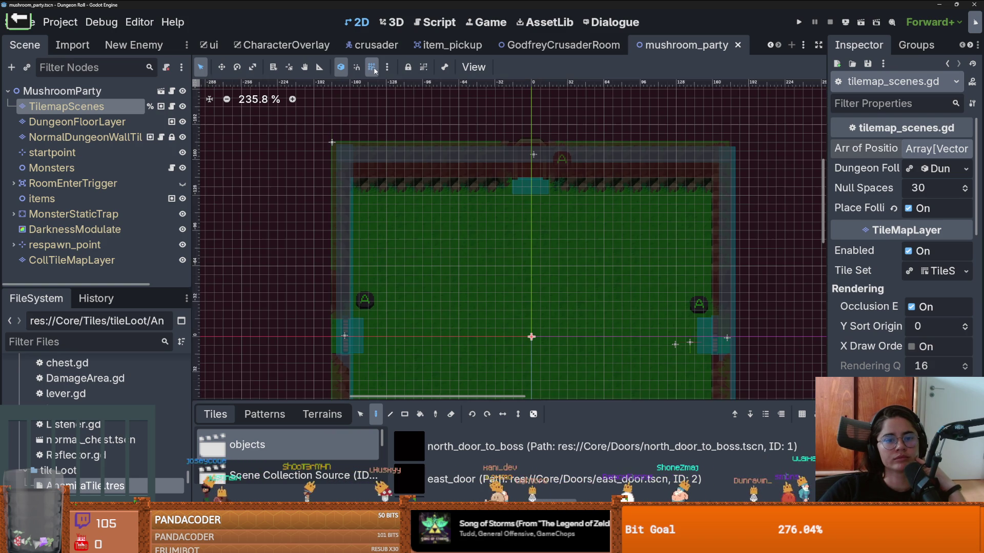
{"action": "left_click", "coordinate": [319, 67]}
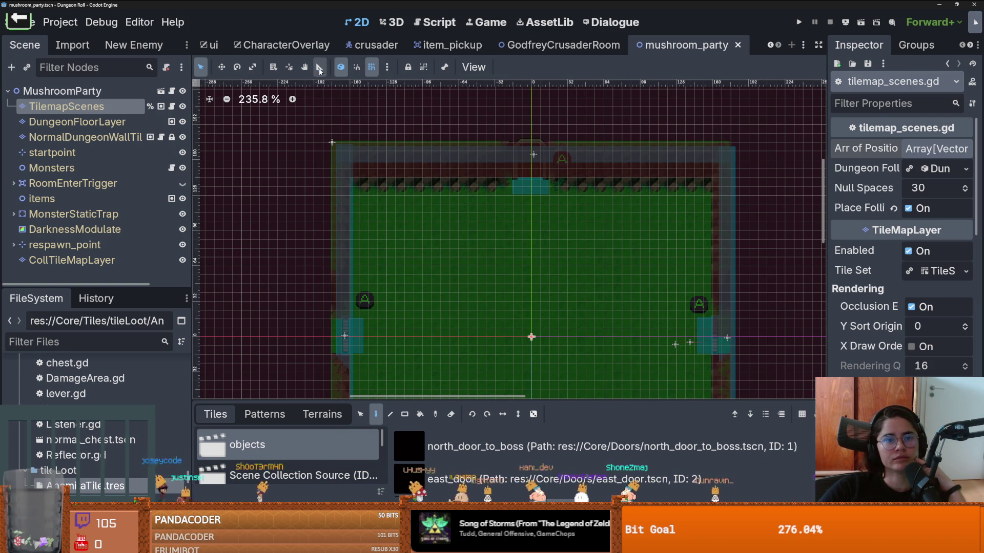
{"action": "mouse_move", "coordinate": [359, 195]}
{"action": "left_mouse_down"}
{"action": "mouse_move", "coordinate": [726, 198]}
{"action": "mouse_move", "coordinate": [700, 196]}
{"action": "left_mouse_up"}
Confirm the 16 px snap grid and measure the room's width as about 19 tiles
{"action": "left_click", "coordinate": [388, 67]}
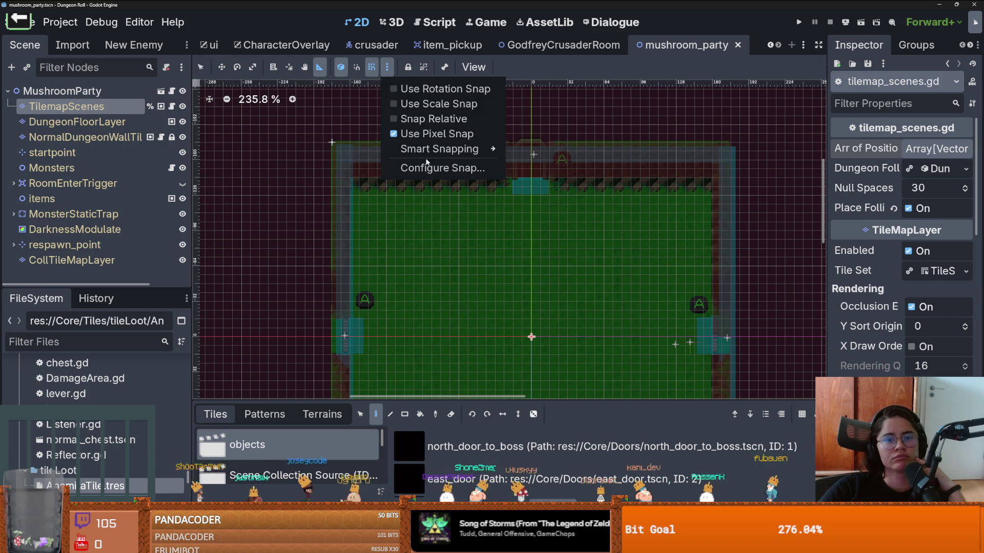
{"action": "left_click", "coordinate": [425, 168]}
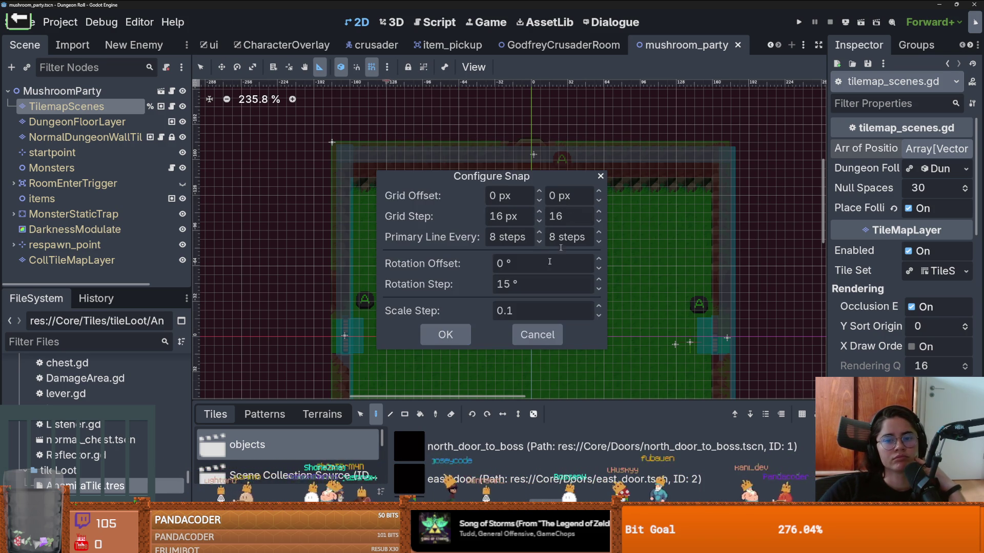
{"action": "left_click", "coordinate": [446, 334]}
{"action": "left_click_drag", "start_coordinate": [349, 195], "coordinate": [708, 197]}
{"action": "left_click", "coordinate": [172, 106]}
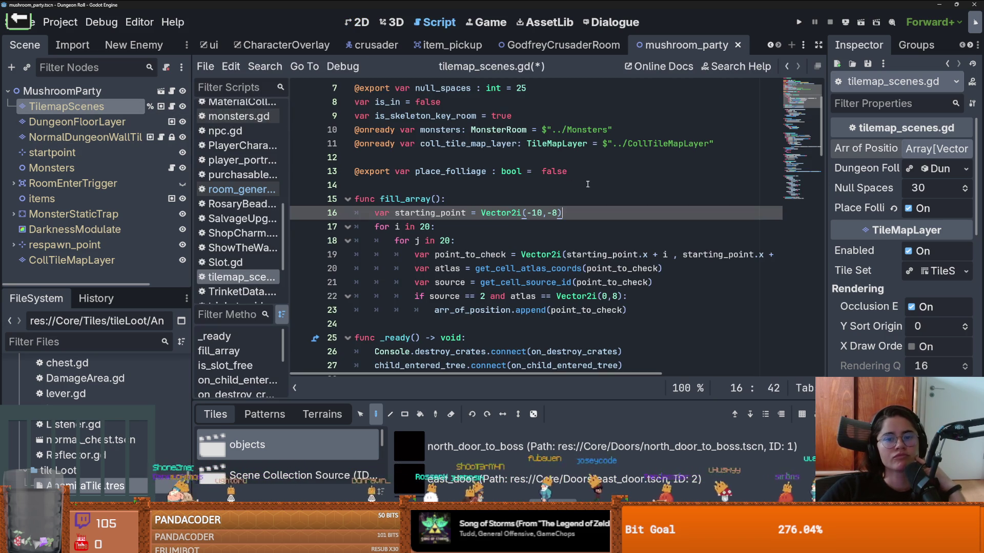
{"action": "mouse_move", "coordinate": [519, 219]}
{"action": "scroll", "coordinate": [448, 219], "scroll_direction": "down", "scroll_amount": 1}
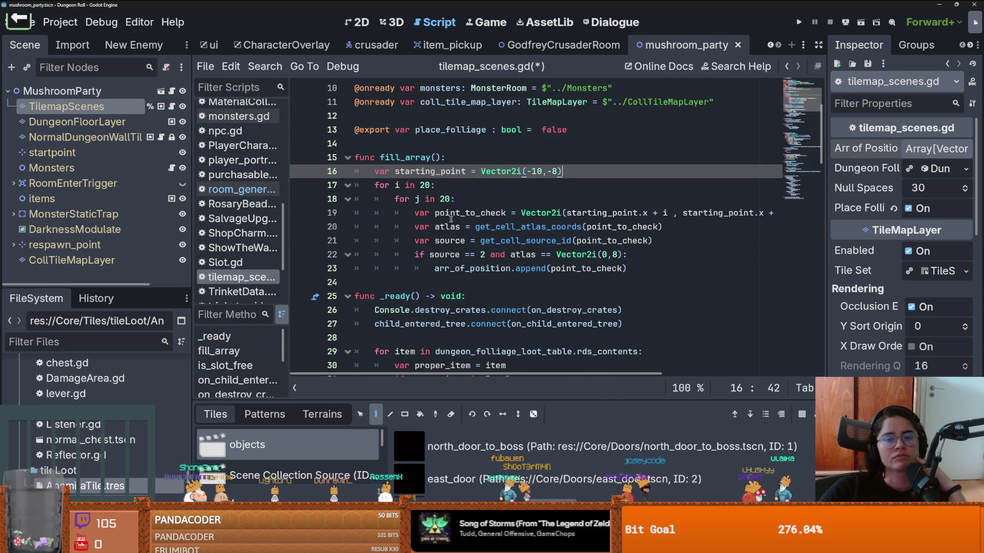
{"action": "double_click", "coordinate": [491, 214]}
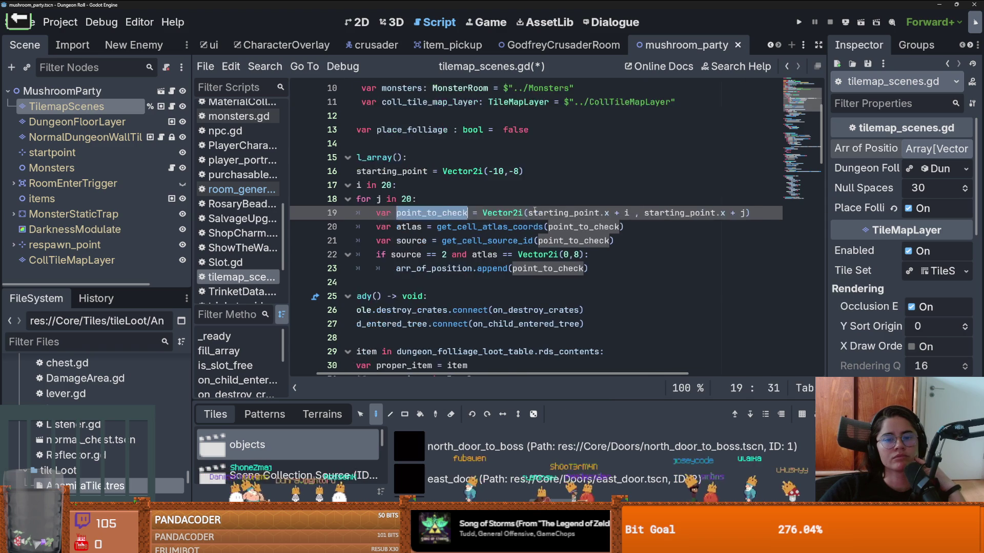
{"action": "triple_click", "coordinate": [467, 225]}
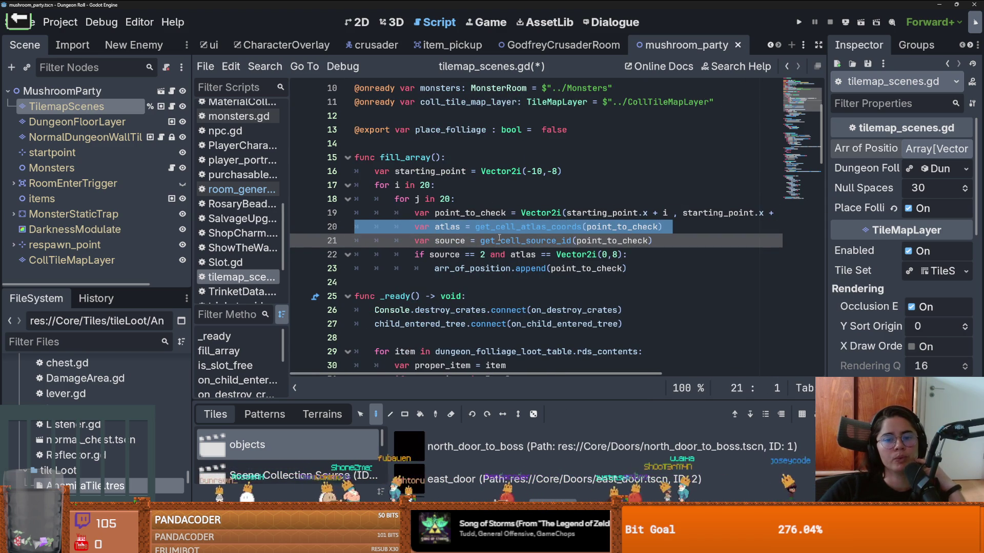
{"action": "mouse_move", "coordinate": [500, 241]}
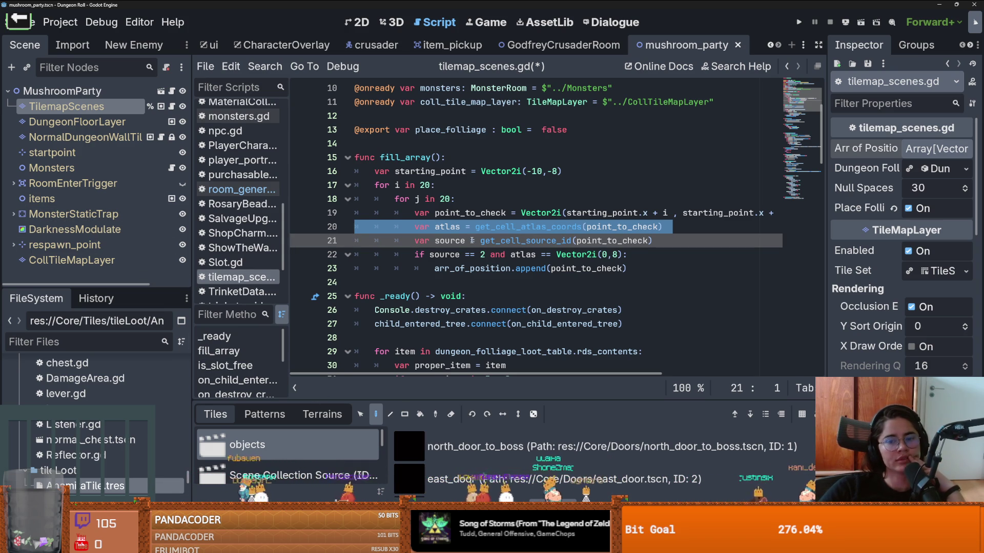
Paint a rectangular block of tiles over the room floor on CollTileMapLayer
{"action": "left_click", "coordinate": [90, 259]}
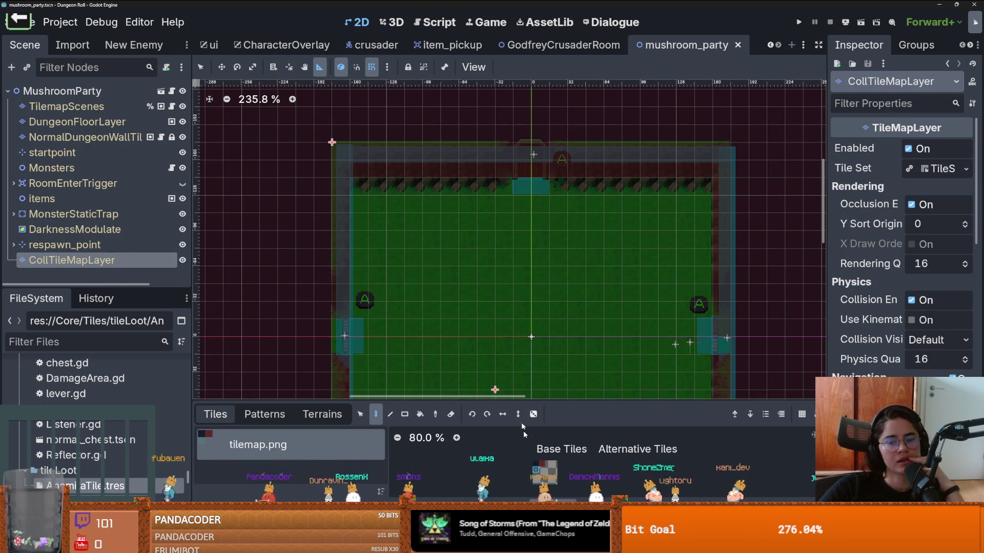
{"action": "scroll", "coordinate": [465, 213], "scroll_direction": "down", "scroll_amount": 3}
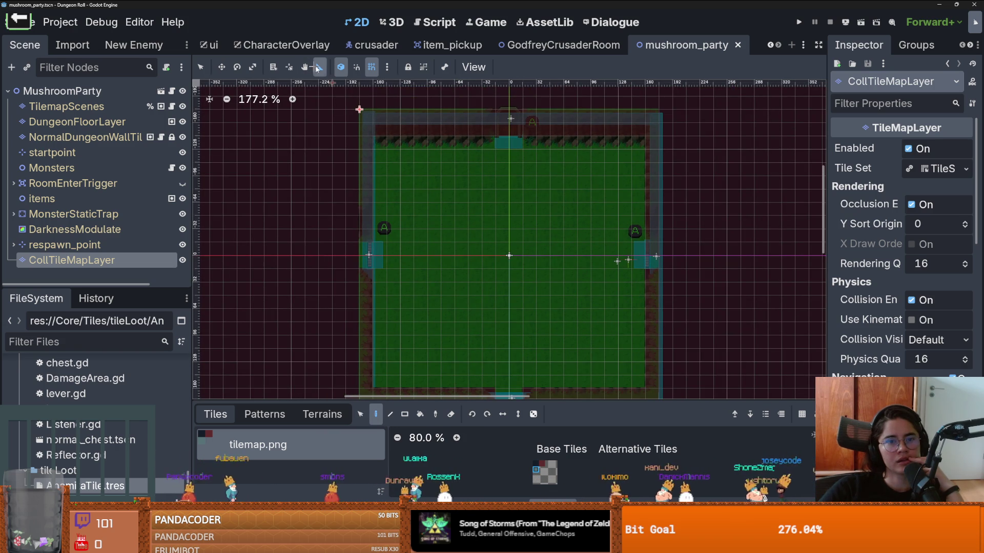
{"action": "left_click", "coordinate": [201, 67]}
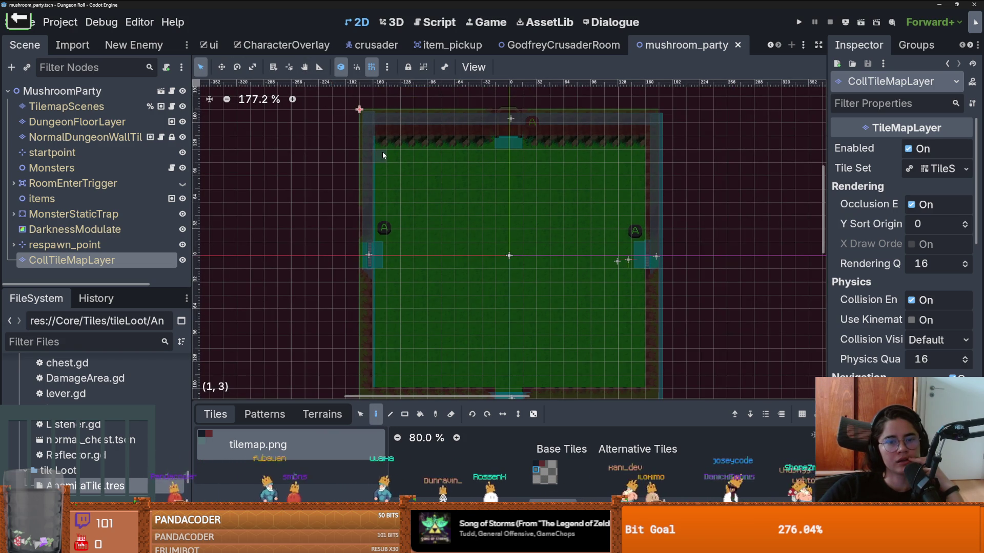
{"action": "left_click_drag", "start_coordinate": [385, 310], "coordinate": [388, 371]}
{"action": "key", "text": "r"}
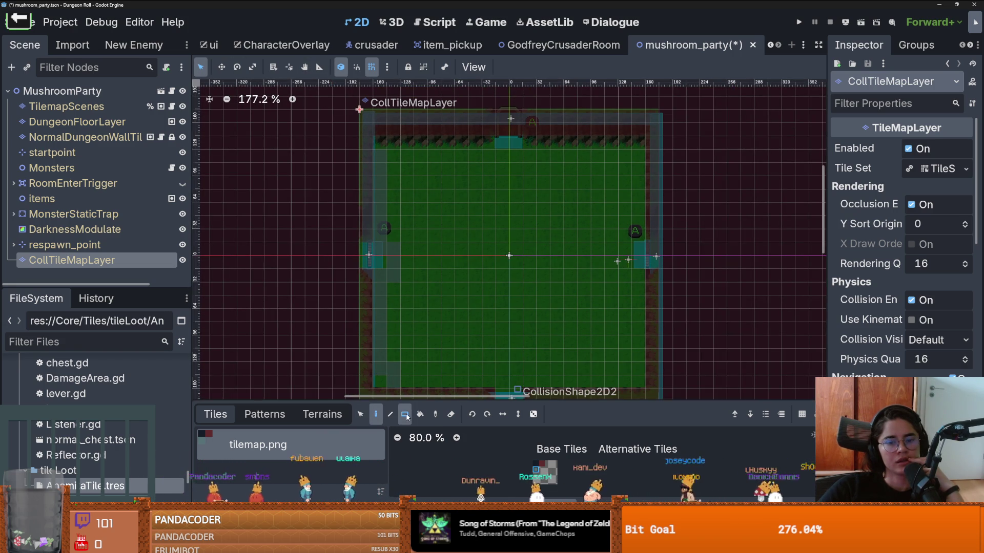
{"action": "mouse_move", "coordinate": [379, 153]}
{"action": "left_mouse_down"}
{"action": "mouse_move", "coordinate": [579, 350]}
{"action": "mouse_move", "coordinate": [625, 389]}
{"action": "mouse_move", "coordinate": [637, 382]}
{"action": "left_mouse_up"}
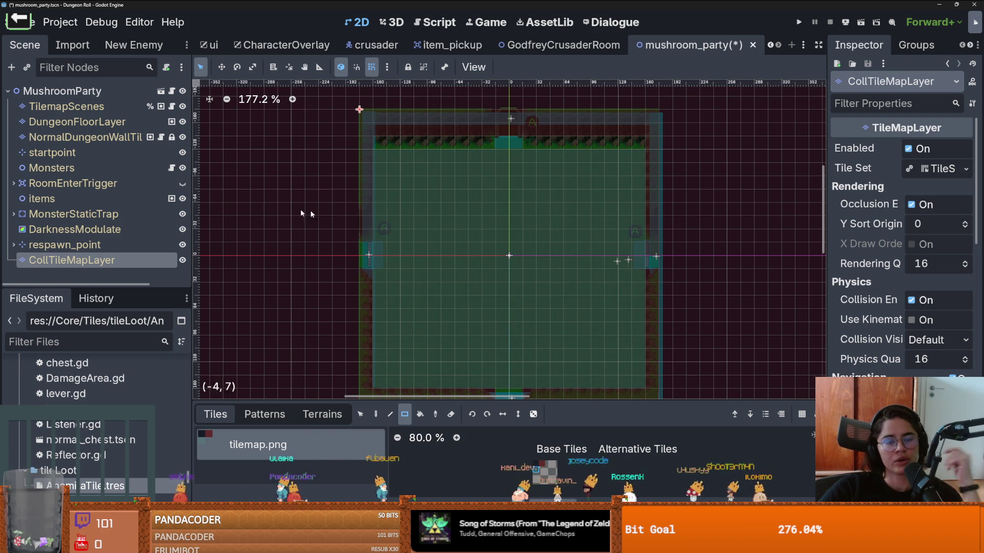
{"action": "left_click", "coordinate": [171, 106]}
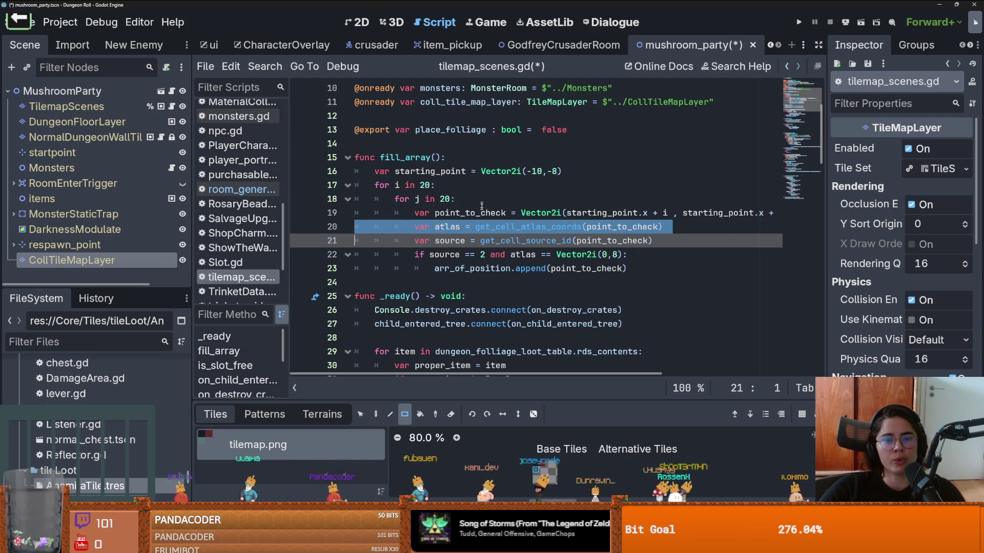
Highlight the atlas variable and look up the get_cell_atlas_coords documentation
{"action": "double_click", "coordinate": [541, 227]}
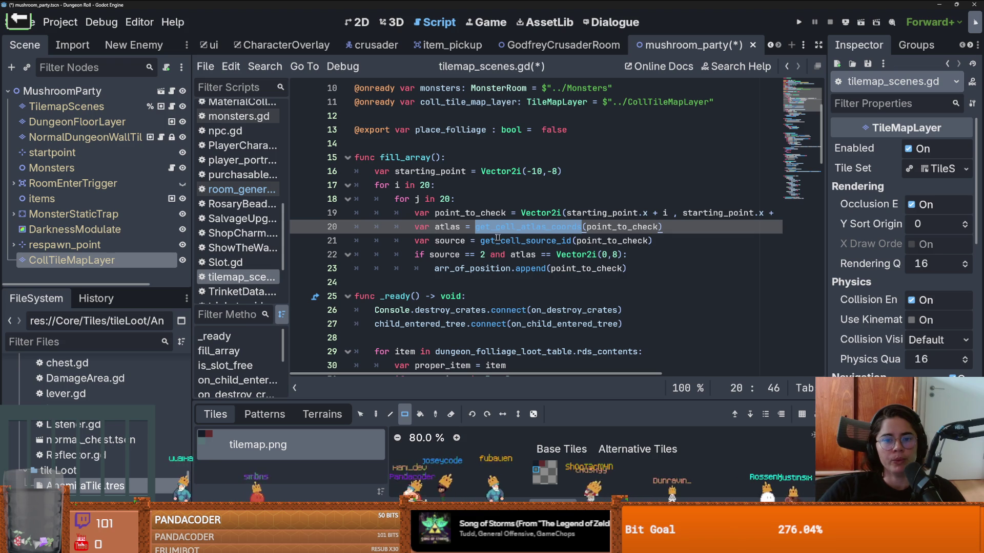
{"action": "double_click", "coordinate": [441, 227]}
{"action": "double_click", "coordinate": [512, 226]}
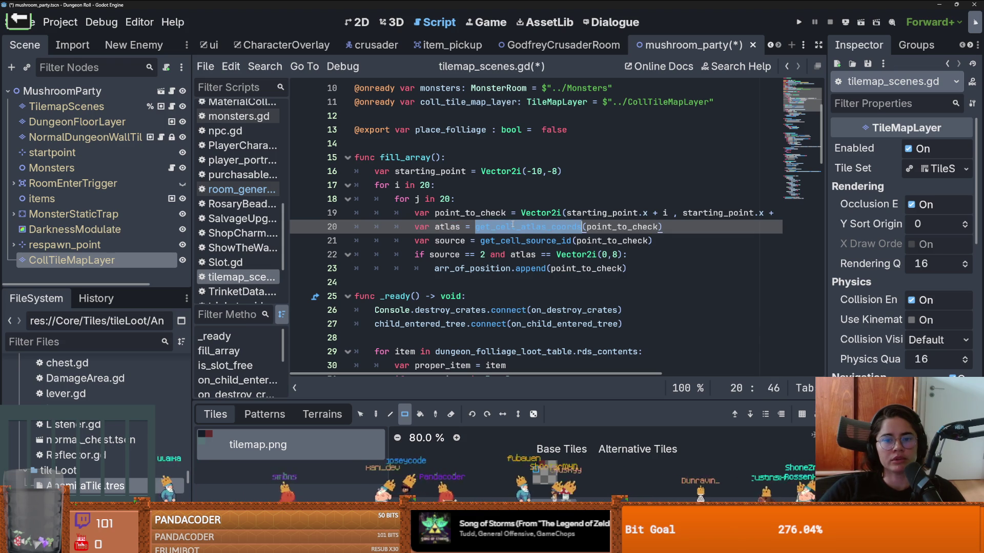
{"action": "left_click", "coordinate": [510, 229], "text": "ctrl"}
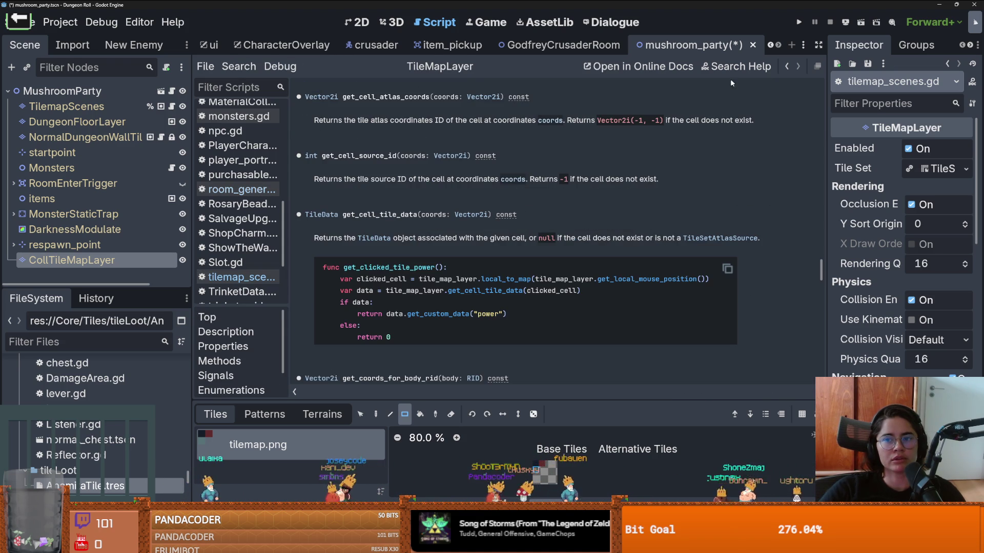
{"action": "left_click", "coordinate": [788, 66]}
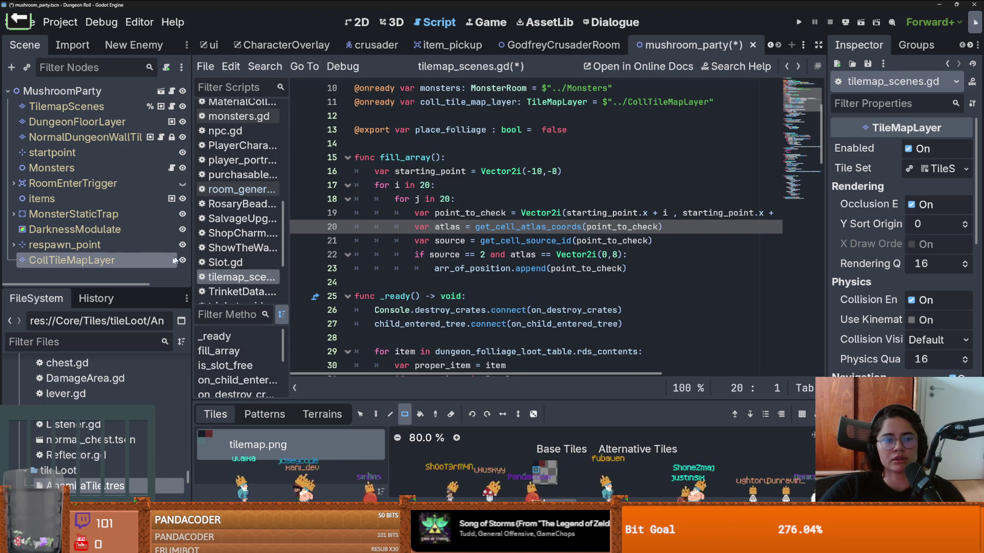
{"action": "mouse_move", "coordinate": [174, 260]}
{"action": "left_mouse_down"}
{"action": "mouse_move", "coordinate": [435, 158]}
{"action": "mouse_move", "coordinate": [445, 144]}
{"action": "left_mouse_up"}
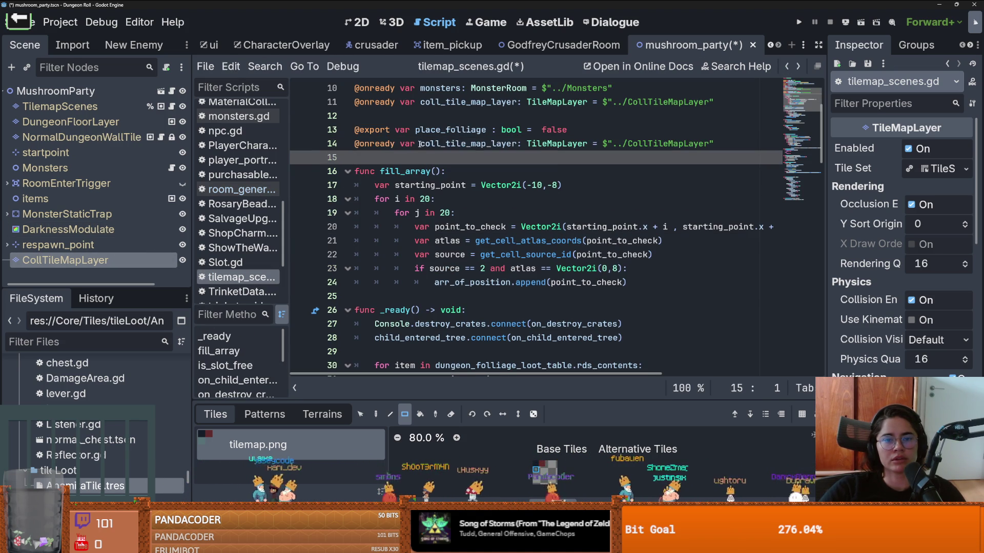
{"action": "left_click", "coordinate": [473, 240], "text": "ctrl"}
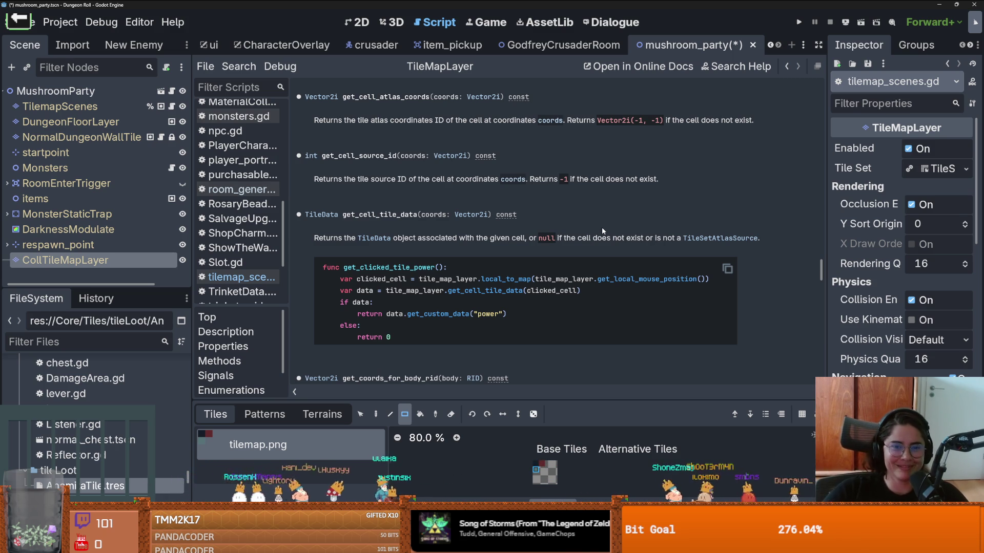
Scroll the TileMapLayer reference around get_cell_atlas_coords and get_cell_source_id
{"action": "scroll", "coordinate": [495, 261], "scroll_direction": "down", "scroll_amount": 3}
{"action": "scroll", "coordinate": [495, 264], "scroll_direction": "up", "scroll_amount": 3}
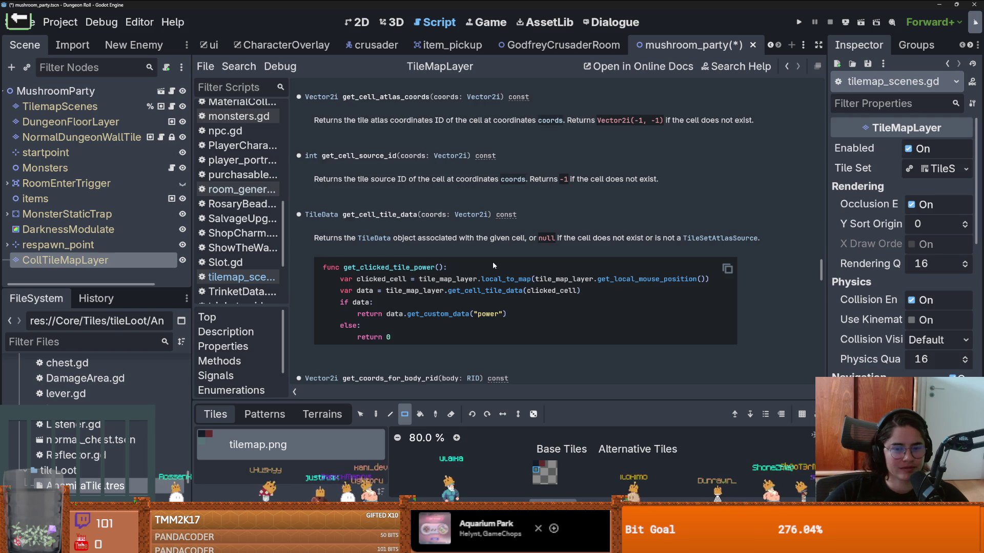
Save the mushroom_party scene and give the scene tree panel more room
{"action": "key", "text": "ctrl+s"}
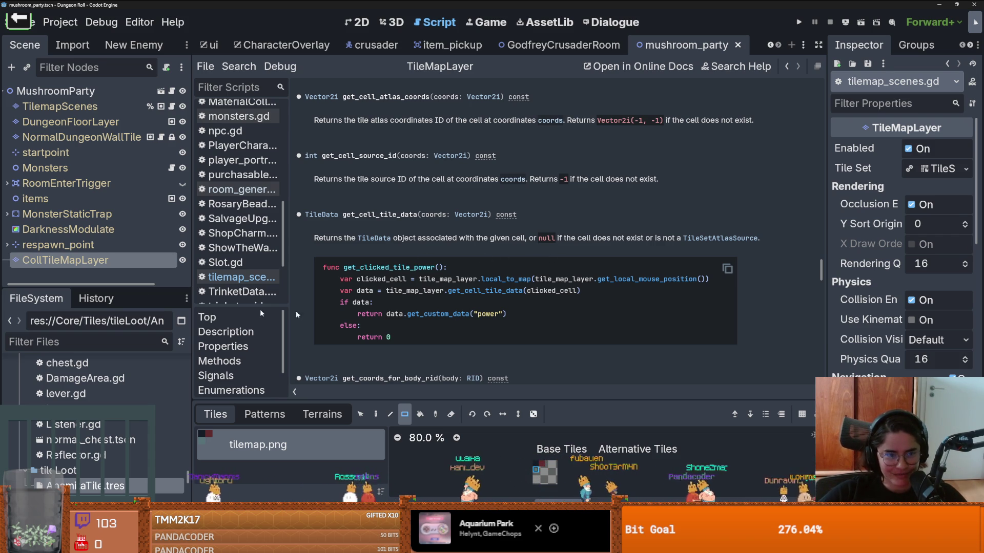
{"action": "mouse_move", "coordinate": [122, 287]}
{"action": "left_mouse_down"}
{"action": "mouse_move", "coordinate": [143, 300]}
{"action": "mouse_move", "coordinate": [158, 355]}
{"action": "mouse_move", "coordinate": [168, 310]}
{"action": "left_mouse_up"}
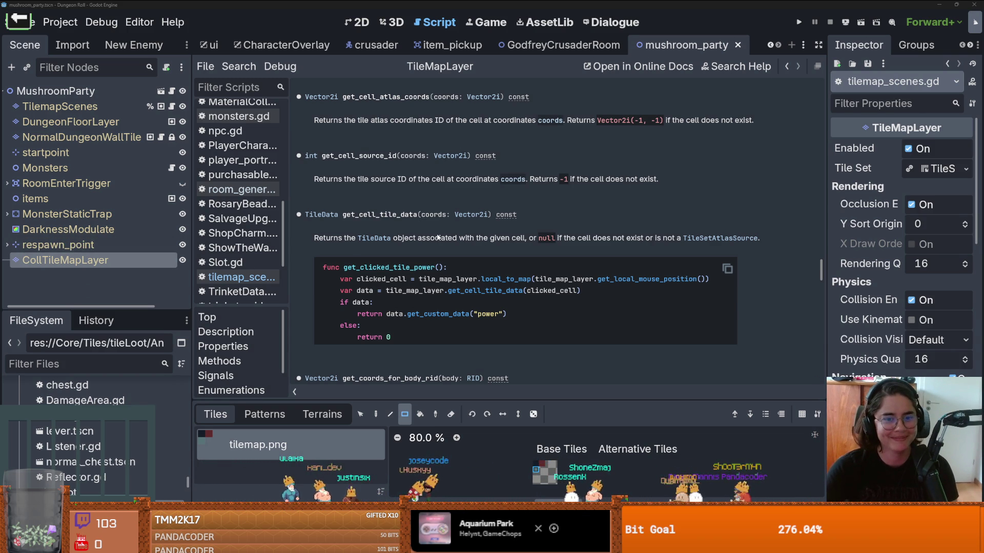
Delete the duplicate coll_tile_map_layer declaration on line 14
{"action": "left_click", "coordinate": [171, 106]}
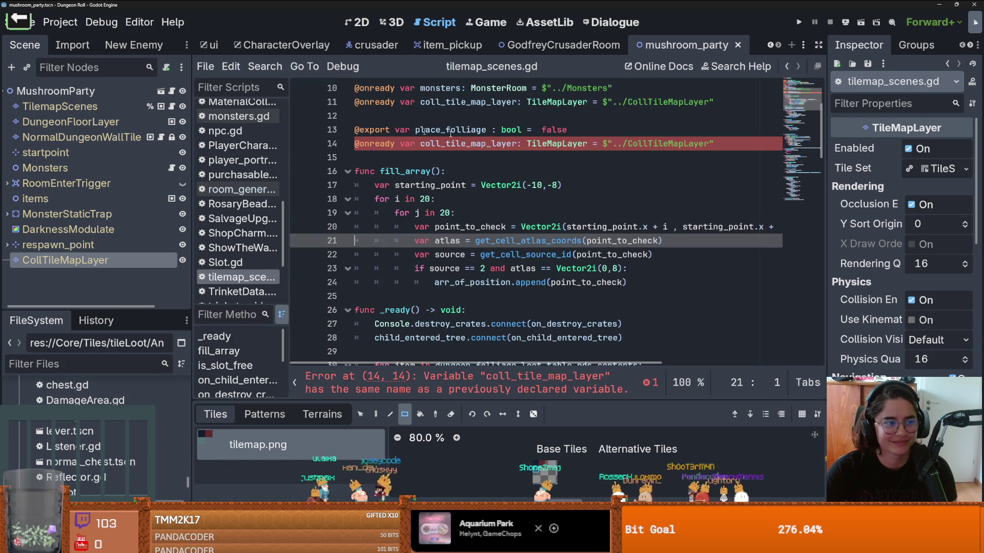
{"action": "scroll", "coordinate": [458, 268], "scroll_direction": "down", "scroll_amount": 1}
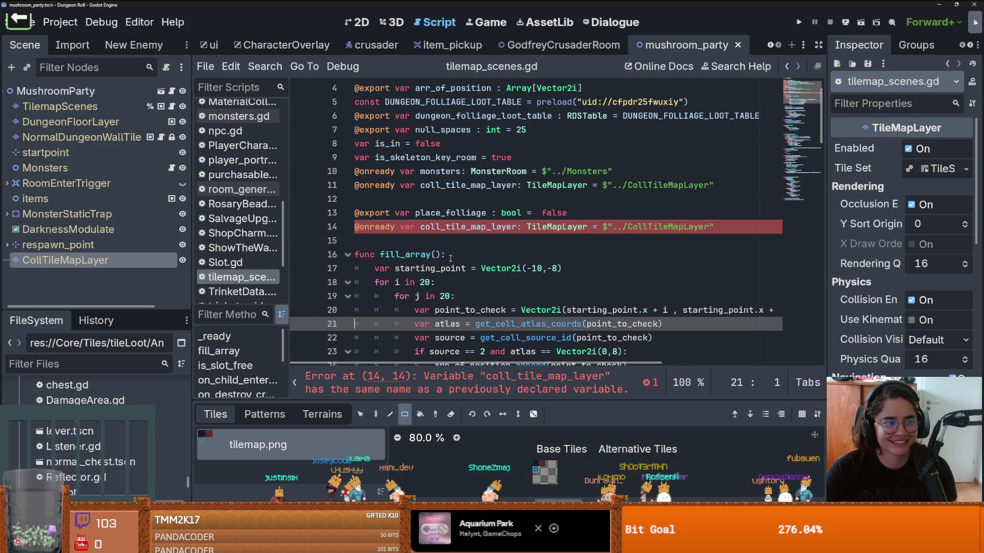
{"action": "left_click", "coordinate": [450, 258]}
{"action": "double_click", "coordinate": [451, 227]}
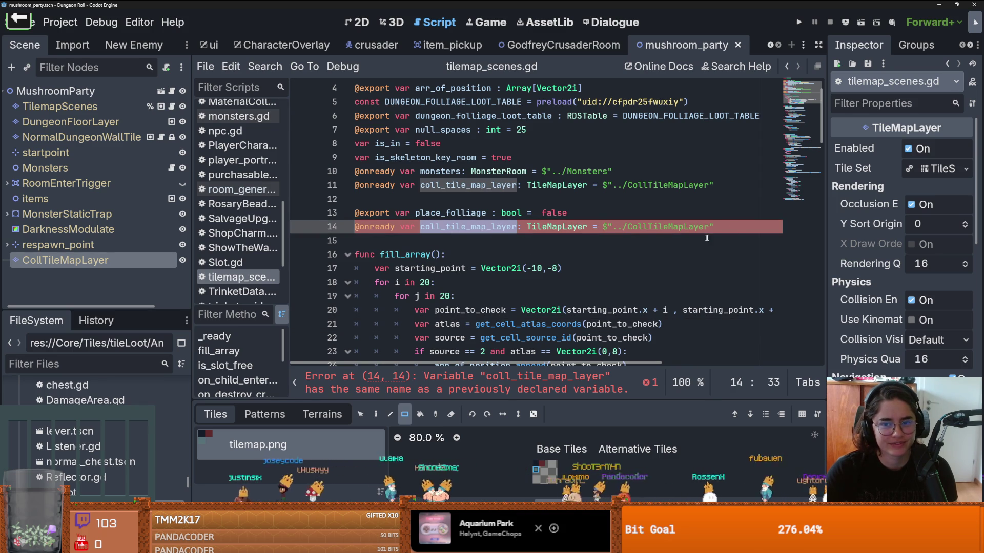
{"action": "left_click_drag", "start_coordinate": [718, 227], "coordinate": [334, 228]}
{"action": "key", "text": "BackSpace"}
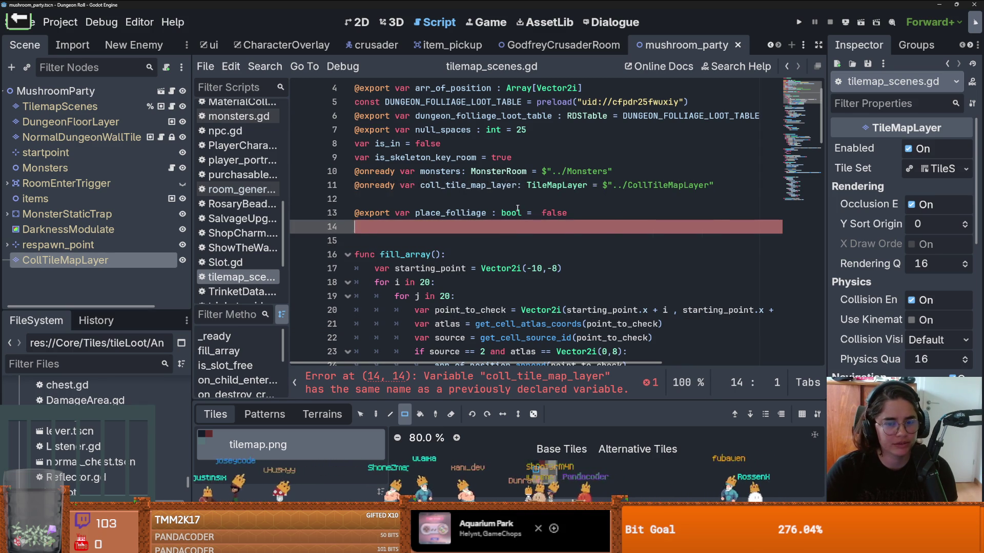
Prefix the get_cell_atlas_coords and get_cell_source_id calls with coll_tile_map_layer and save
{"action": "double_click", "coordinate": [476, 187]}
{"action": "key", "text": "ctrl+c"}
{"action": "scroll", "coordinate": [423, 264], "scroll_direction": "down", "scroll_amount": 1}
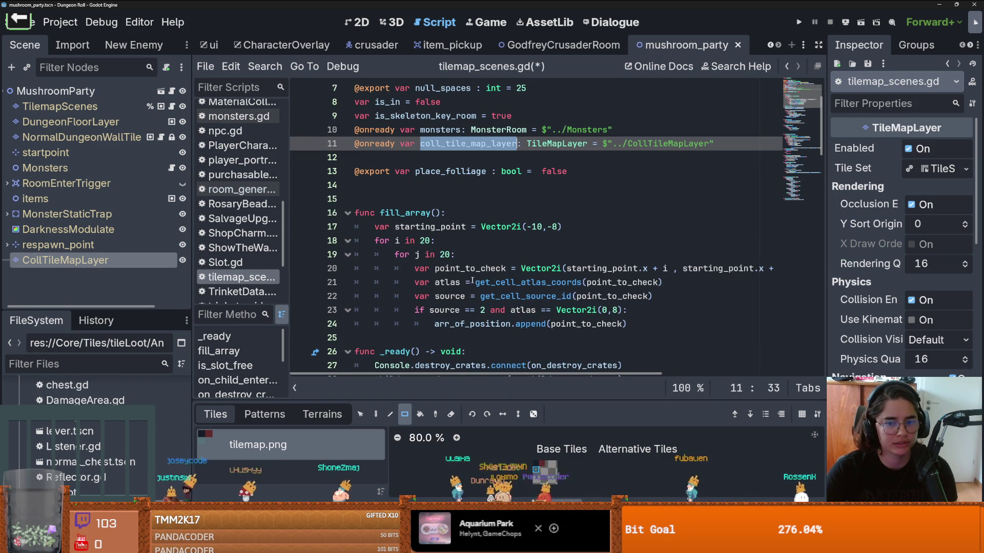
{"action": "left_click", "coordinate": [476, 282]}
{"action": "key", "text": "ctrl+v"}
{"action": "type", "text": "."}
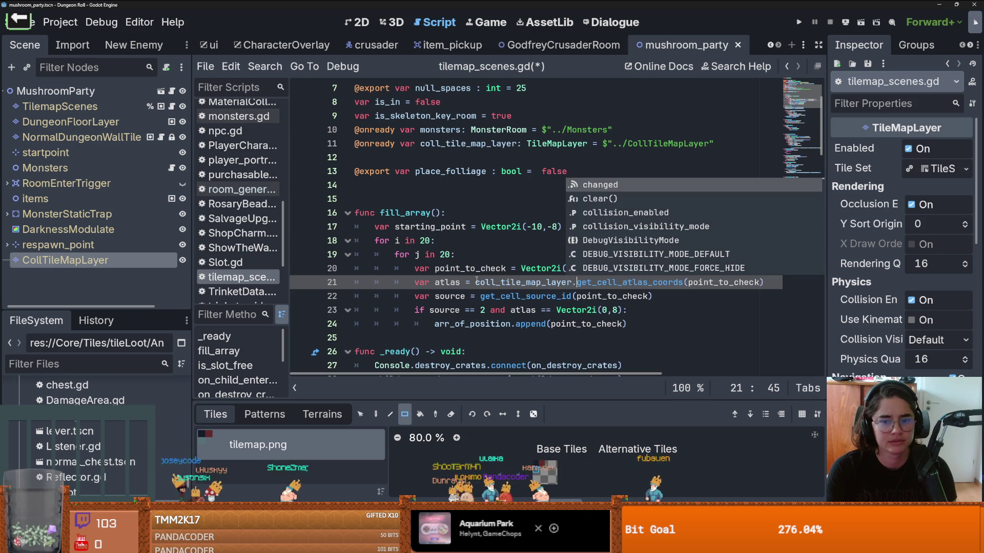
{"action": "left_click", "coordinate": [480, 292]}
{"action": "key", "text": "ctrl+v"}
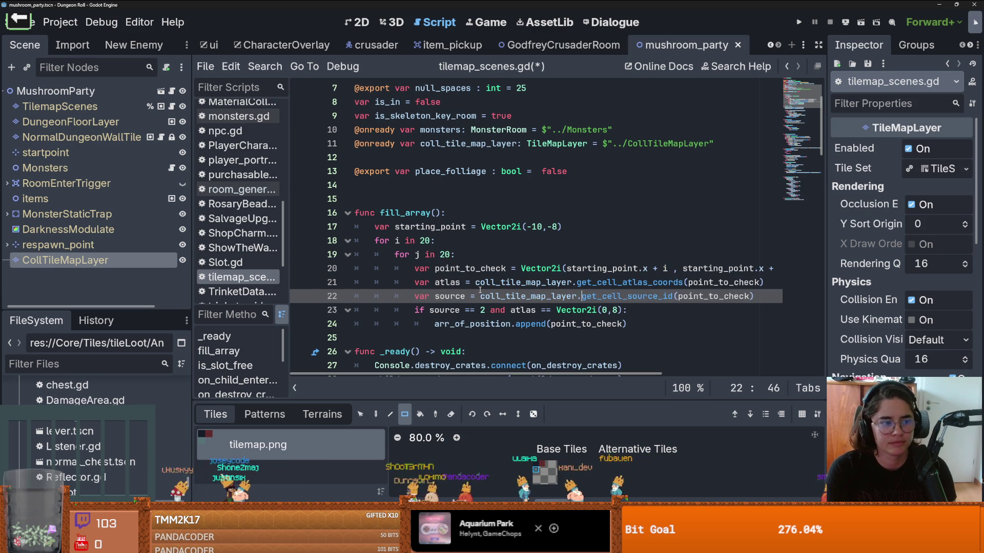
{"action": "type", "text": "."}
{"action": "left_click", "coordinate": [454, 306]}
{"action": "key", "text": "ctrl+s"}
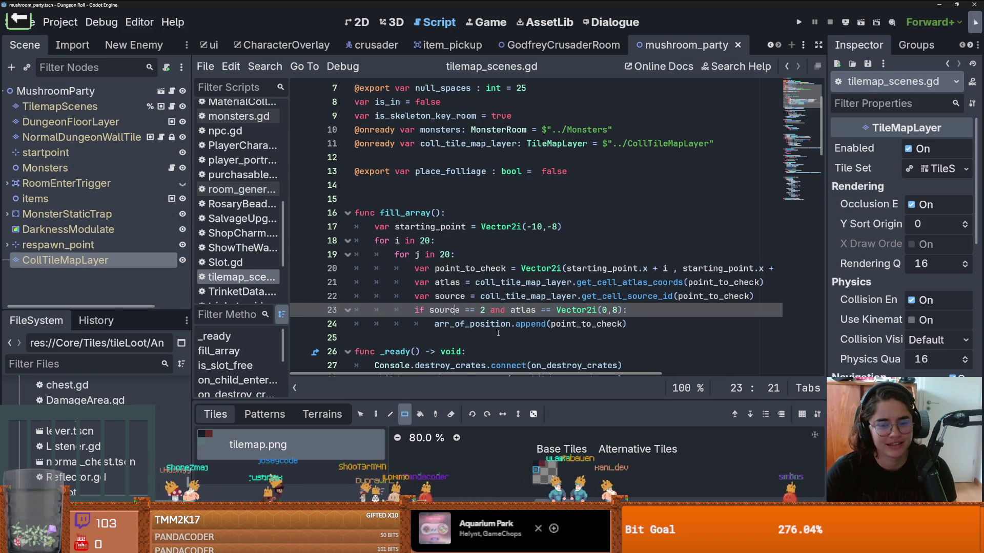
Dismiss the connect documentation popup and place the caret on blank line 25
{"action": "scroll", "coordinate": [496, 336], "scroll_direction": "down", "scroll_amount": 1}
{"action": "mouse_move", "coordinate": [491, 338]}
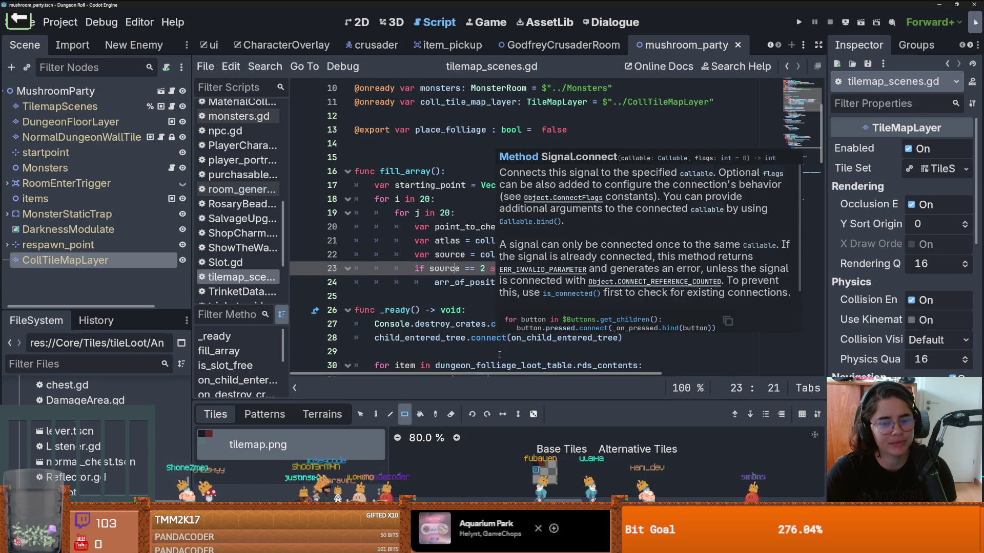
{"action": "left_click", "coordinate": [500, 354]}
{"action": "left_click", "coordinate": [410, 296]}
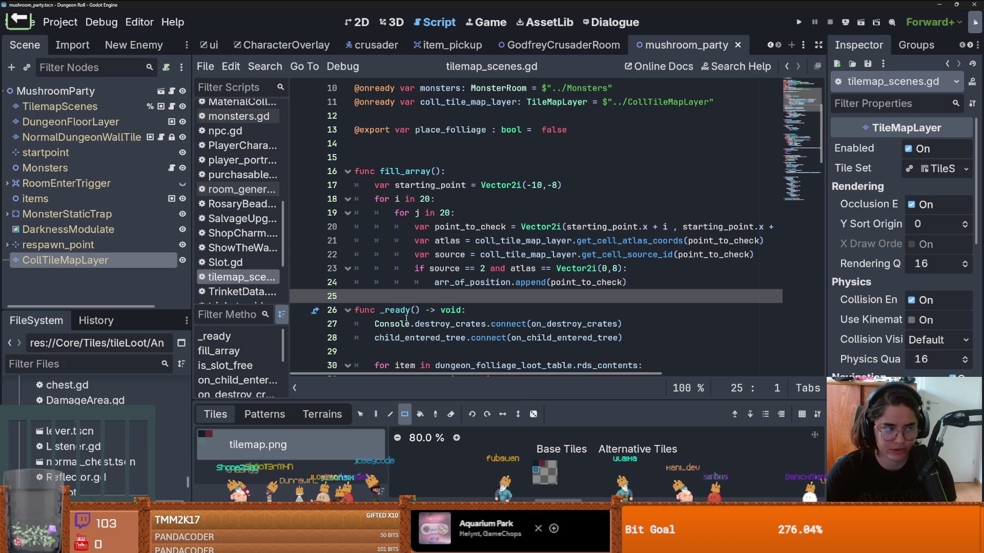
{"action": "scroll", "coordinate": [619, 287], "scroll_direction": "up", "scroll_amount": 3}
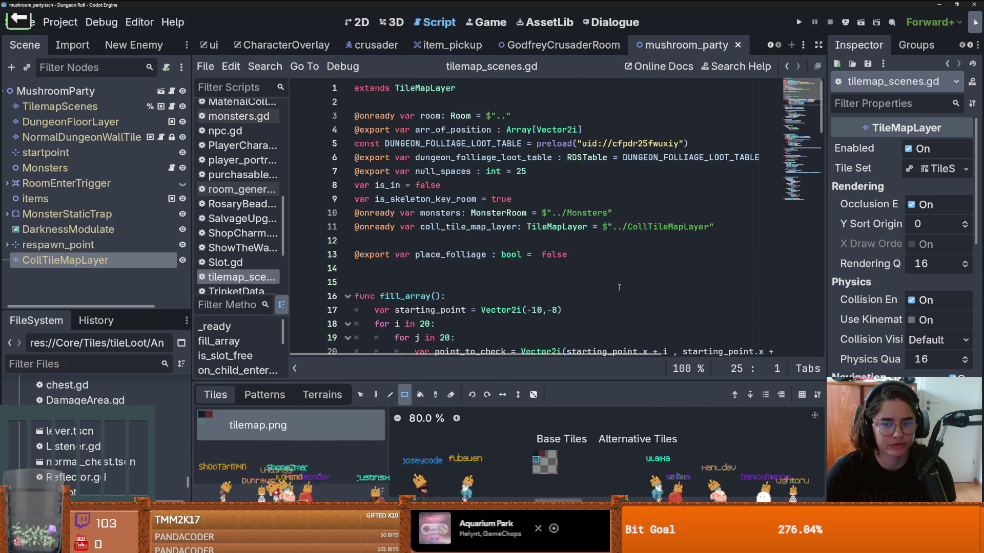
Change the line 23 atlas check from Vector2i(0,8) to Vector2i(0,1) and save
{"action": "scroll", "coordinate": [619, 288], "scroll_direction": "down", "scroll_amount": 3}
{"action": "scroll", "coordinate": [603, 307], "scroll_direction": "up", "scroll_amount": 1, "text": "ctrl"}
{"action": "scroll", "coordinate": [602, 307], "scroll_direction": "down", "scroll_amount": 1}
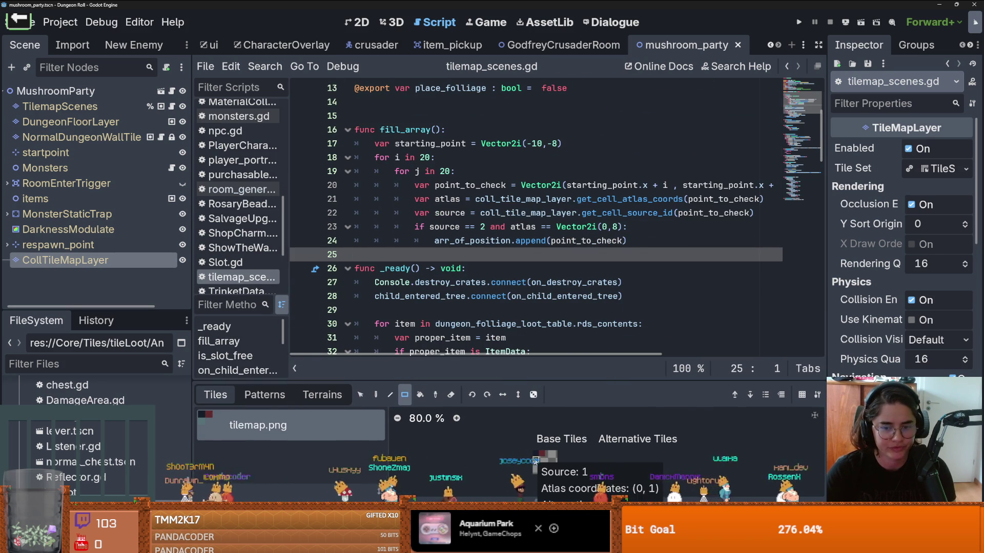
{"action": "left_click", "coordinate": [618, 227]}
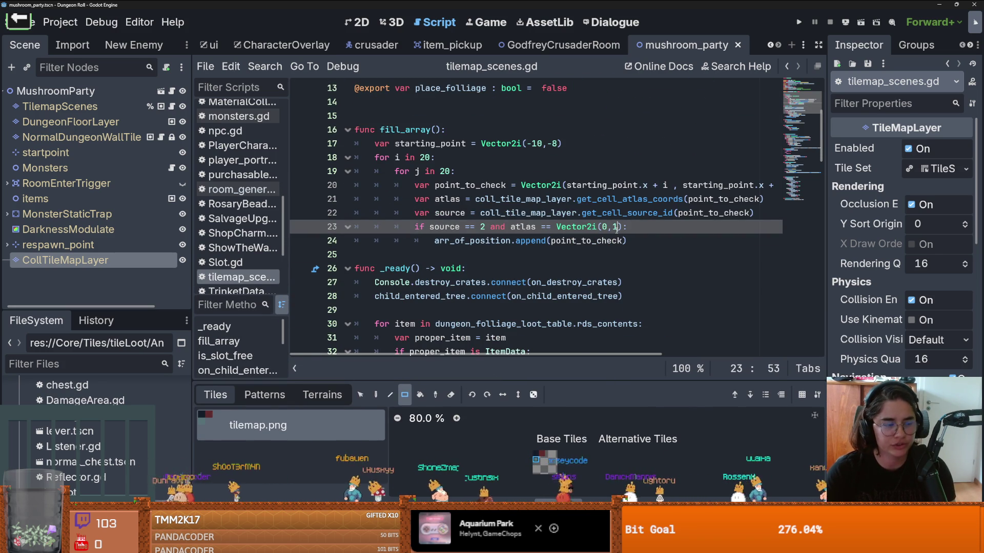
{"action": "key", "text": "BackSpace"}
{"action": "type", "text": "1"}
{"action": "key", "text": "ctrl+s"}
Save again and inspect the coll_tile_map_layer source lookup on line 22
{"action": "left_click", "coordinate": [565, 213]}
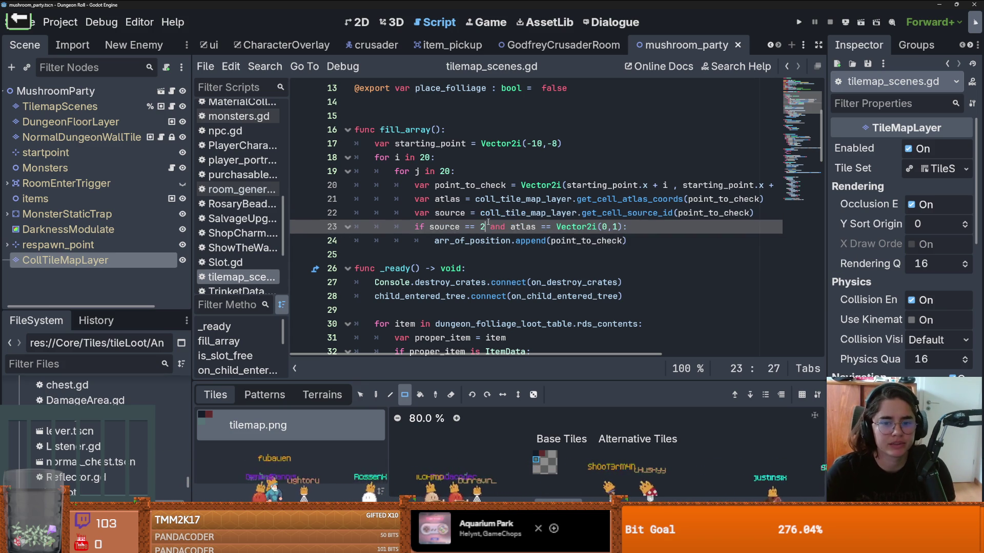
{"action": "key", "text": "ctrl+s"}
{"action": "double_click", "coordinate": [512, 212]}
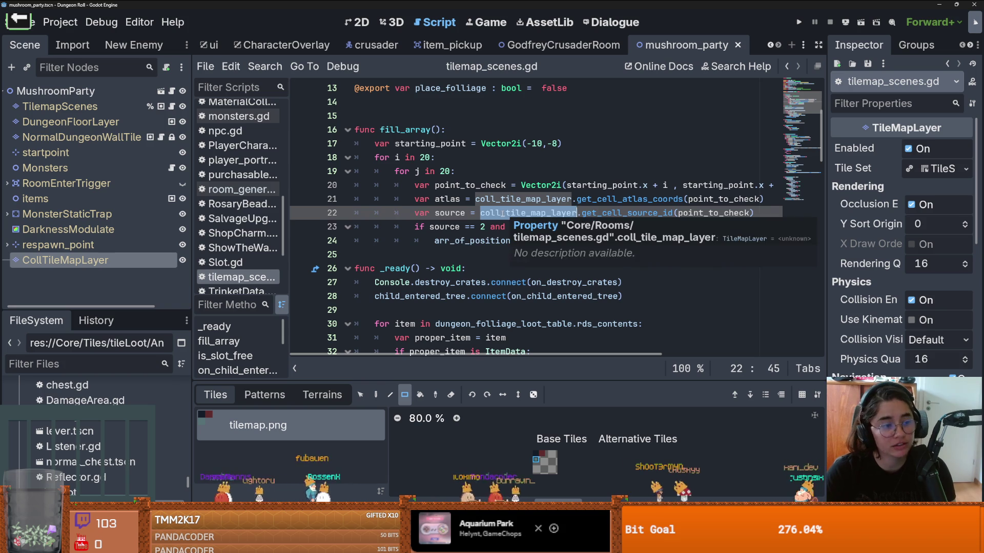
{"action": "scroll", "coordinate": [513, 210], "scroll_direction": "up", "scroll_amount": 2}
{"action": "scroll", "coordinate": [541, 190], "scroll_direction": "down", "scroll_amount": 3}
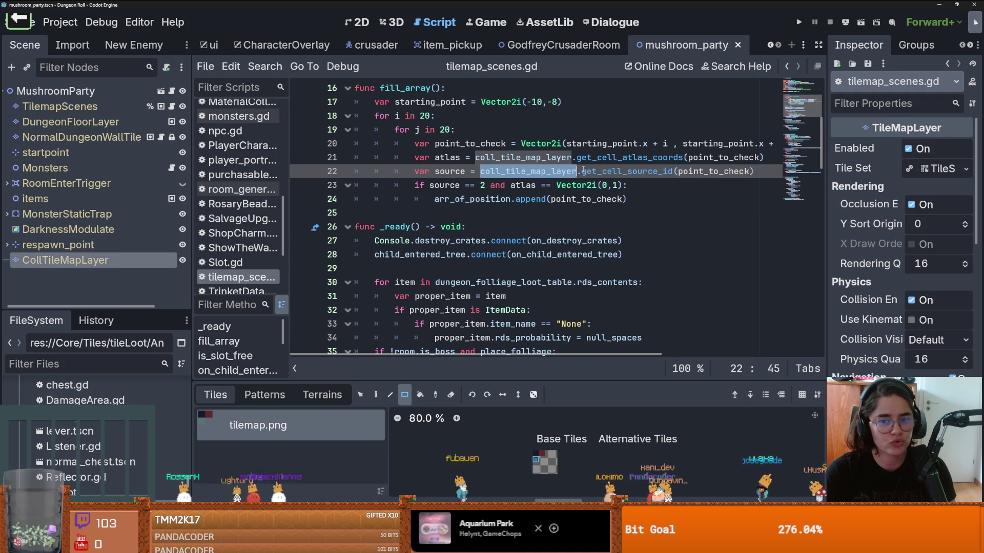
{"action": "left_click", "coordinate": [472, 171]}
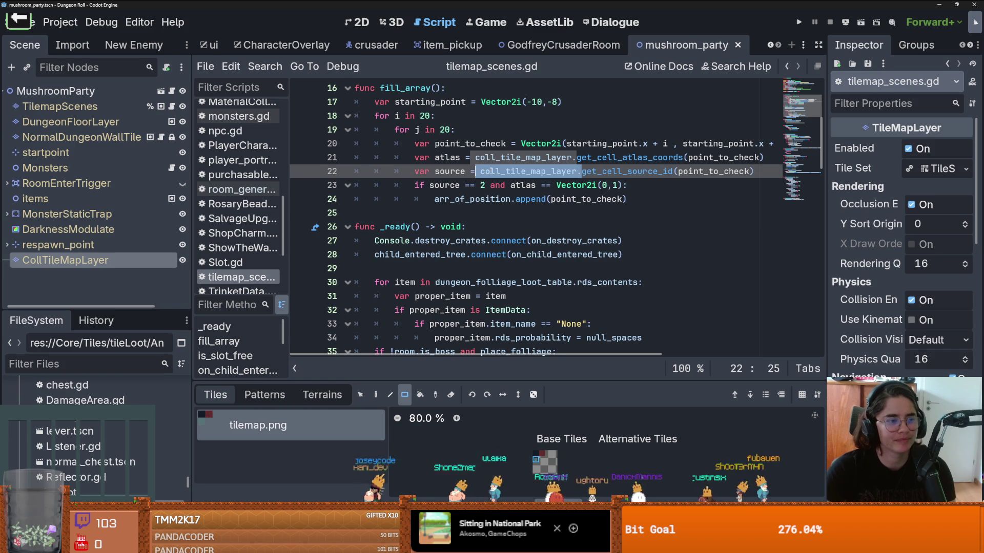
Check the tilemap.png source ID, change source == 2 to source == 1, and save
{"action": "left_click", "coordinate": [528, 185]}
{"action": "key", "text": "ctrl+s"}
{"action": "scroll", "coordinate": [548, 196], "scroll_direction": "up", "scroll_amount": 1}
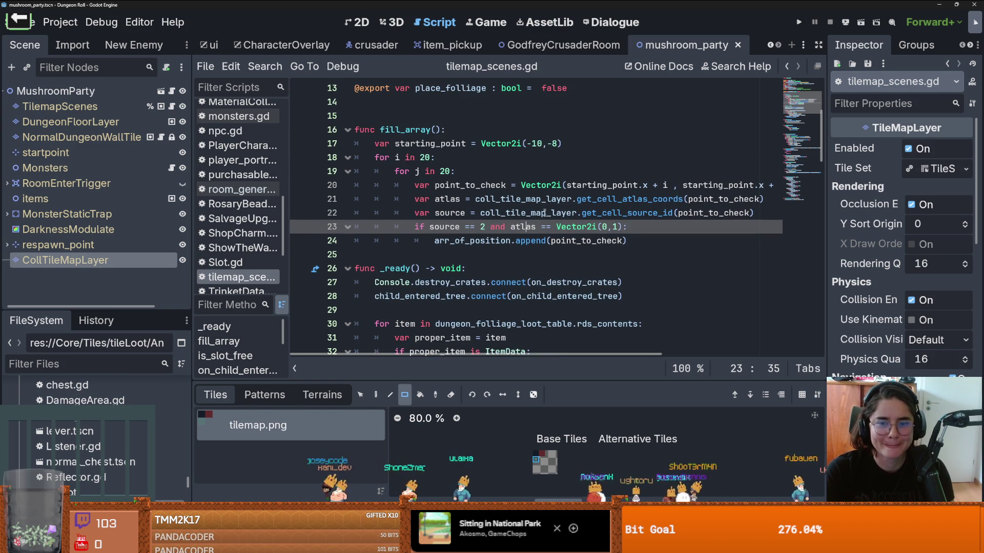
{"action": "double_click", "coordinate": [444, 226]}
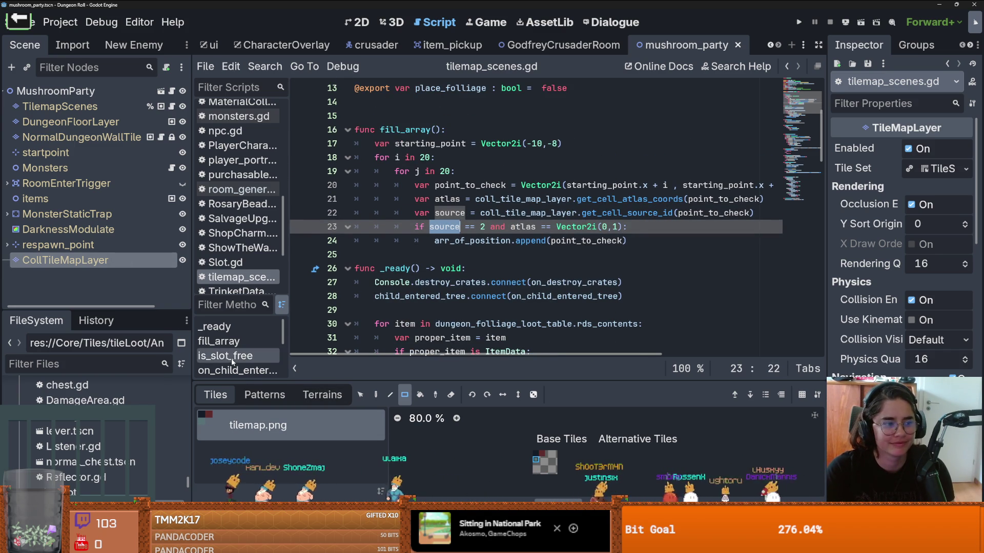
{"action": "mouse_move", "coordinate": [293, 421]}
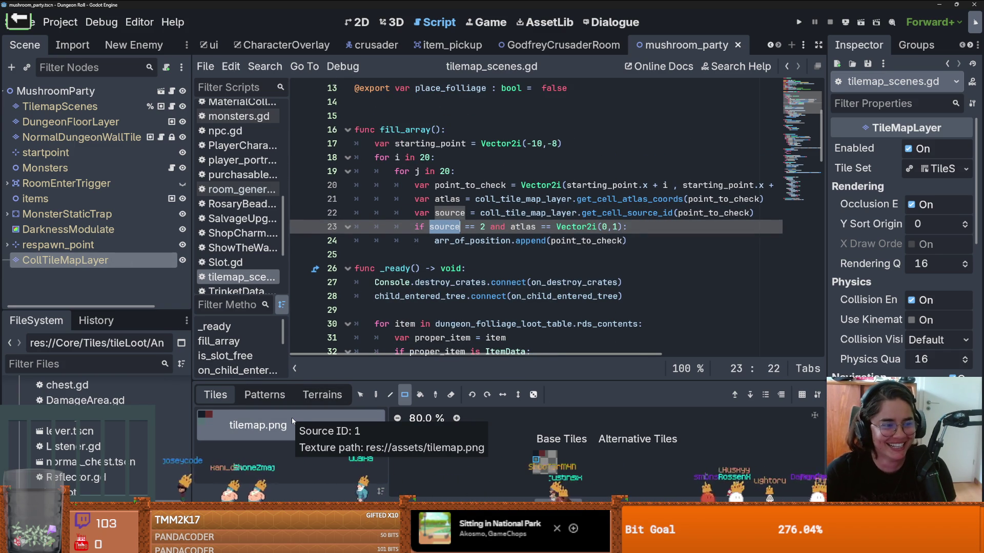
{"action": "left_click", "coordinate": [489, 227]}
{"action": "key", "text": "BackSpace"}
{"action": "type", "text": "1"}
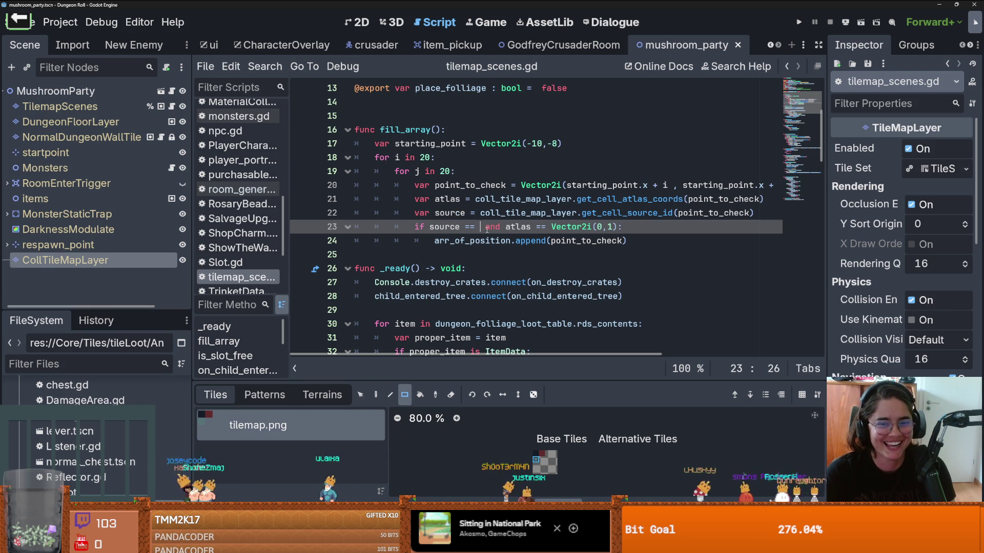
{"action": "left_click", "coordinate": [565, 227]}
{"action": "key", "text": "ctrl+s"}
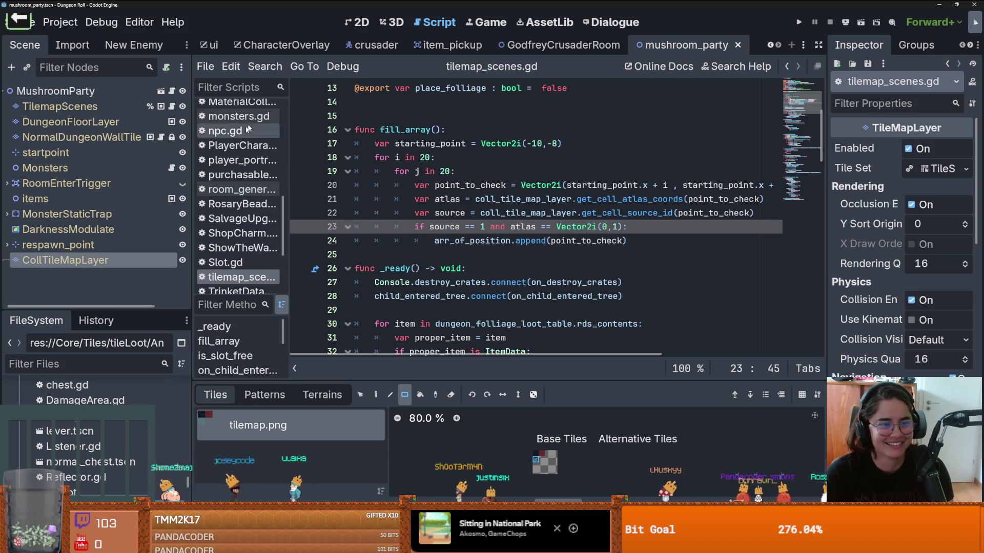
Select the fill_array function name and move the caret to empty line 15 above it
{"action": "scroll", "coordinate": [447, 197], "scroll_direction": "up", "scroll_amount": 1}
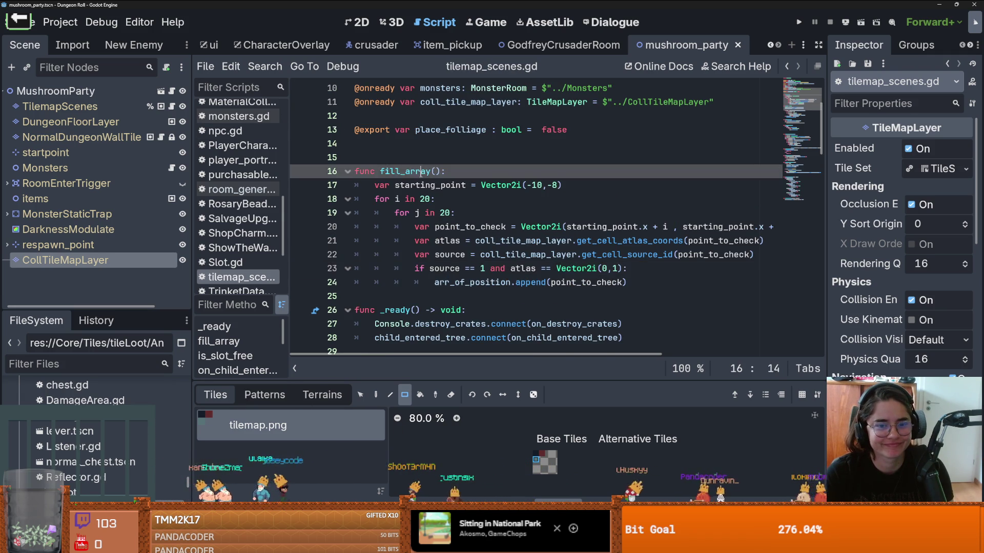
{"action": "double_click", "coordinate": [405, 171]}
{"action": "scroll", "coordinate": [421, 178], "scroll_direction": "down", "scroll_amount": 3}
{"action": "scroll", "coordinate": [421, 177], "scroll_direction": "up", "scroll_amount": 2}
{"action": "scroll", "coordinate": [422, 177], "scroll_direction": "up", "scroll_amount": 1}
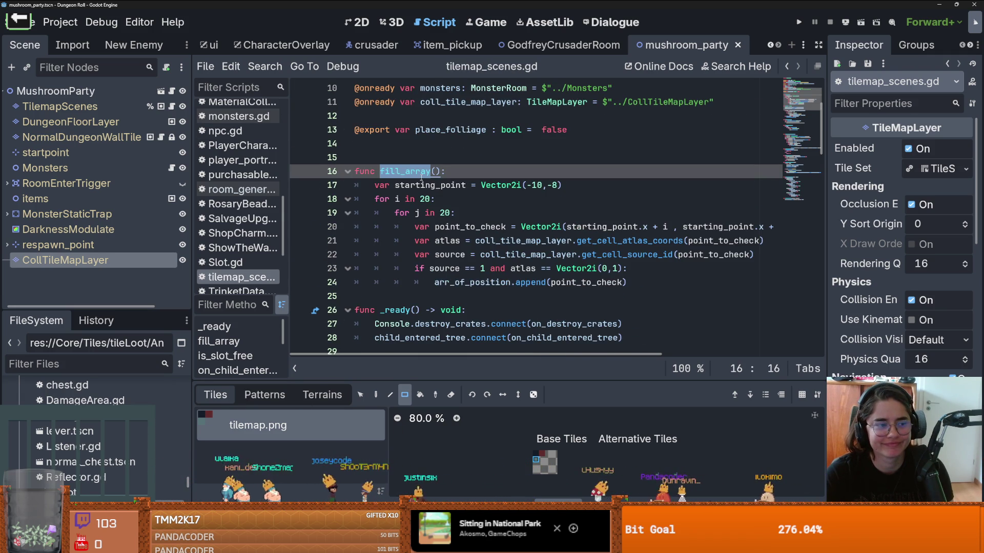
{"action": "left_click", "coordinate": [389, 147]}
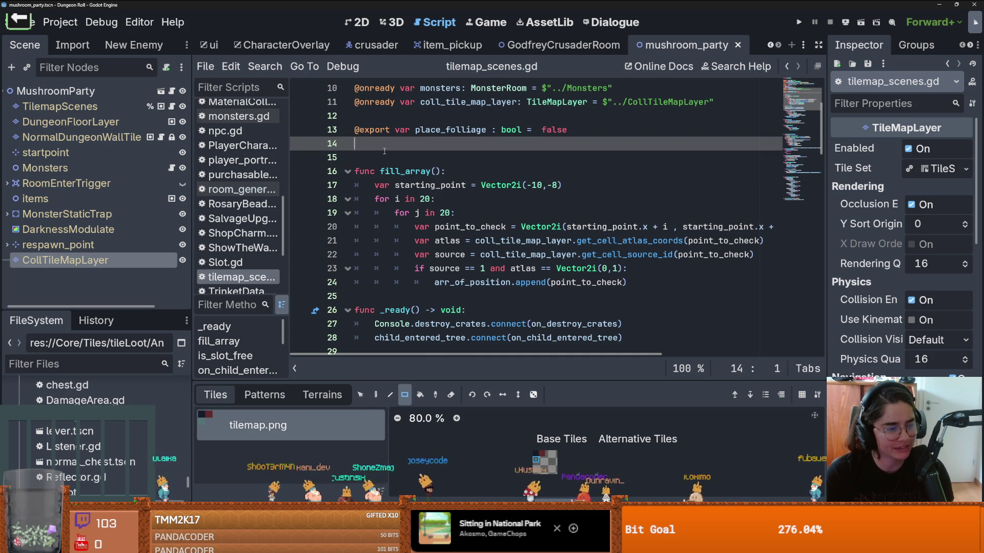
{"action": "left_click", "coordinate": [398, 154]}
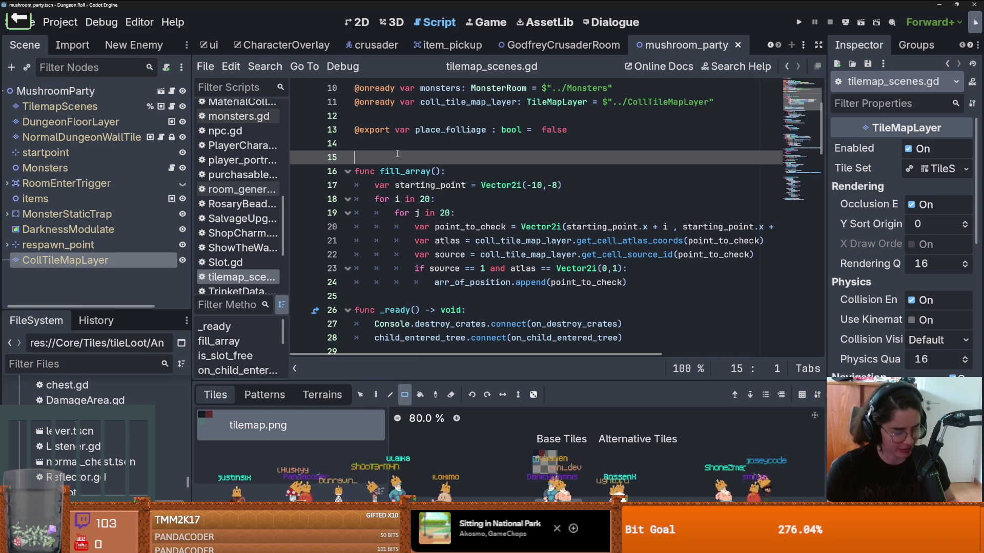
Save the script and scroll through it to review the fill_array function
{"action": "left_click", "coordinate": [471, 225]}
{"action": "key", "text": "ctrl+s"}
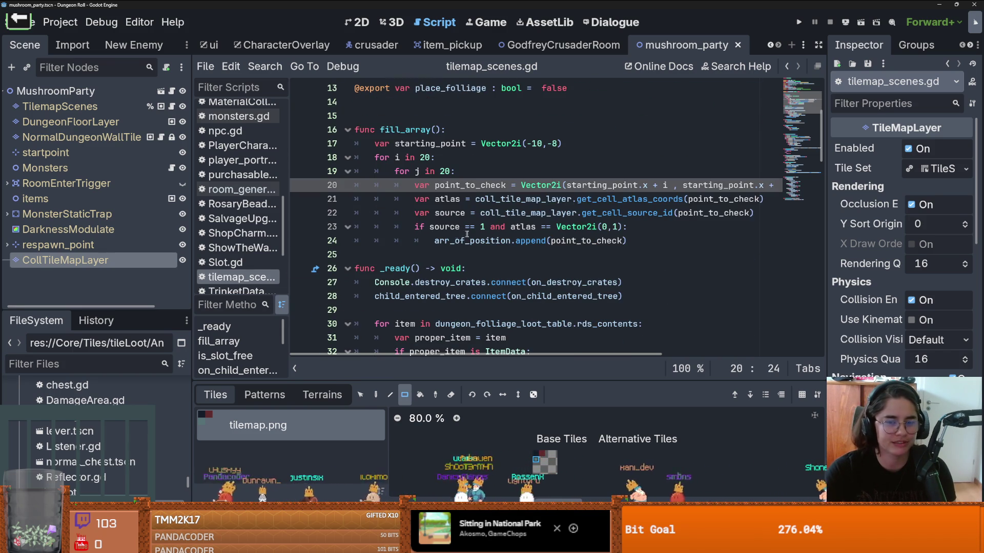
{"action": "scroll", "coordinate": [467, 234], "scroll_direction": "up", "scroll_amount": 2}
{"action": "left_click", "coordinate": [433, 213]}
{"action": "left_click", "coordinate": [414, 213]}
{"action": "scroll", "coordinate": [410, 219], "scroll_direction": "down", "scroll_amount": 2}
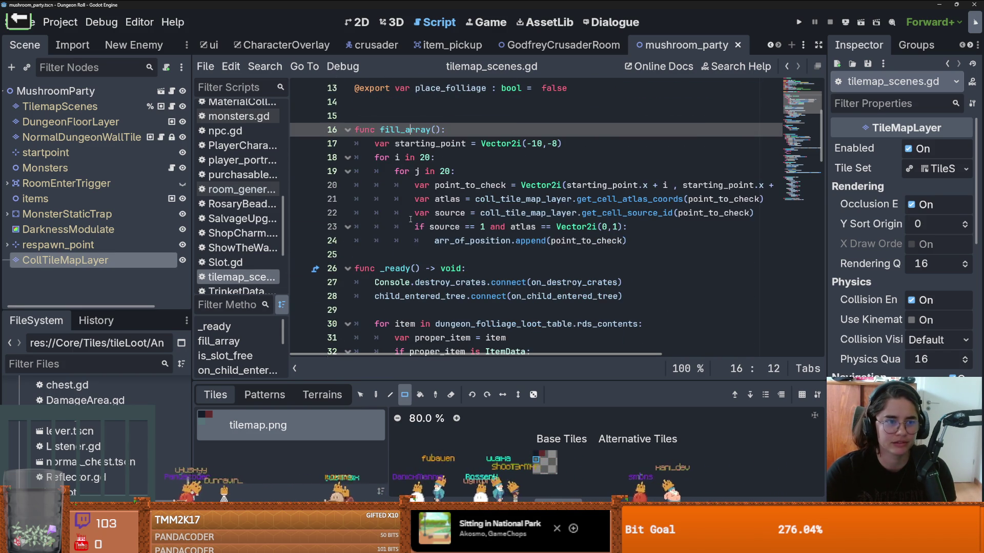
{"action": "scroll", "coordinate": [469, 225], "scroll_direction": "down", "scroll_amount": 2}
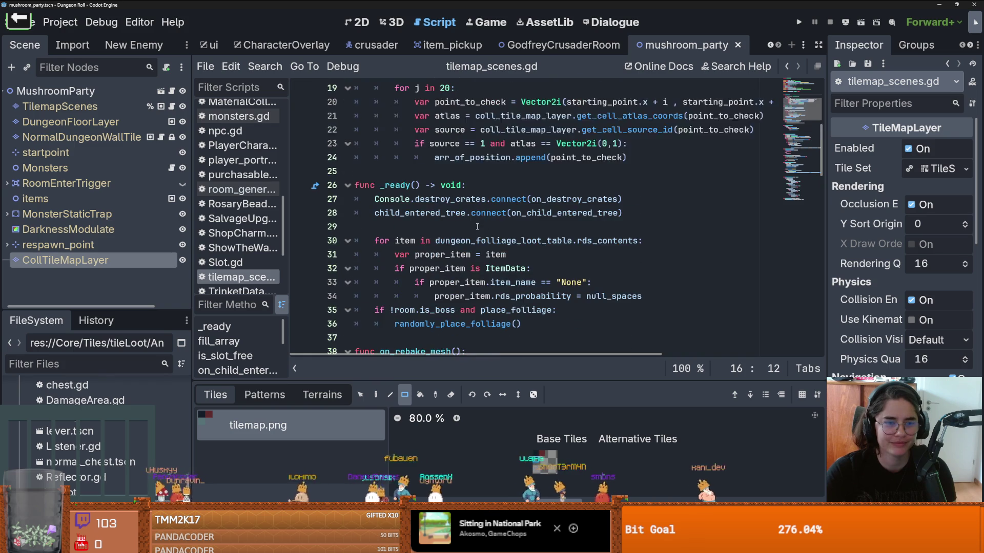
{"action": "scroll", "coordinate": [478, 223], "scroll_direction": "up", "scroll_amount": 2}
{"action": "scroll", "coordinate": [479, 224], "scroll_direction": "down", "scroll_amount": 2}
{"action": "scroll", "coordinate": [635, 221], "scroll_direction": "up", "scroll_amount": 2}
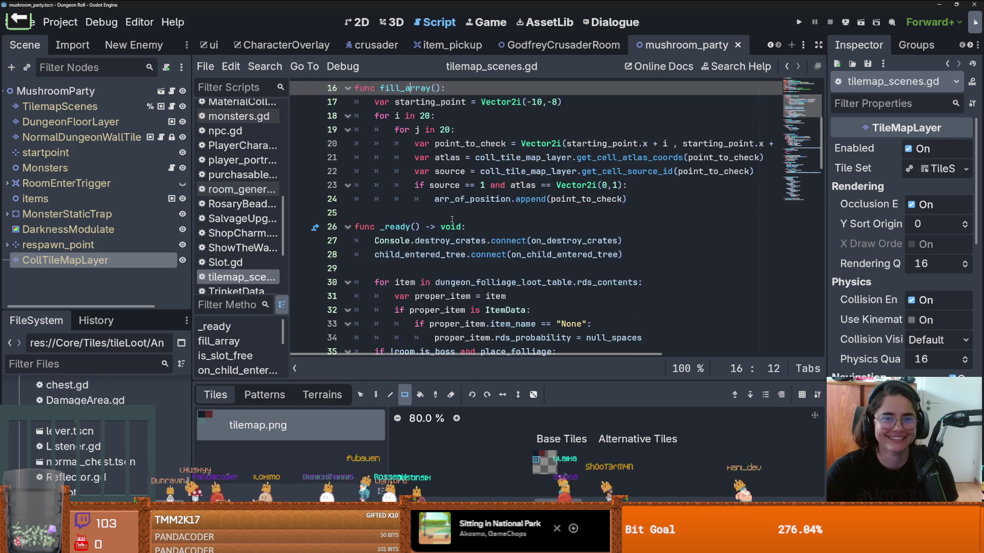
{"action": "scroll", "coordinate": [437, 226], "scroll_direction": "up", "scroll_amount": 4}
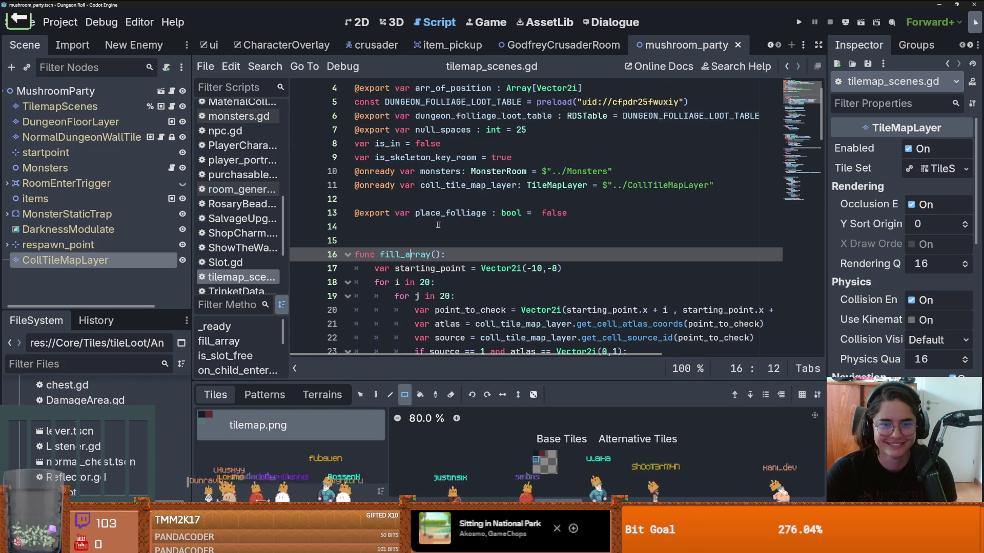
{"action": "left_click", "coordinate": [394, 271]}
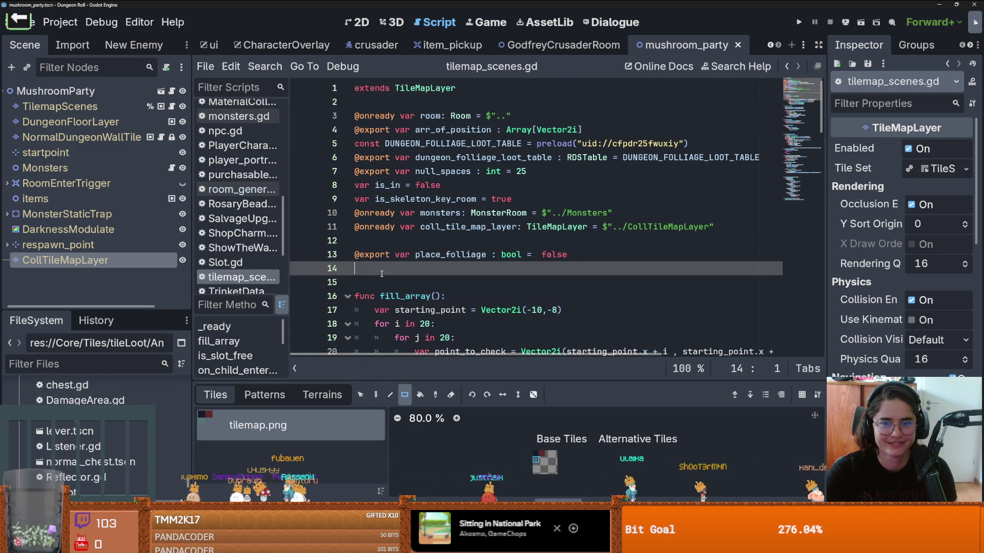
{"action": "key", "text": "Return"}
{"action": "key", "text": "BackSpace"}
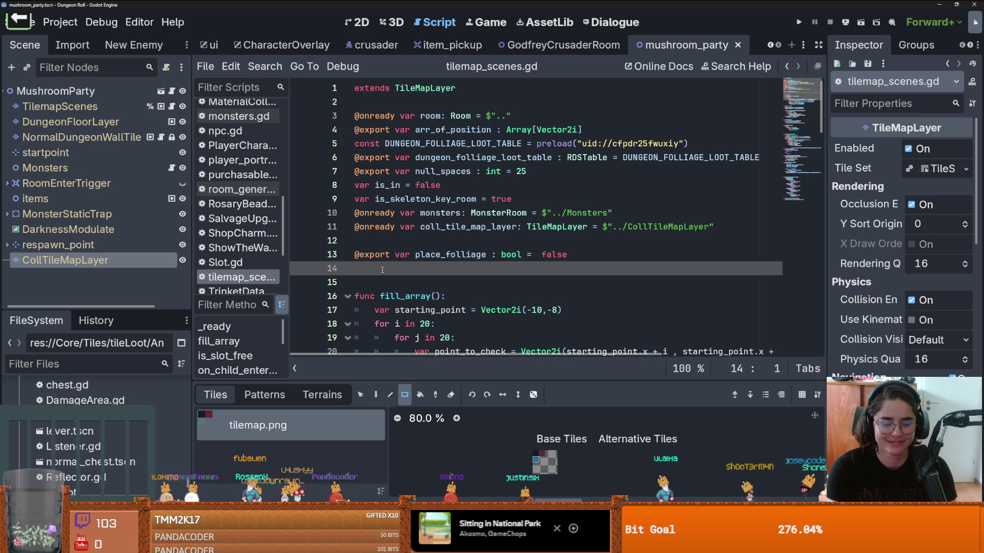
{"action": "type", "text": "@exportb"}
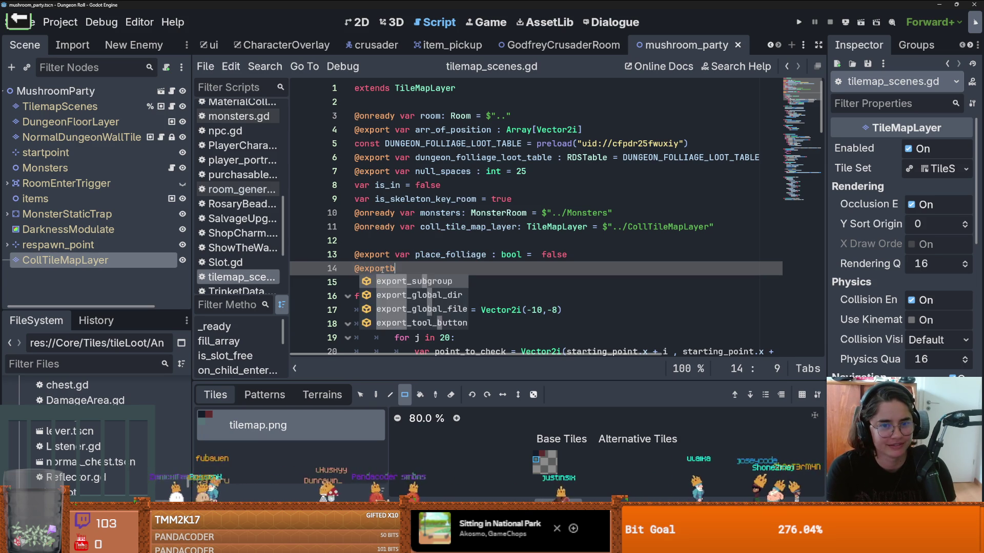
{"action": "key", "text": "BackSpace"}
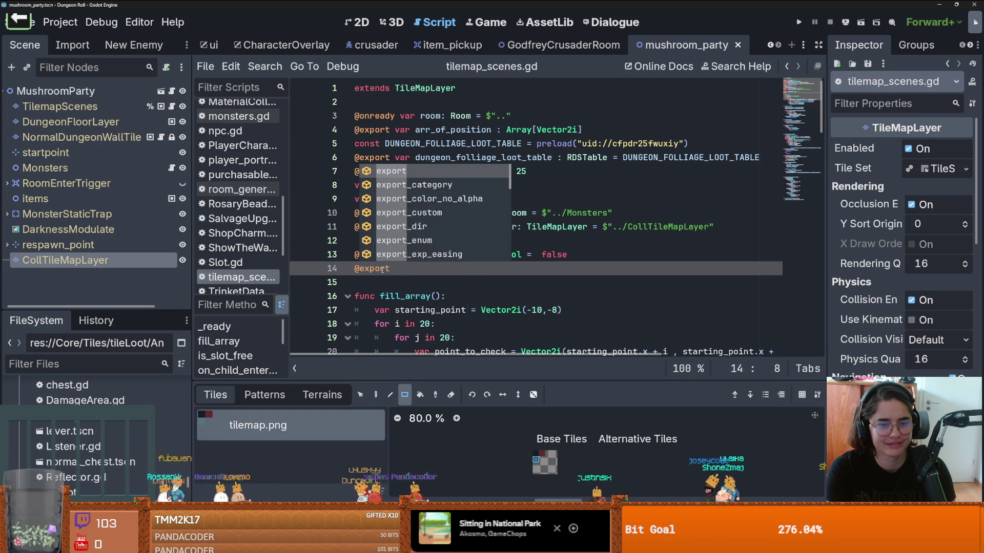
{"action": "type", "text": "_"}
{"action": "type", "text": "to"}
{"action": "key", "text": "Return"}
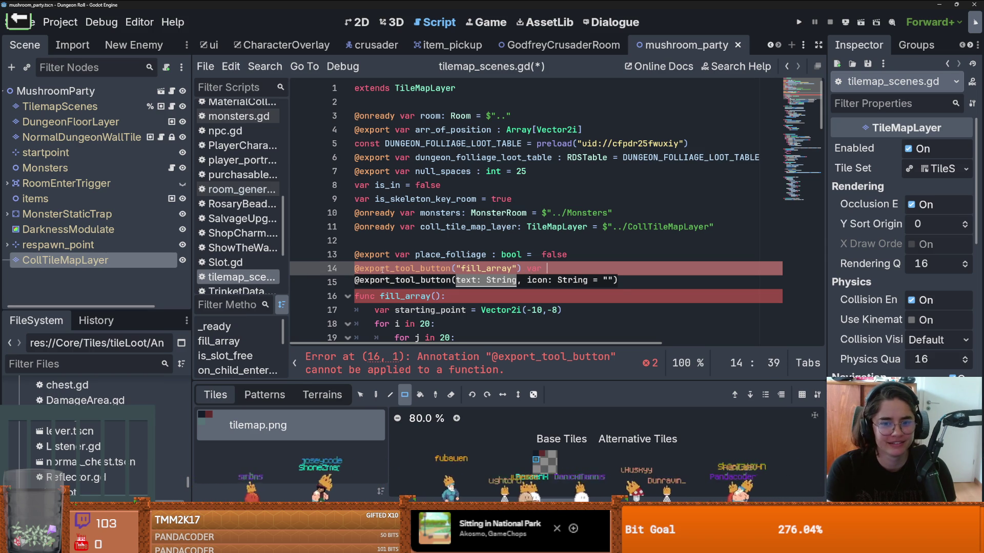
{"action": "type", "text": "fill"}
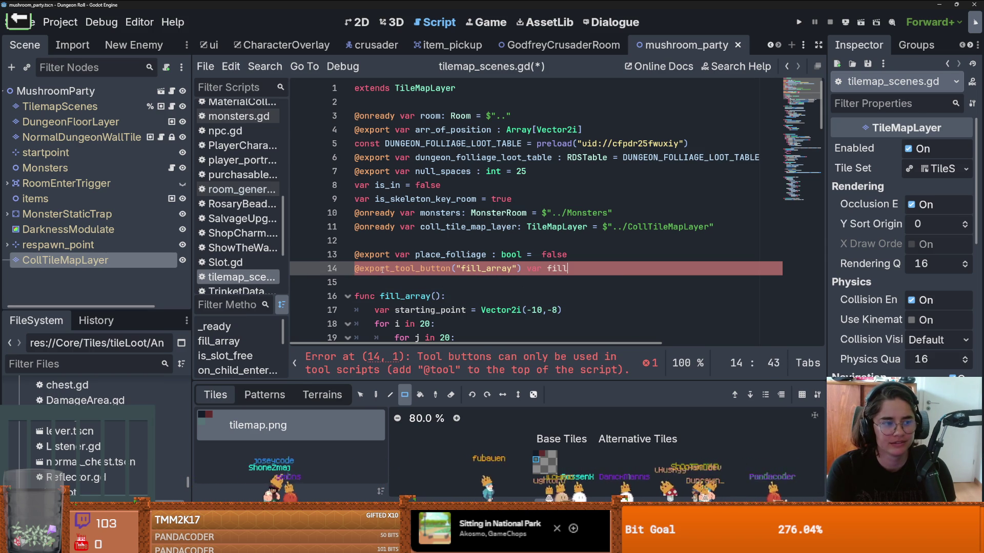
{"action": "type", "text": "dearra"}
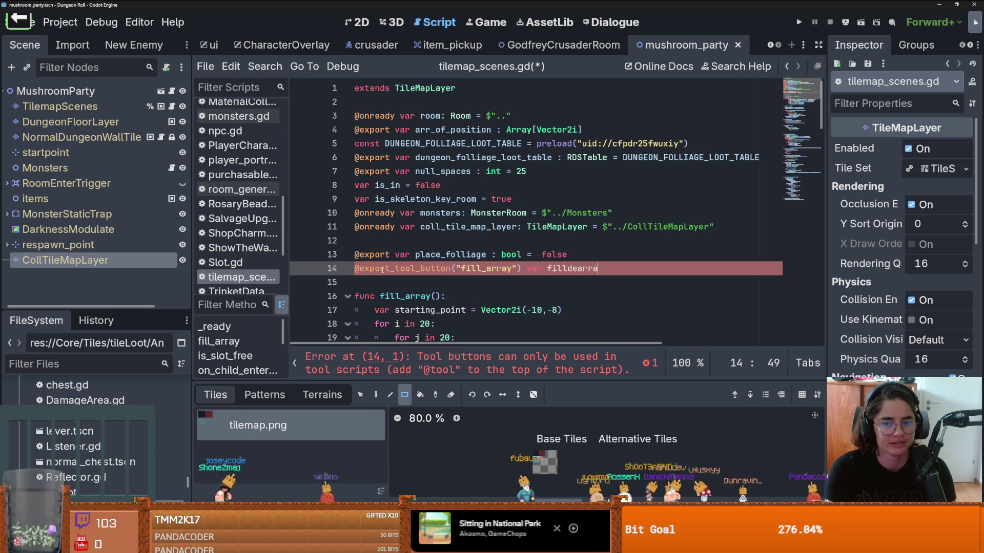
{"action": "type", "text": "y = fill"}
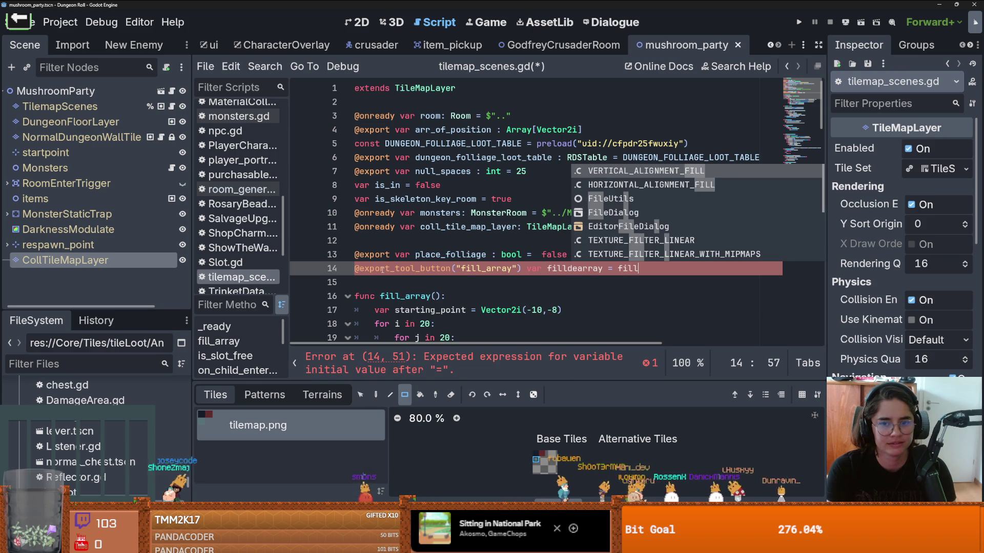
{"action": "type", "text": "_array"}
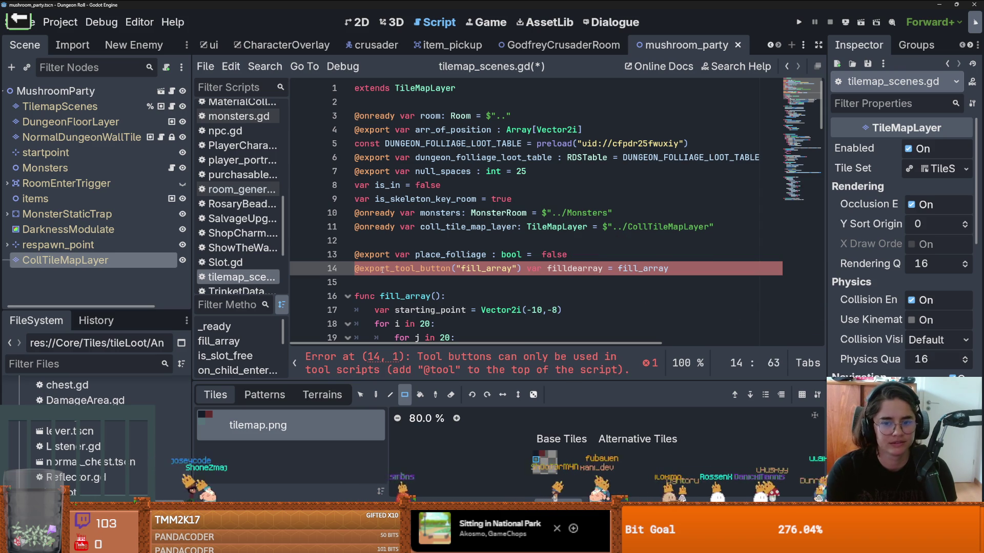
{"action": "left_click", "coordinate": [417, 270], "text": "ctrl"}
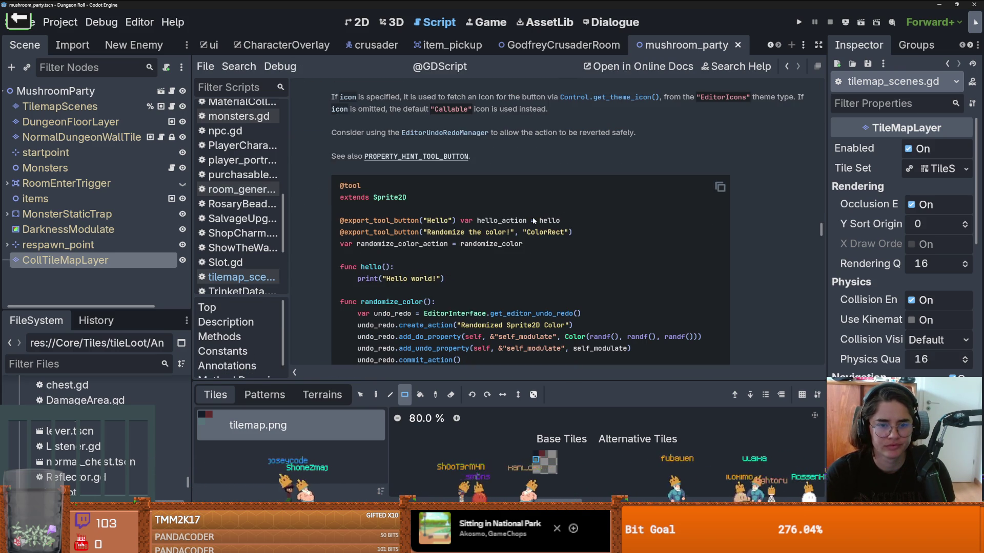
Review the Hello tool button example, then return to tilemap_scenes.gd at the flagged error line
{"action": "left_click_drag", "start_coordinate": [578, 220], "coordinate": [339, 221]}
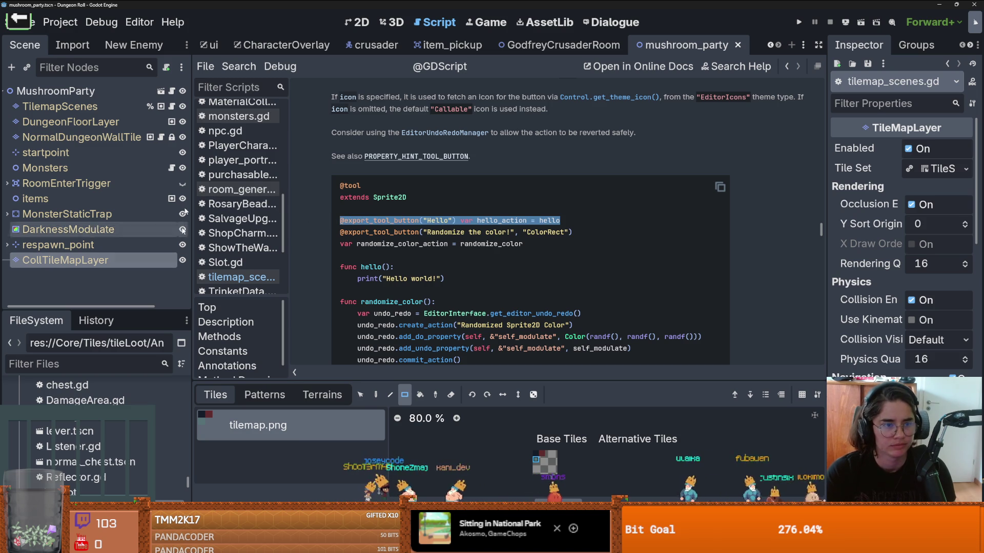
{"action": "left_click", "coordinate": [172, 106]}
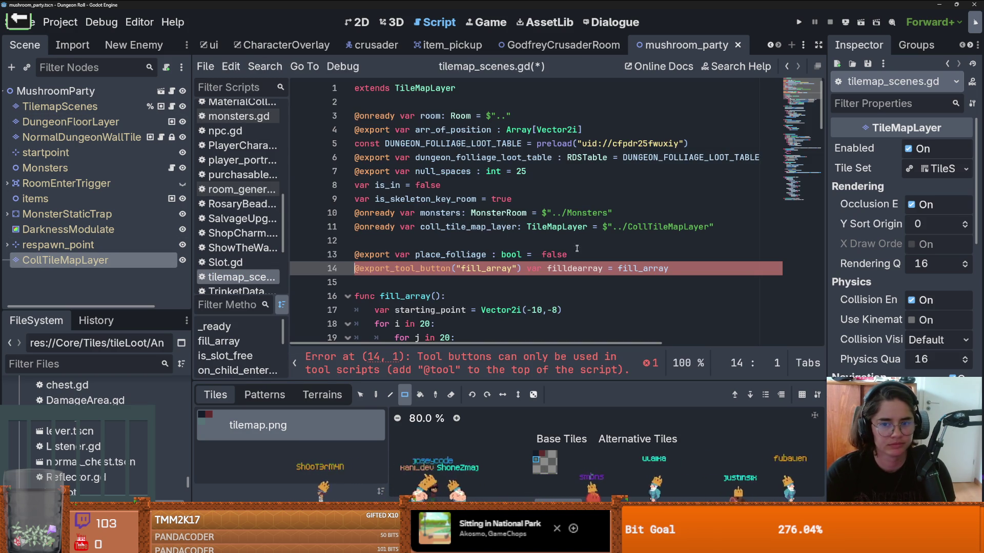
{"action": "scroll", "coordinate": [589, 276], "scroll_direction": "down", "scroll_amount": 1}
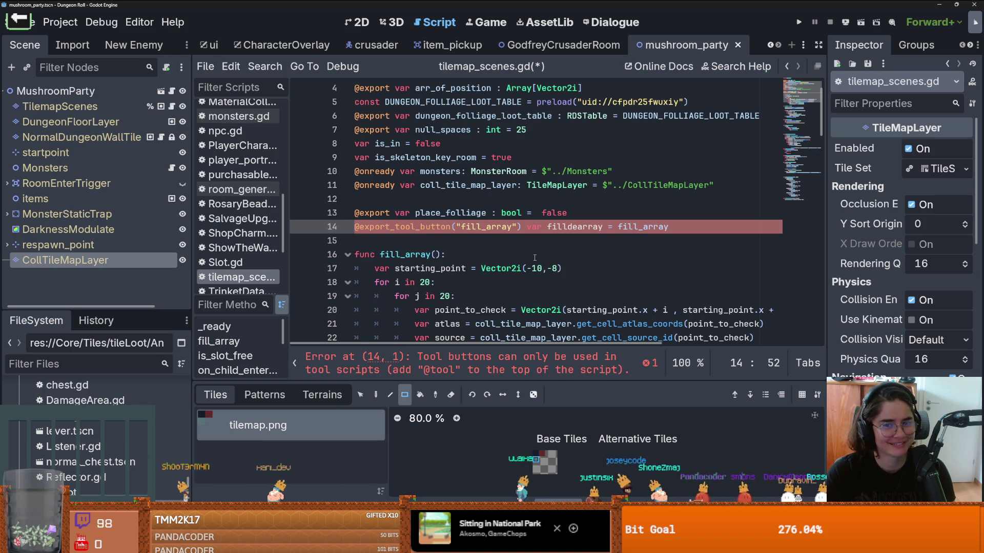
{"action": "left_click", "coordinate": [523, 361]}
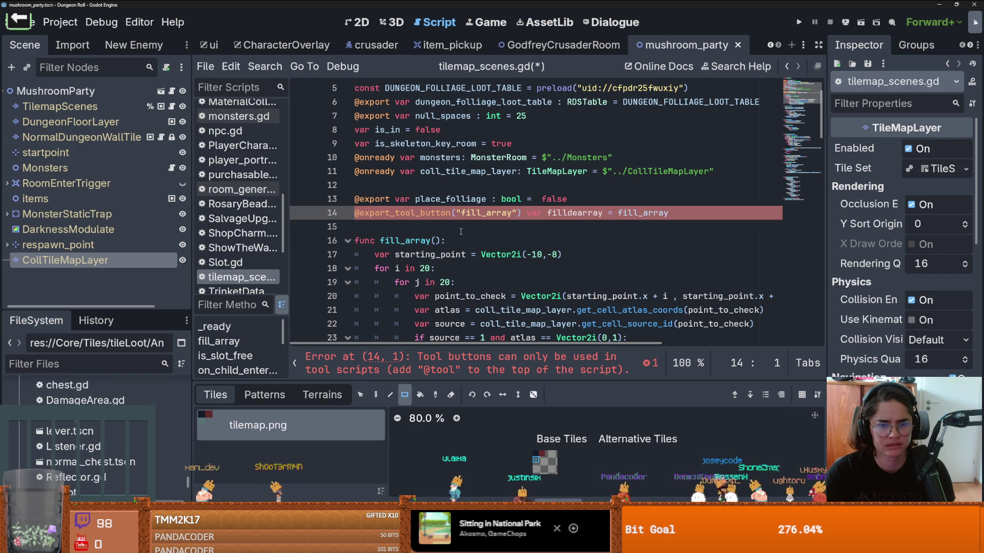
{"action": "scroll", "coordinate": [405, 121], "scroll_direction": "up", "scroll_amount": 2}
{"action": "left_click", "coordinate": [362, 90]}
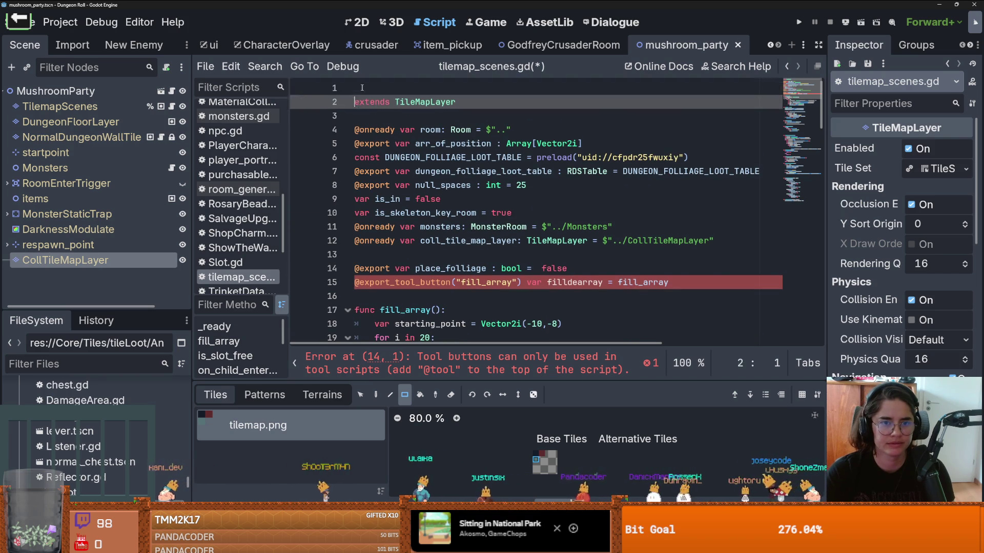
{"action": "key", "text": "ctrl+shift+Return"}
{"action": "type", "text": "l"}
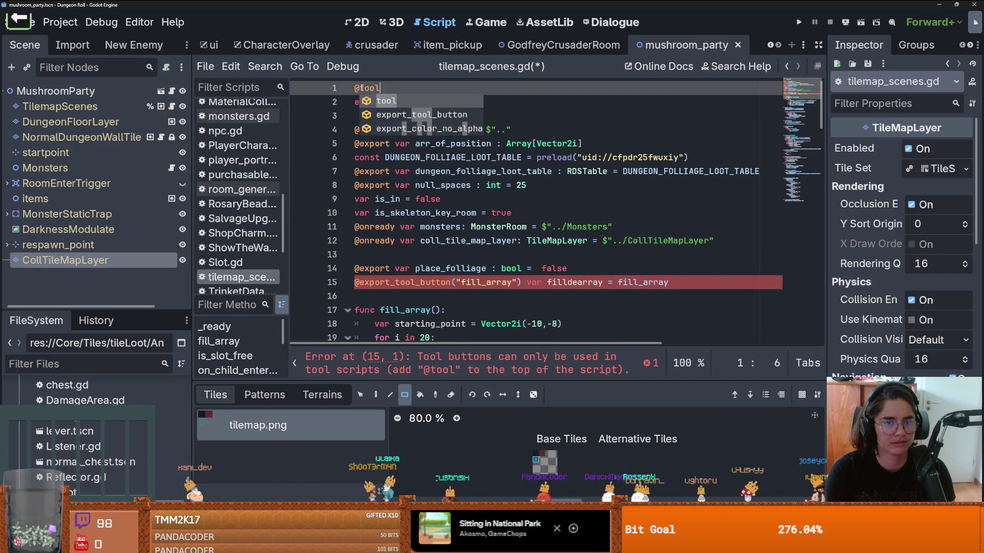
{"action": "key", "text": "ctrl+s"}
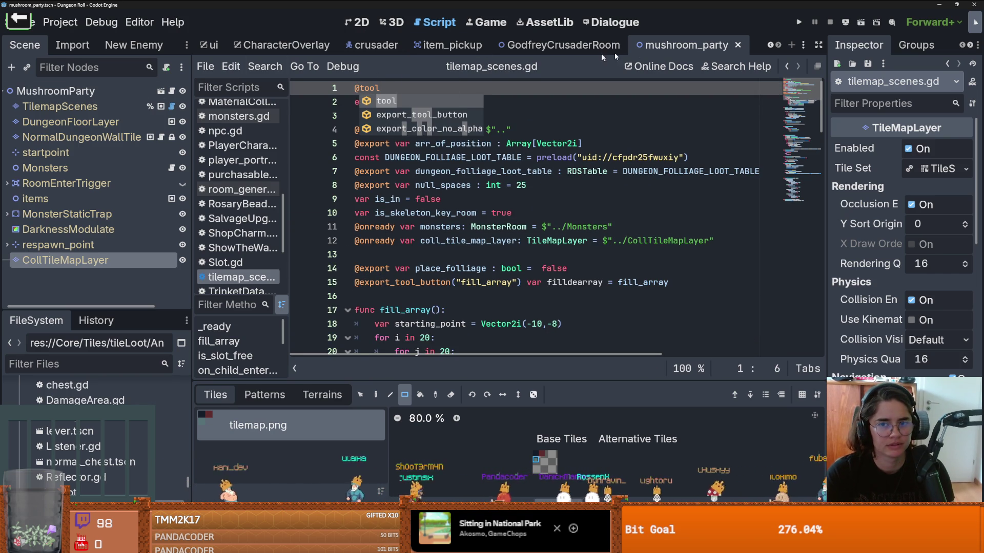
{"action": "left_click", "coordinate": [738, 46]}
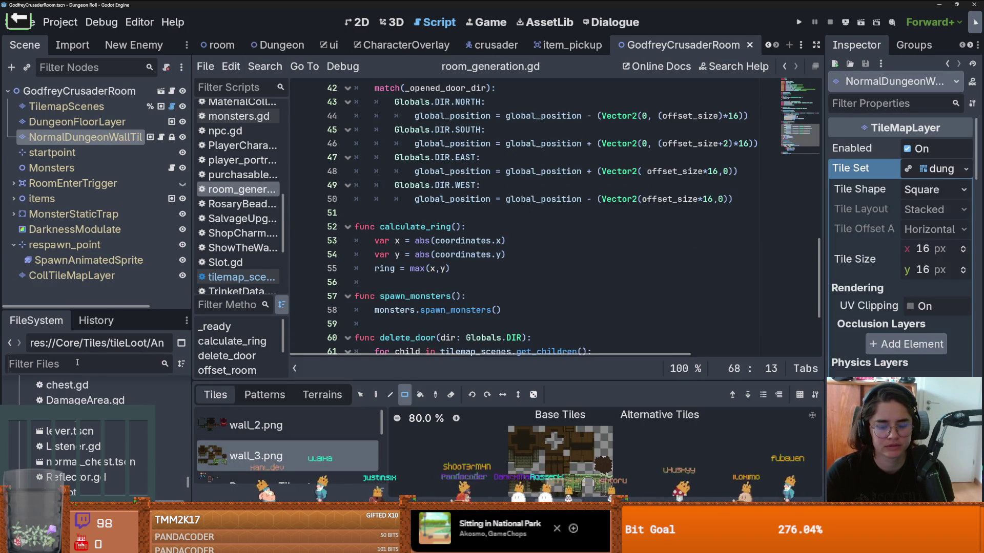
Filter FileSystem for 'mushroom', reopen mushroom_party.tscn, select TilemapScenes and widen the Inspector
{"action": "type", "text": "mushroom"}
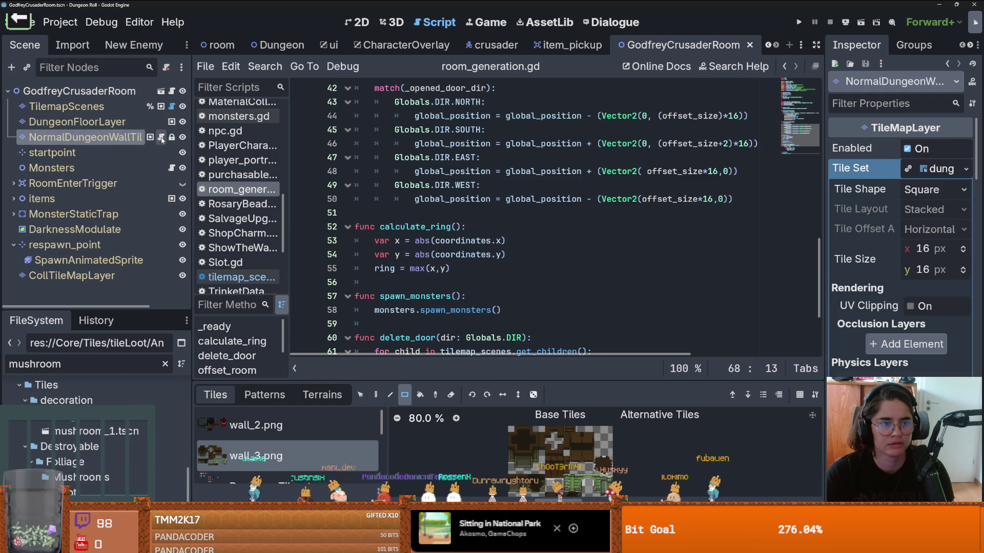
{"action": "scroll", "coordinate": [112, 451], "scroll_direction": "up", "scroll_amount": 5}
{"action": "scroll", "coordinate": [113, 455], "scroll_direction": "down", "scroll_amount": 1}
{"action": "left_click", "coordinate": [114, 439]}
{"action": "double_click", "coordinate": [114, 439]}
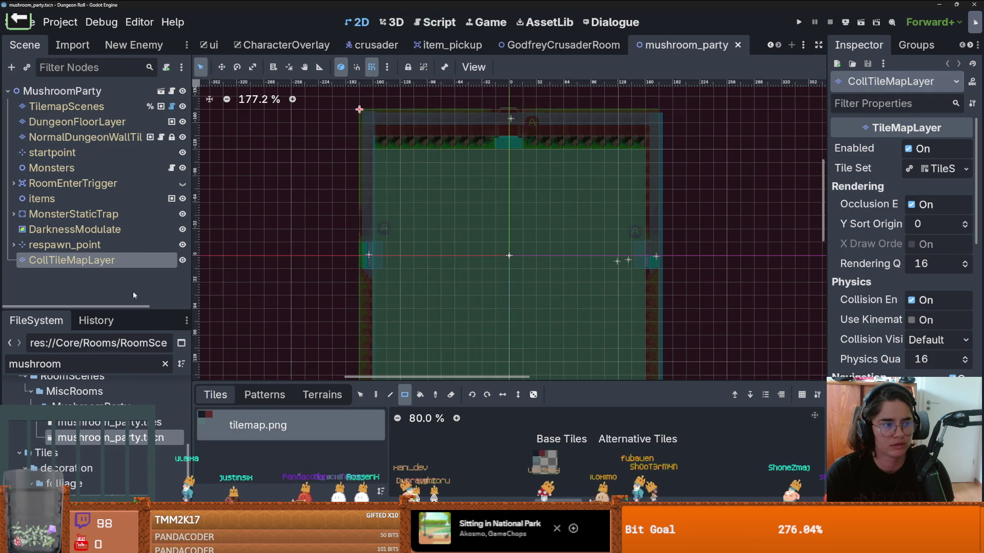
{"action": "left_click", "coordinate": [112, 109]}
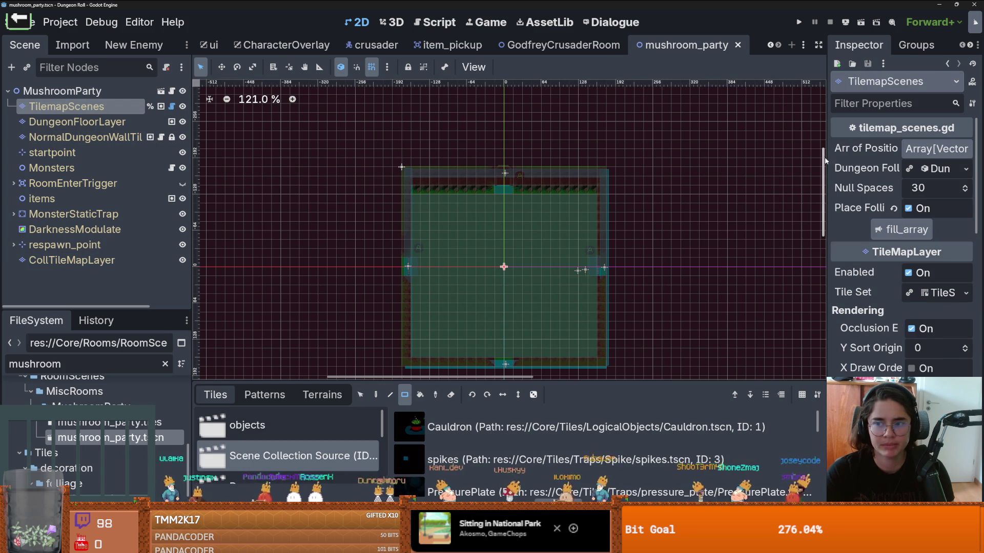
{"action": "mouse_move", "coordinate": [827, 174]}
{"action": "left_mouse_down"}
{"action": "mouse_move", "coordinate": [706, 179]}
{"action": "mouse_move", "coordinate": [624, 156]}
{"action": "left_mouse_up"}
Add an arr_of_position.clear() line after the starting_point line in fill_array
{"action": "left_click", "coordinate": [173, 106]}
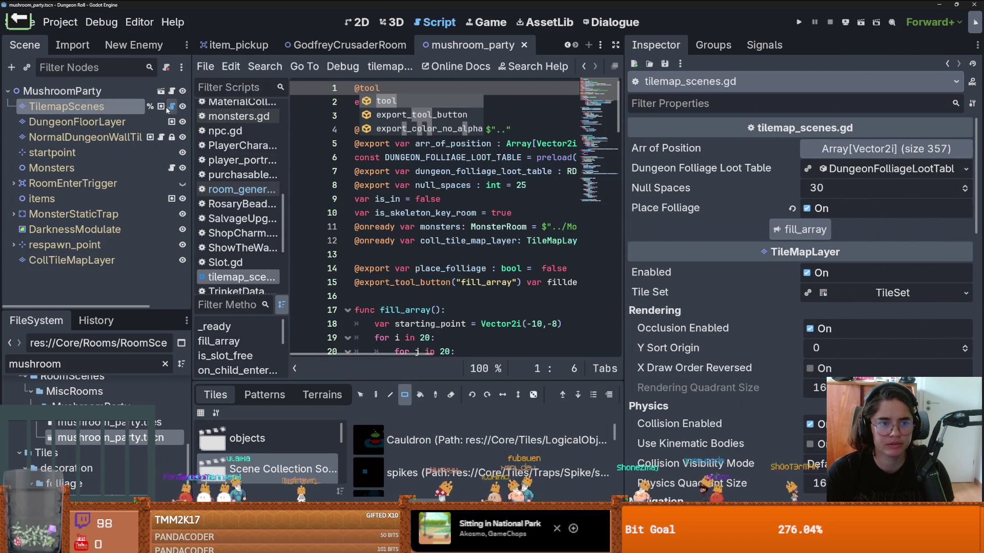
{"action": "scroll", "coordinate": [462, 205], "scroll_direction": "down", "scroll_amount": 3}
{"action": "left_click", "coordinate": [461, 213]}
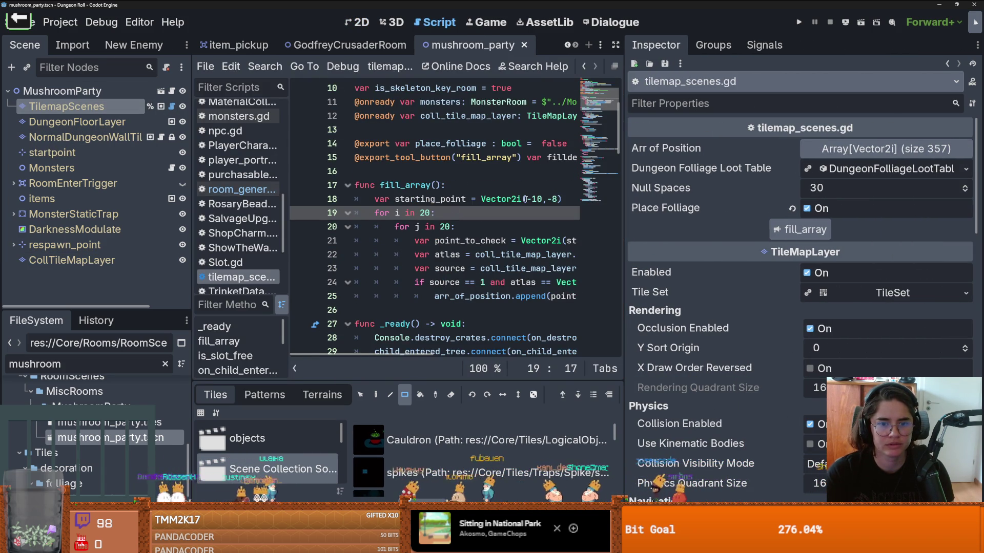
{"action": "left_click", "coordinate": [560, 200]}
{"action": "key", "text": "Return"}
{"action": "scroll", "coordinate": [487, 230], "scroll_direction": "down", "scroll_amount": 1}
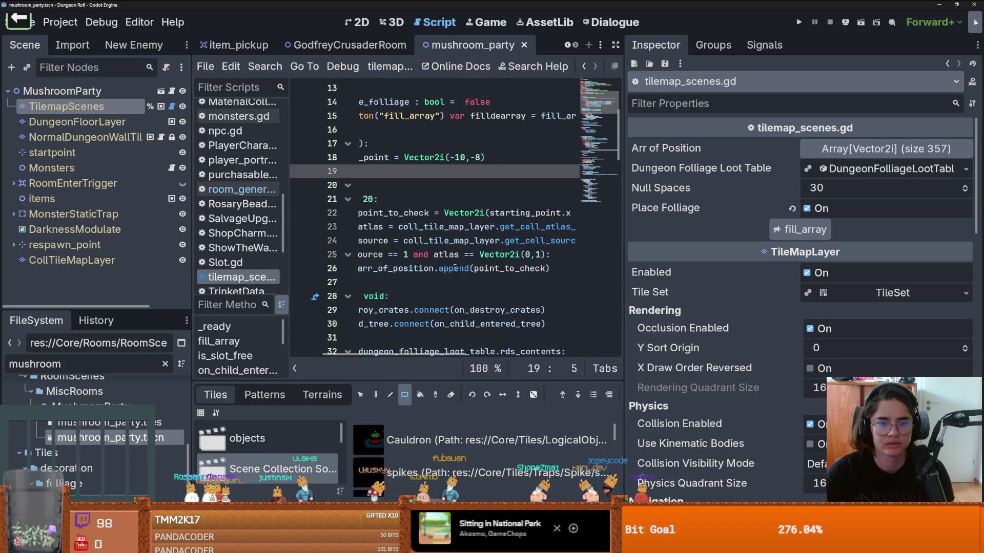
{"action": "left_click", "coordinate": [446, 269]}
{"action": "double_click", "coordinate": [445, 270]}
{"action": "key", "text": "ctrl+c"}
{"action": "left_click", "coordinate": [421, 174]}
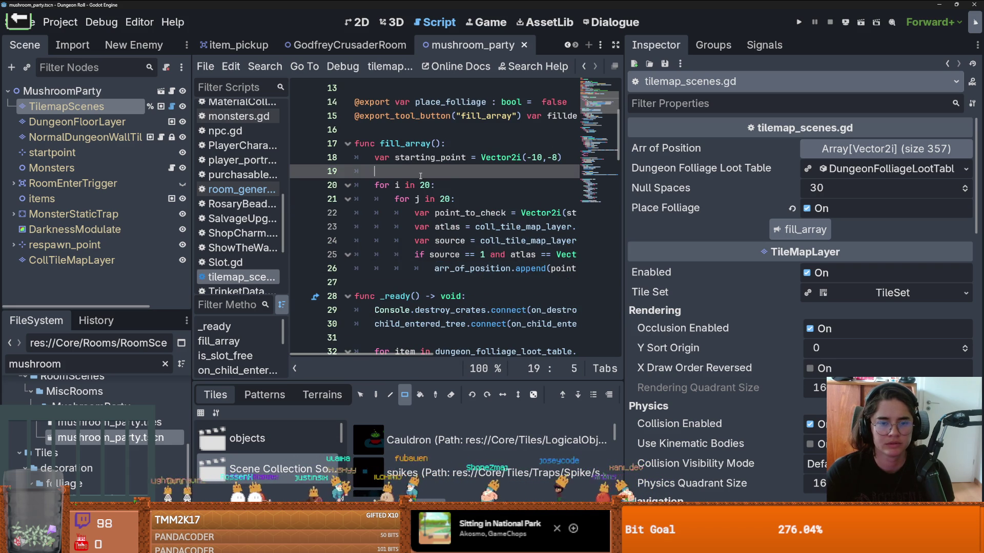
{"action": "key", "text": "ctrl+v"}
{"action": "type", "text": ".clea"}
{"action": "key", "text": "Return"}
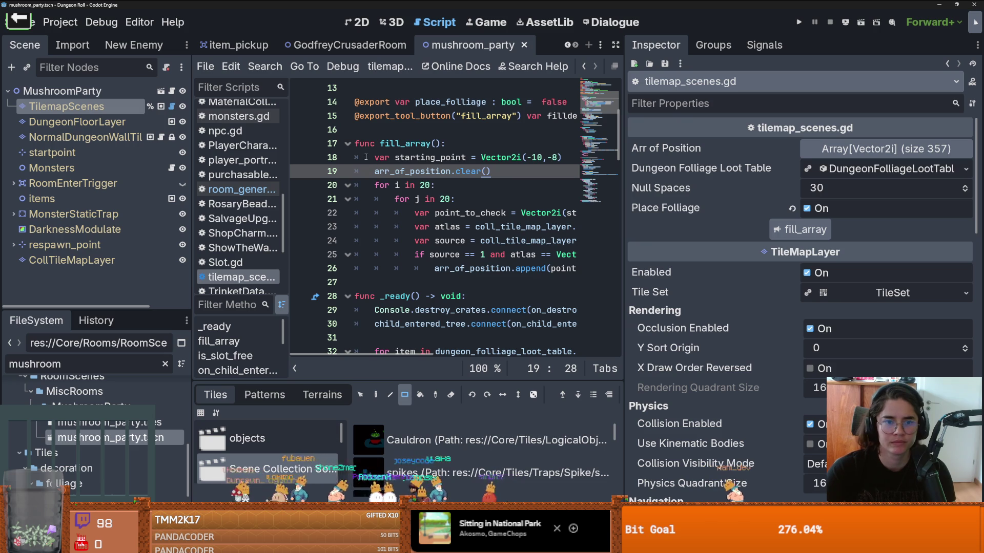
Add print("yolo") as the first line of fill_array and save
{"action": "left_click", "coordinate": [441, 144]}
{"action": "key", "text": "Return"}
{"action": "type", "text": "pr"}
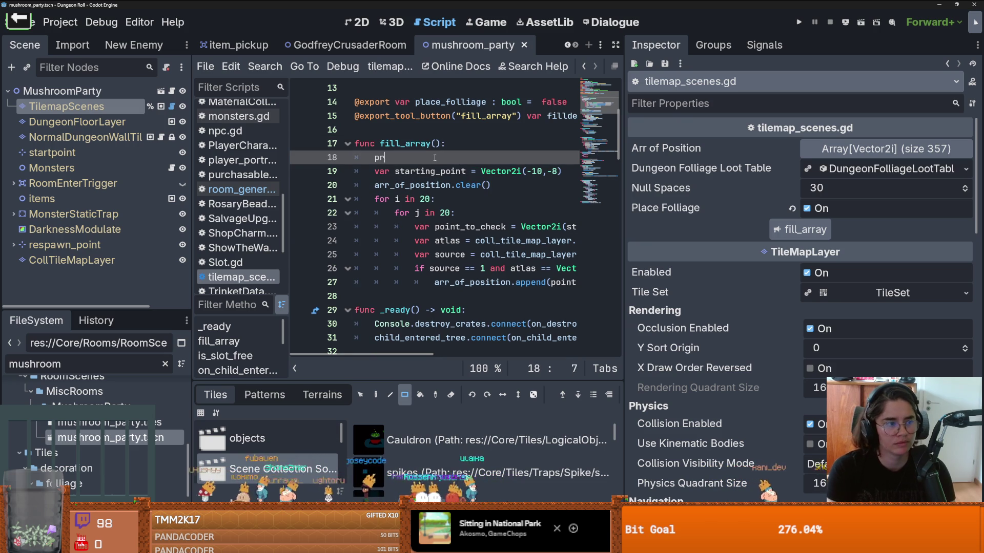
{"action": "type", "text": "int(\"yolo"}
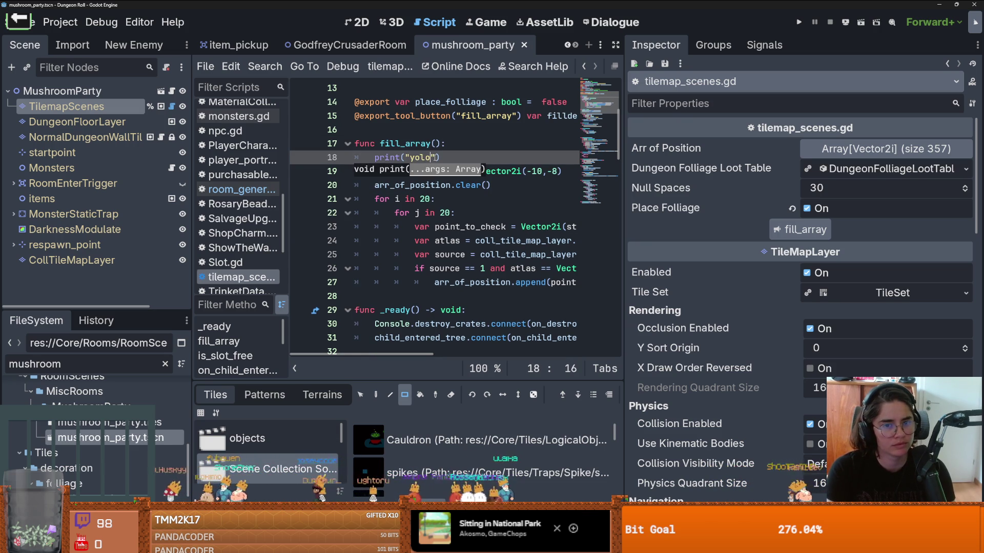
{"action": "key", "text": "ctrl+s"}
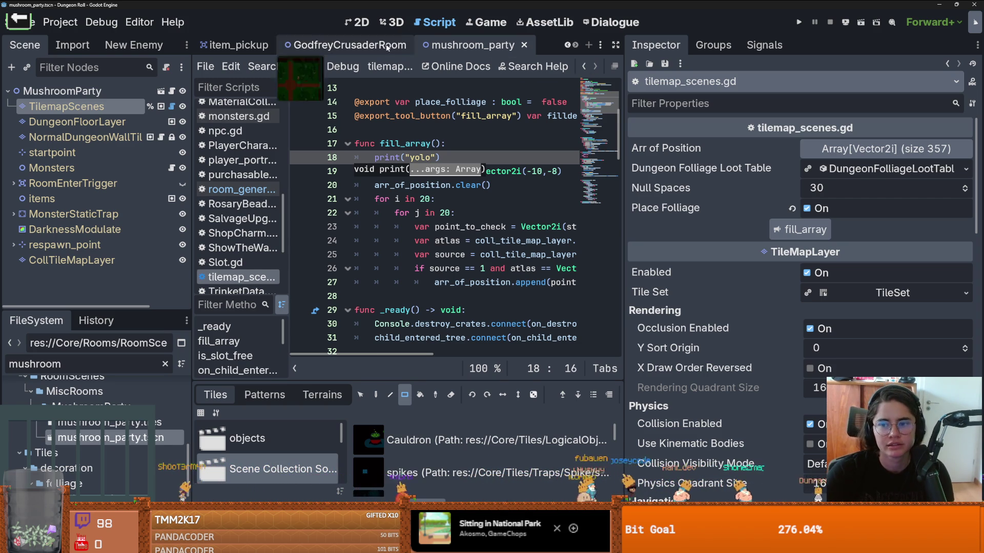
Enlarge the Debugger panel, check its Errors and Stack Trace views, then show the Output log
{"action": "key", "text": "alt+a"}
{"action": "key", "text": "alt+n"}
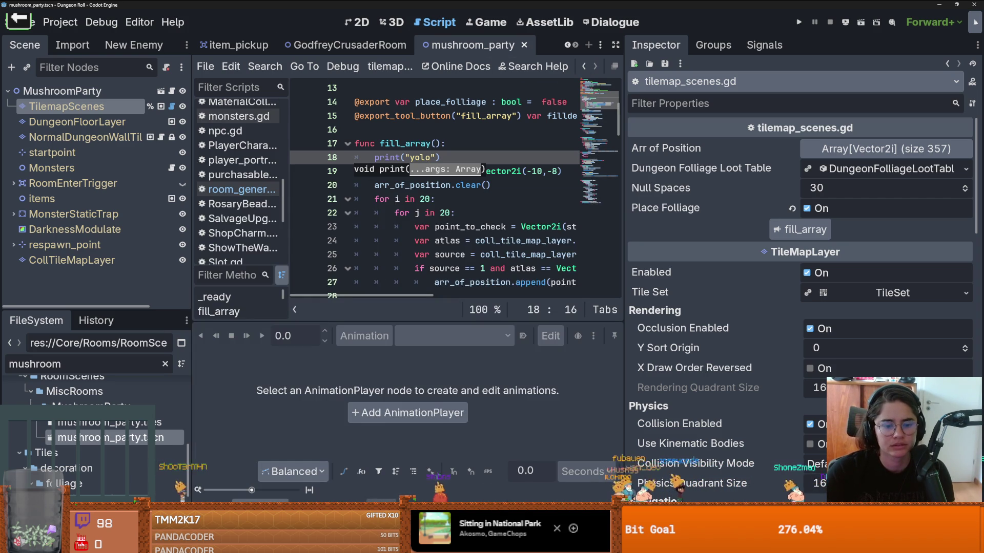
{"action": "left_click_drag", "start_coordinate": [629, 430], "coordinate": [727, 430]}
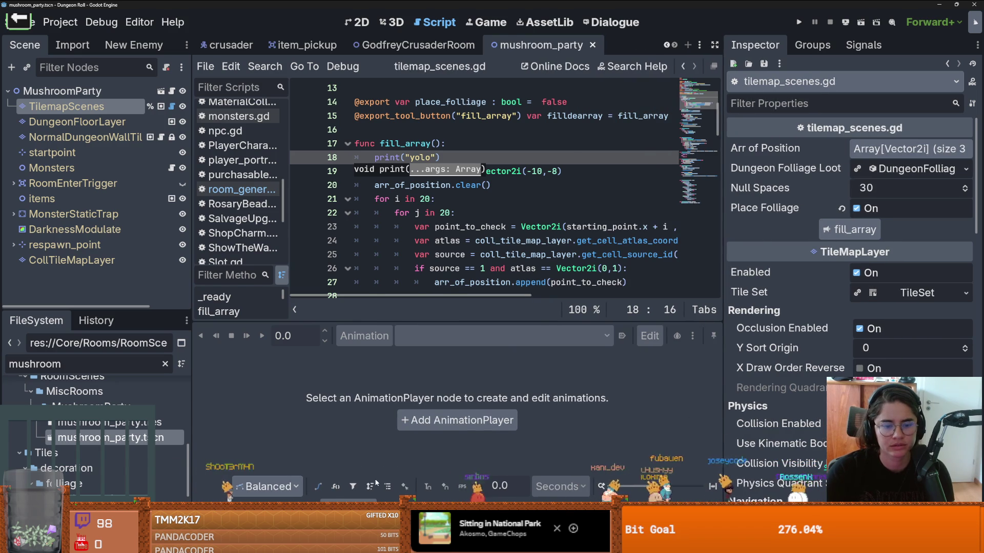
{"action": "key", "text": "alt+d"}
{"action": "left_click", "coordinate": [233, 391]}
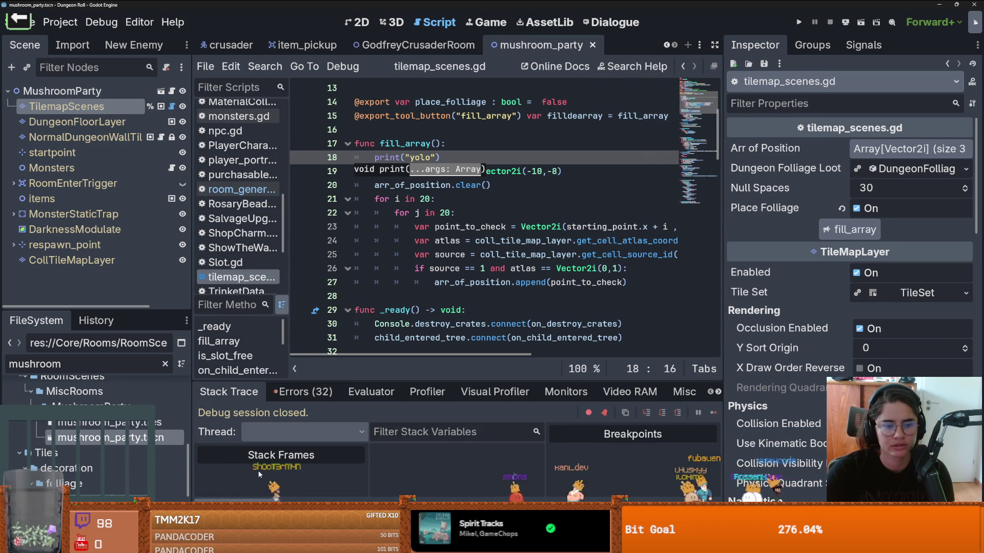
{"action": "mouse_move", "coordinate": [304, 377]}
{"action": "left_mouse_down"}
{"action": "mouse_move", "coordinate": [303, 234]}
{"action": "mouse_move", "coordinate": [303, 422]}
{"action": "mouse_move", "coordinate": [303, 251]}
{"action": "left_mouse_up"}
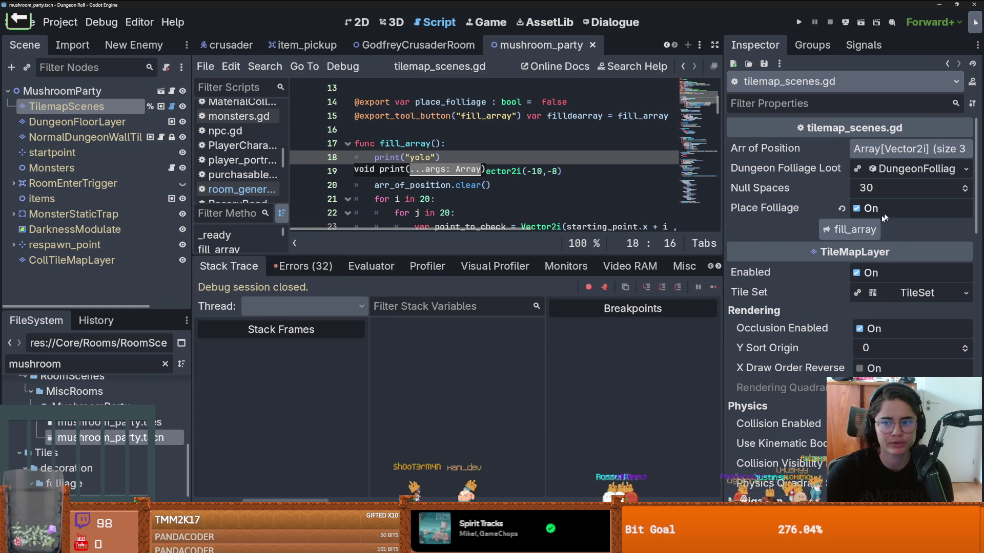
{"action": "left_click", "coordinate": [270, 268]}
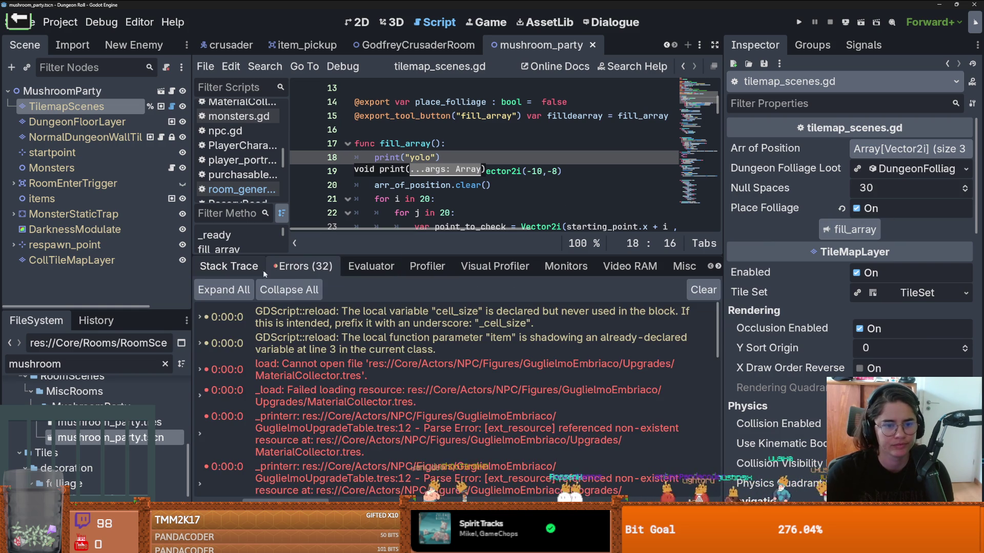
{"action": "left_click", "coordinate": [255, 271]}
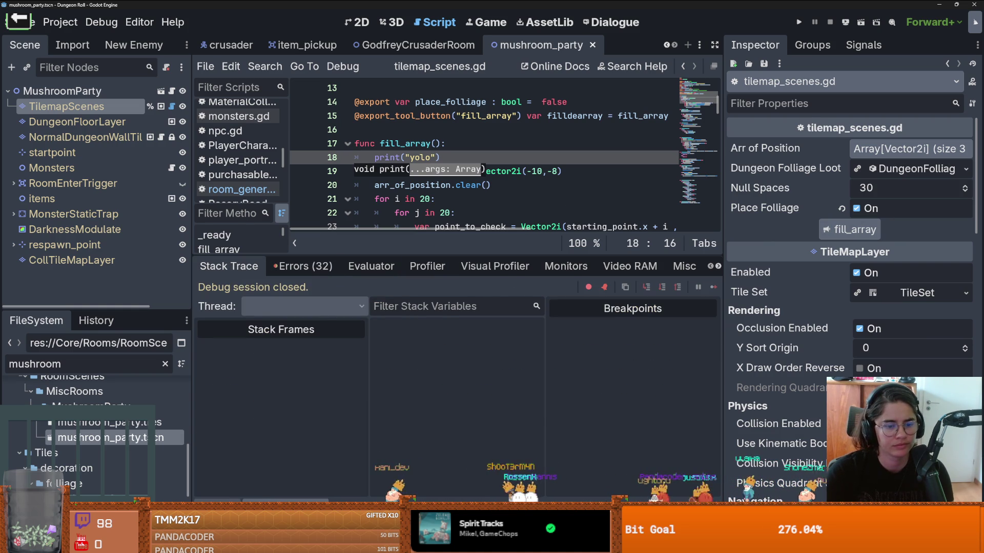
{"action": "key", "text": "alt+o"}
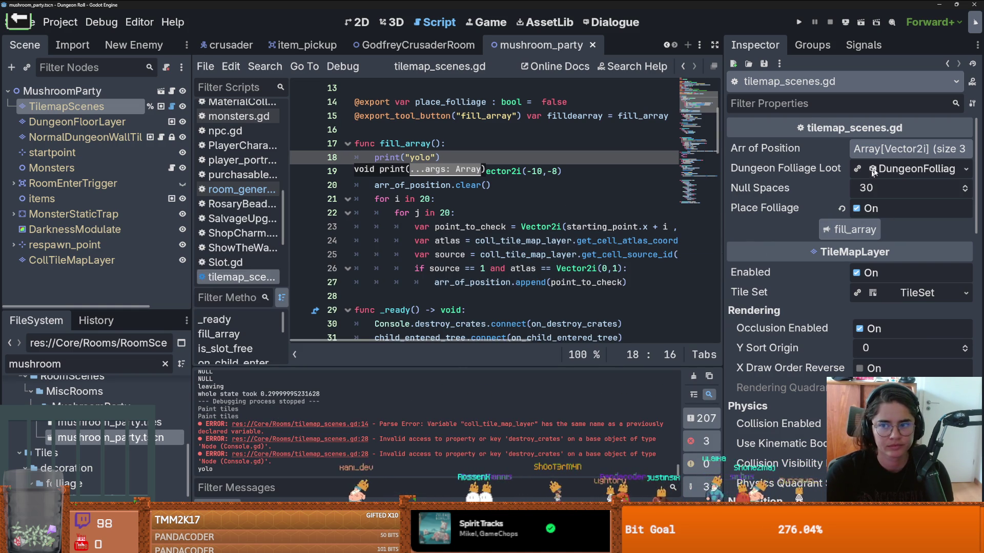
Run the fill_array tool button, confirm Arr of Position now holds 63 entries, and save
{"action": "left_click_drag", "start_coordinate": [721, 177], "coordinate": [635, 176]}
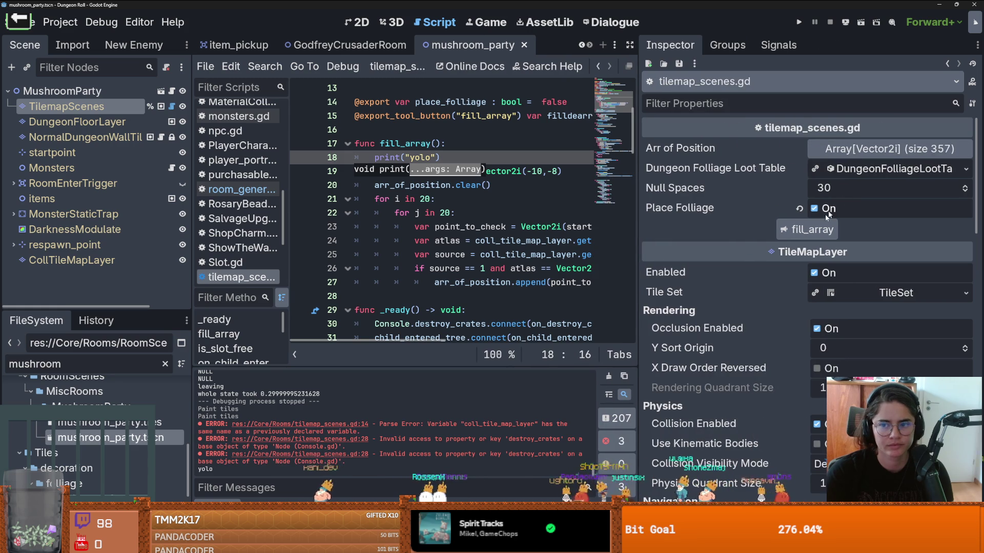
{"action": "left_click", "coordinate": [817, 229]}
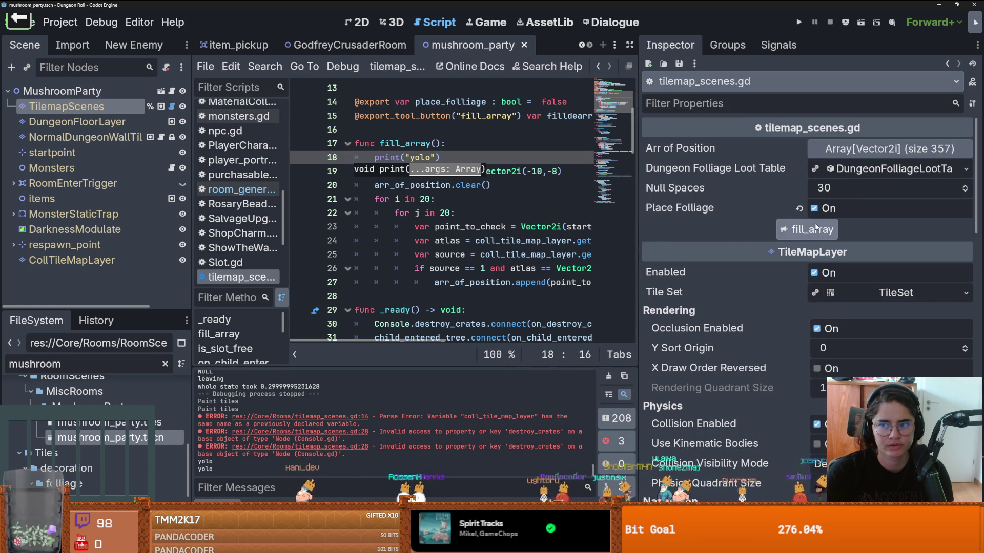
{"action": "left_click", "coordinate": [843, 148]}
{"action": "left_click", "coordinate": [844, 148]}
{"action": "key", "text": "ctrl+s"}
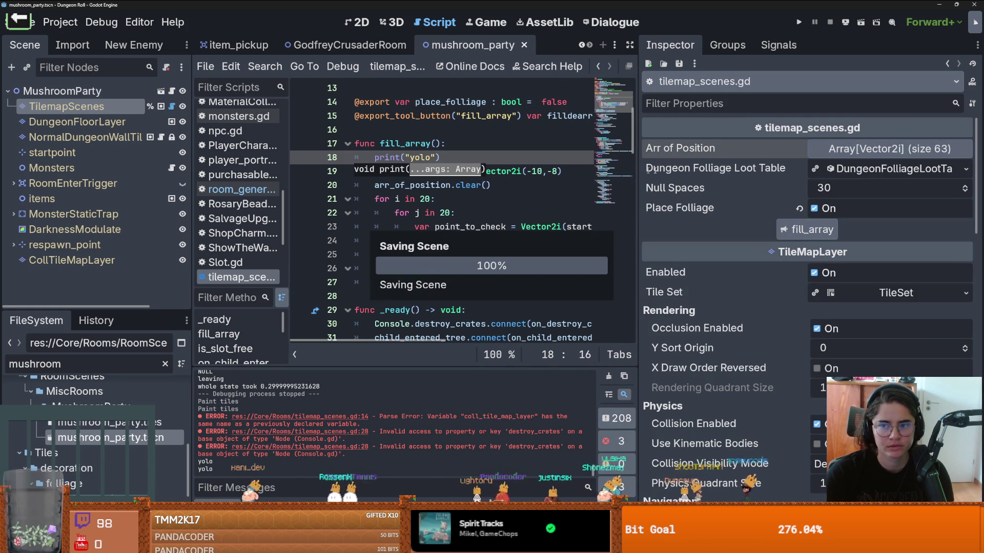
{"action": "left_click", "coordinate": [882, 157]}
{"action": "left_click", "coordinate": [881, 158]}
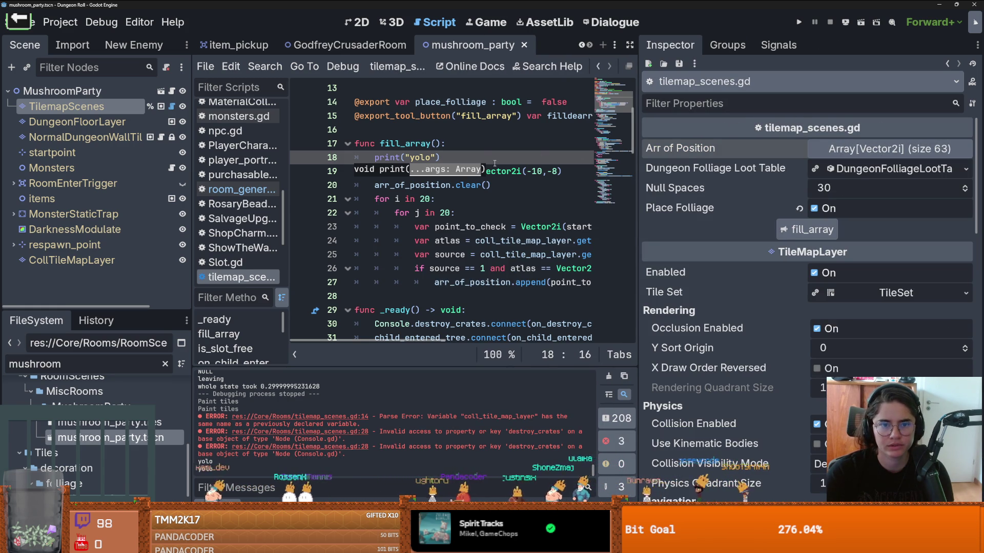
{"action": "left_click_drag", "start_coordinate": [638, 176], "coordinate": [697, 177]}
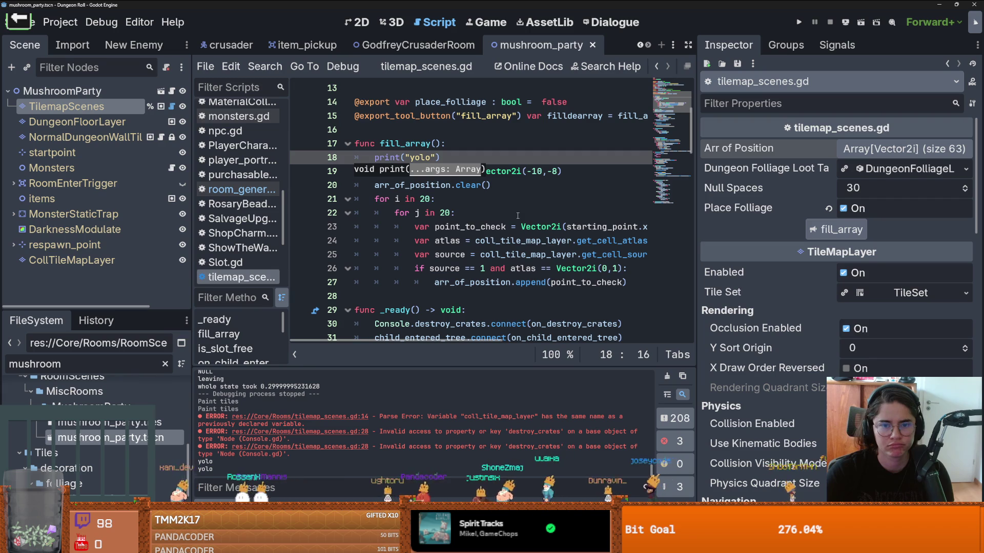
{"action": "left_click", "coordinate": [518, 215]}
{"action": "scroll", "coordinate": [517, 215], "scroll_direction": "down", "scroll_amount": 1}
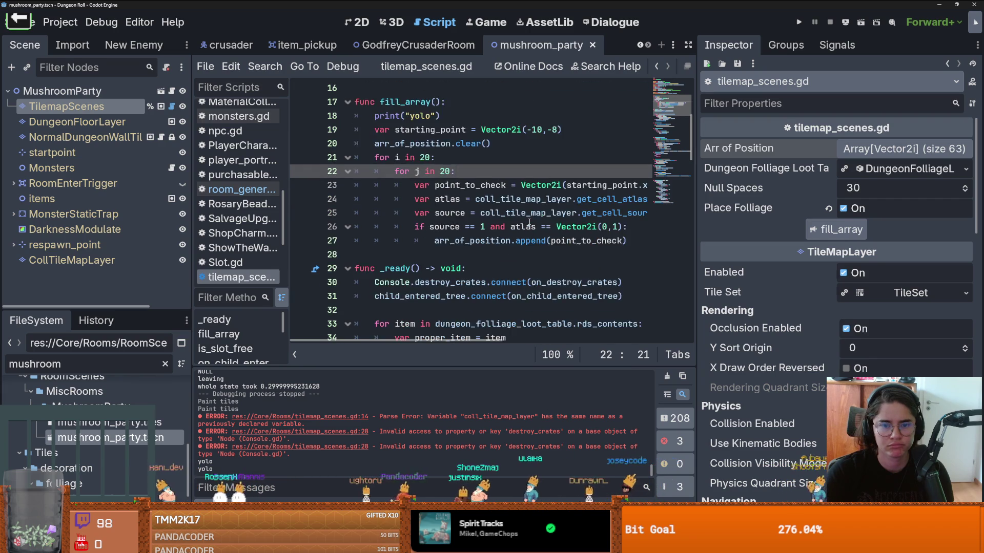
In the 2D view, centre the room and hide the CollTileMapLayer
{"action": "left_click", "coordinate": [365, 30]}
{"action": "scroll", "coordinate": [493, 241], "scroll_direction": "up", "scroll_amount": 6}
{"action": "scroll", "coordinate": [493, 242], "scroll_direction": "down", "scroll_amount": 5}
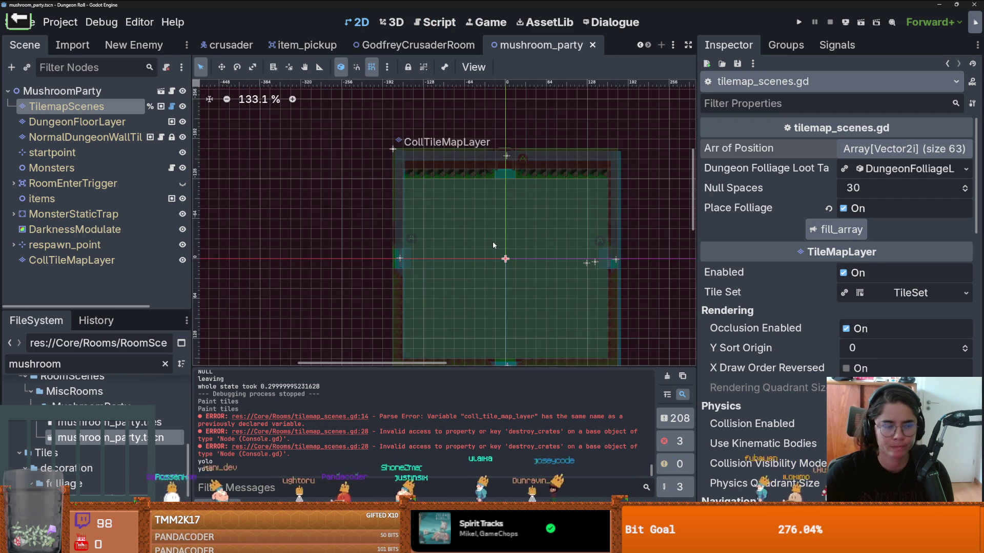
{"action": "left_click_drag", "start_coordinate": [493, 242], "coordinate": [420, 186]}
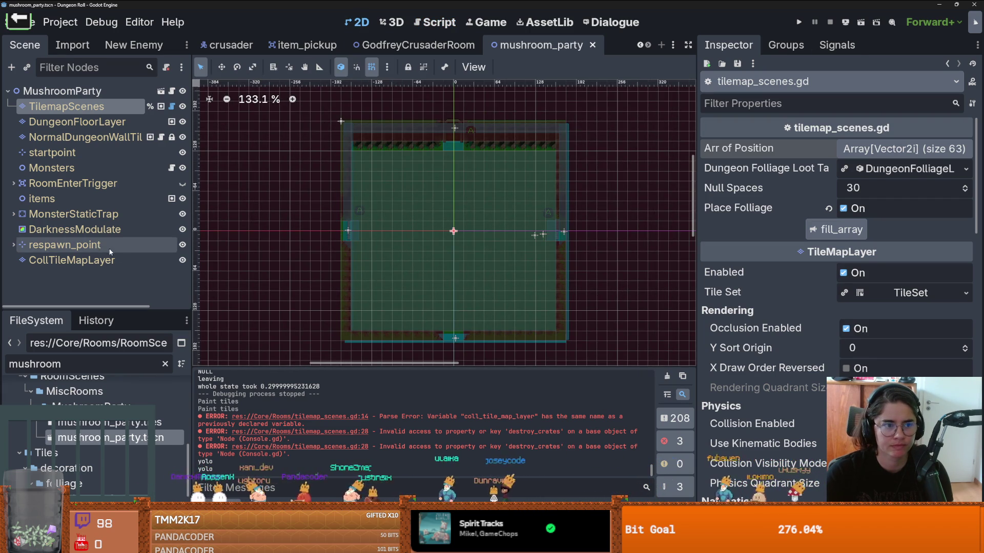
{"action": "left_click", "coordinate": [182, 260]}
Run the project, enter Mushroom Party through the debug room list, then close the game
{"action": "left_click", "coordinate": [799, 22]}
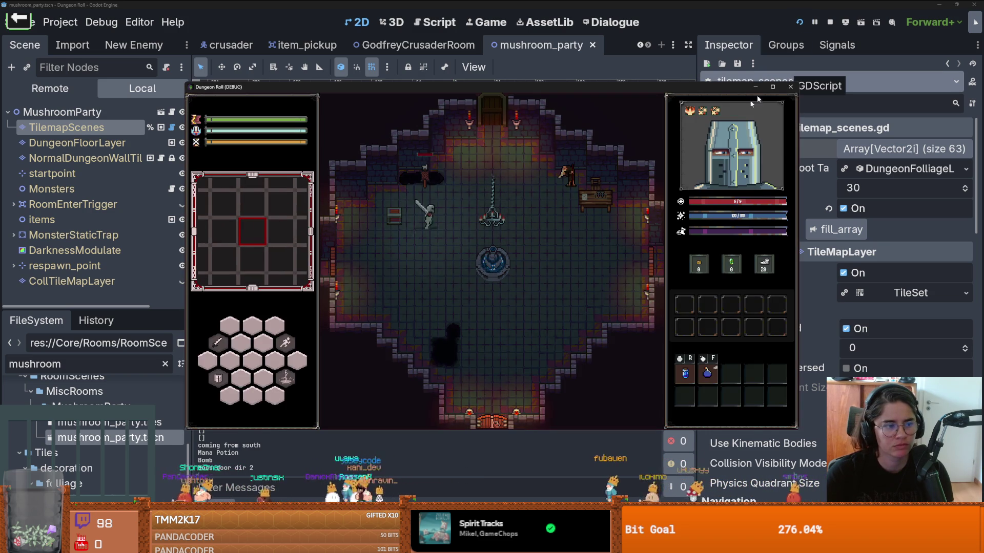
{"action": "key", "text": "w"}
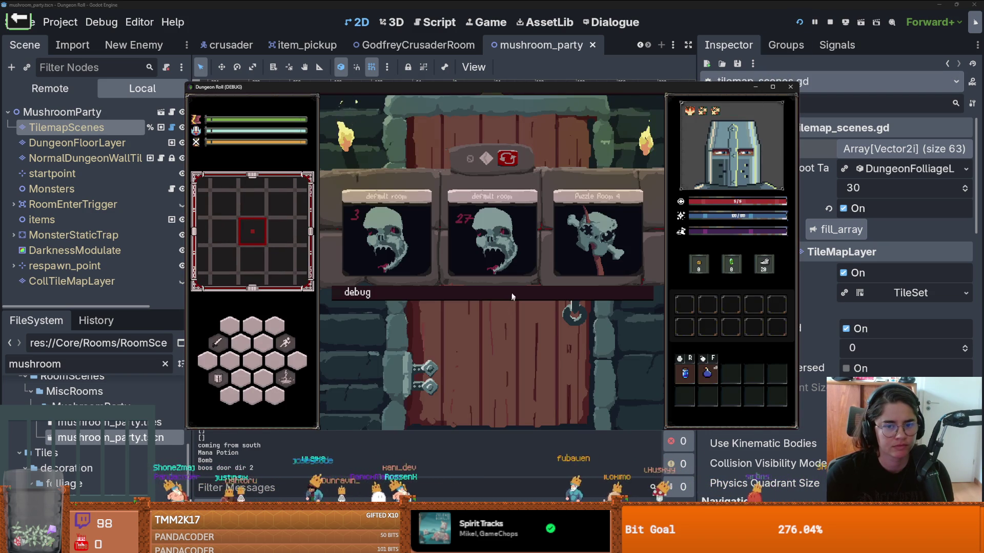
{"action": "left_click", "coordinate": [512, 297]}
{"action": "left_click_drag", "start_coordinate": [656, 321], "coordinate": [635, 473]}
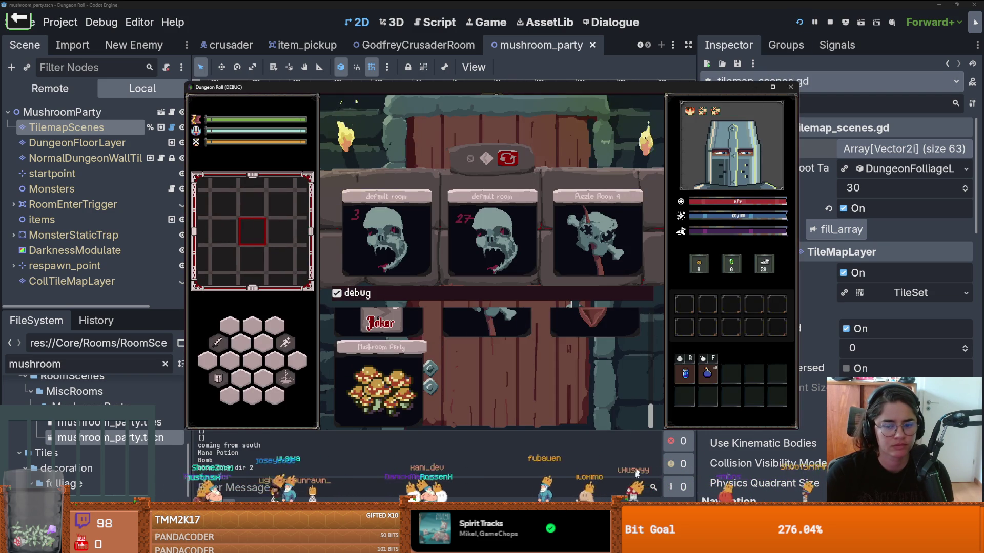
{"action": "left_click", "coordinate": [384, 385]}
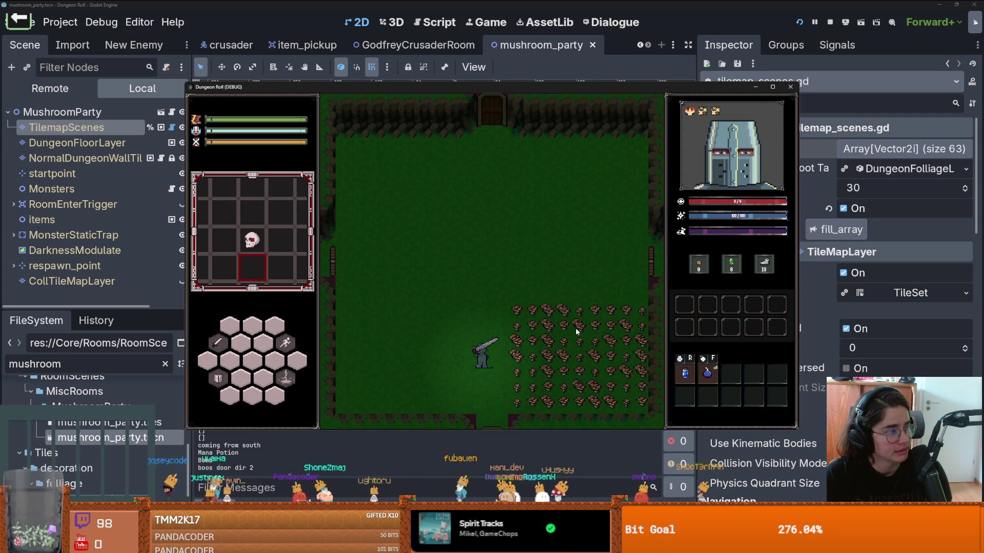
{"action": "left_click", "coordinate": [790, 86]}
Stop debugging, make the collision tile layer visible again, and enlarge the tile palette
{"action": "key", "text": "ctrl+s"}
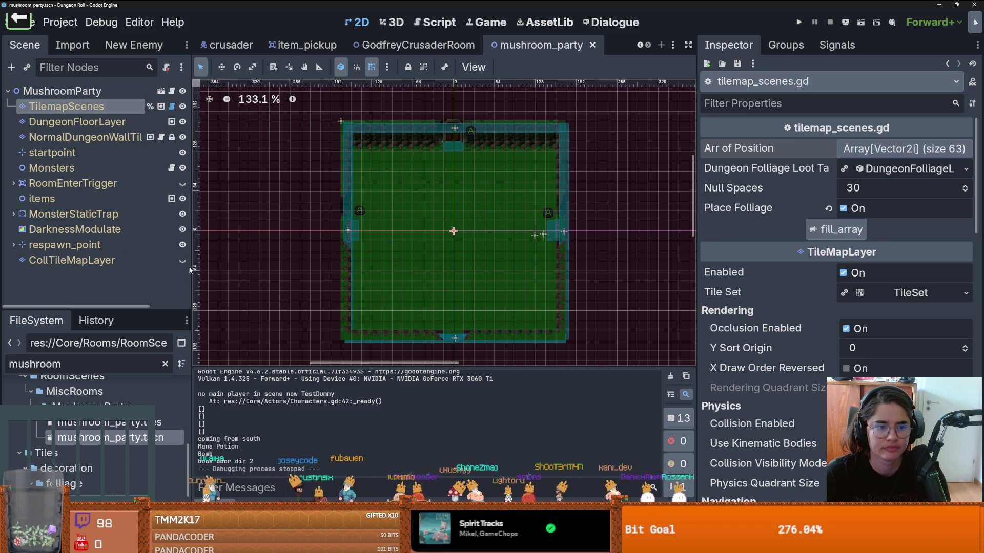
{"action": "left_click", "coordinate": [182, 260]}
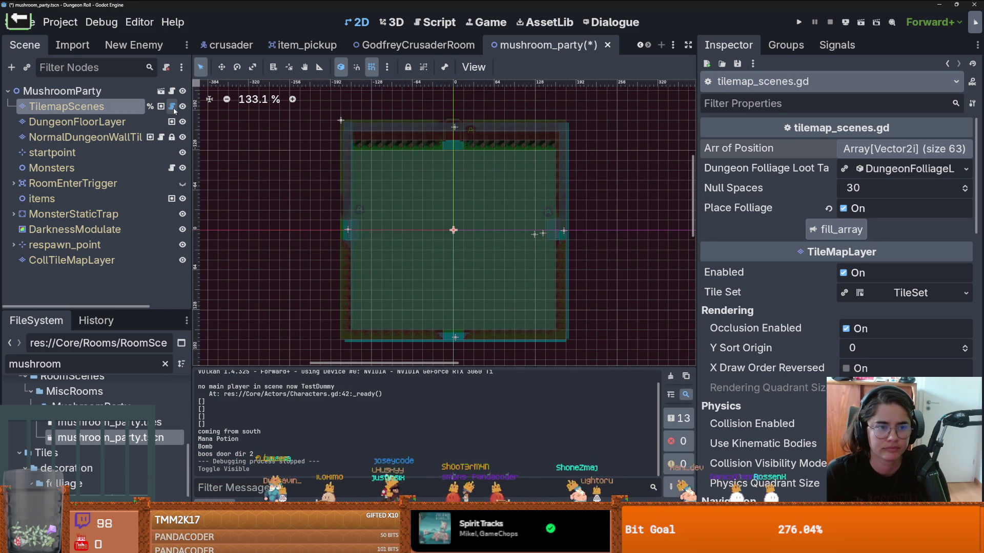
{"action": "left_click", "coordinate": [161, 258]}
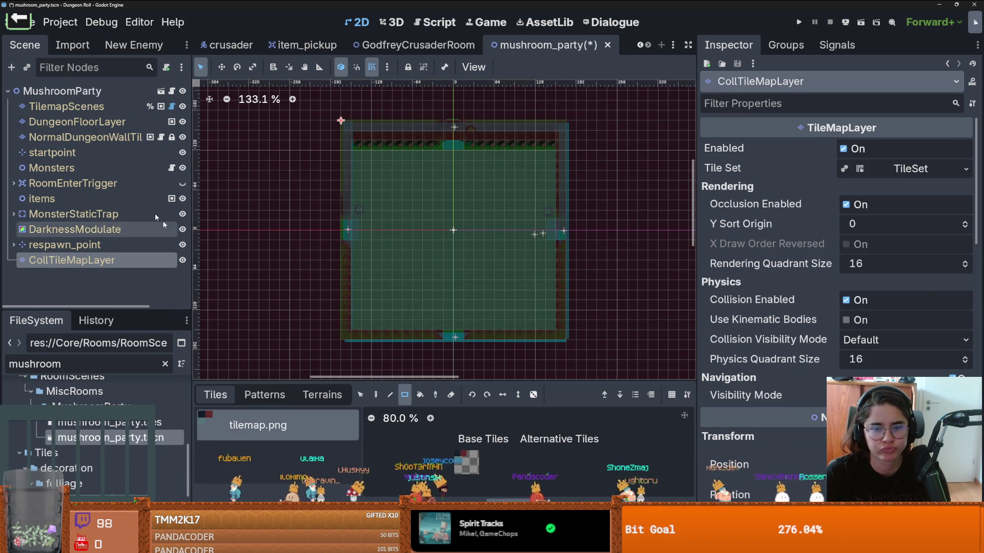
{"action": "left_click", "coordinate": [102, 107]}
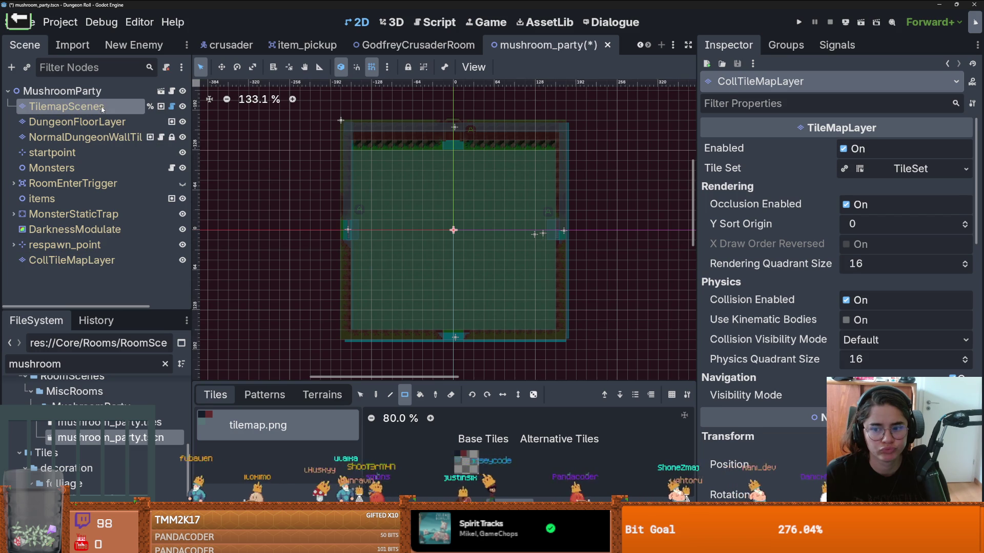
{"action": "scroll", "coordinate": [353, 298], "scroll_direction": "down", "scroll_amount": 2}
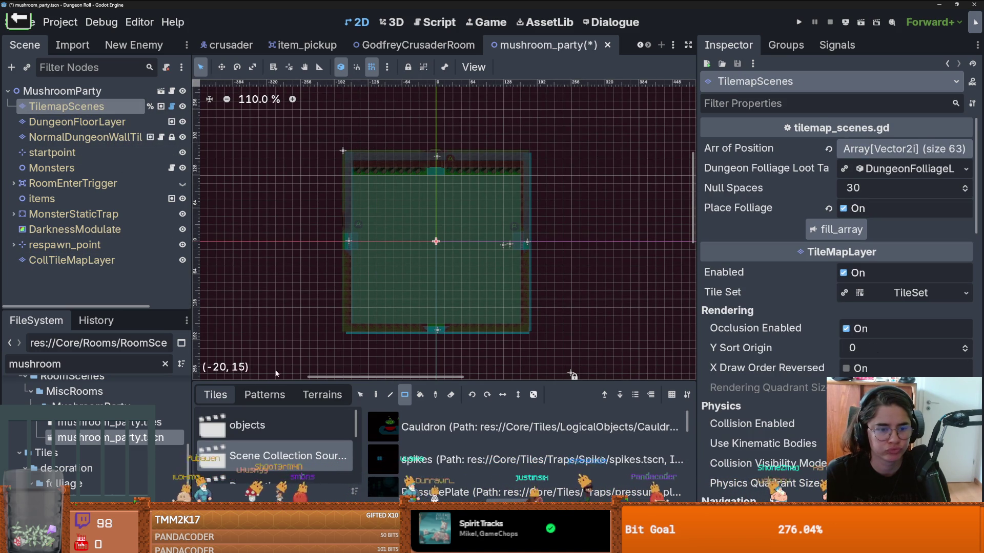
{"action": "left_click_drag", "start_coordinate": [275, 382], "coordinate": [297, 270]}
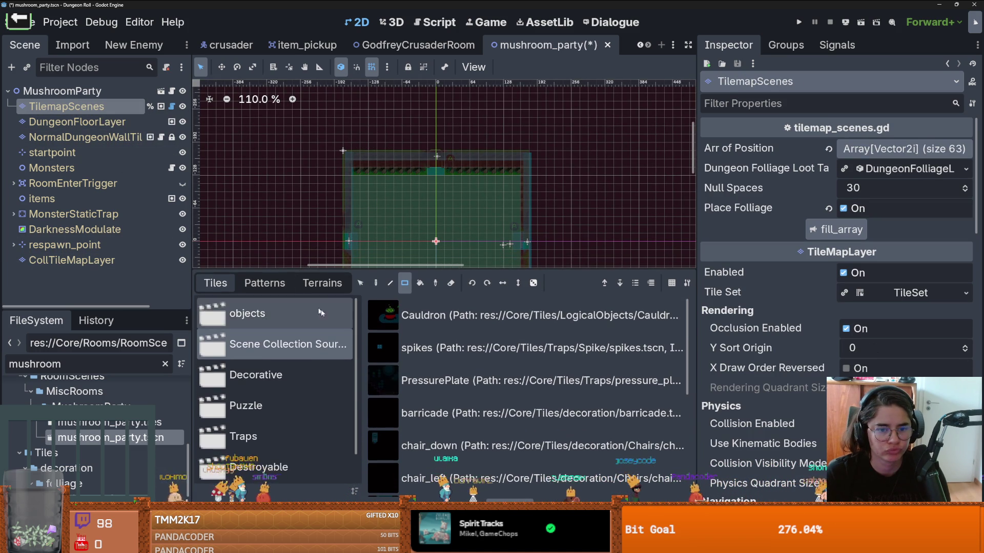
Paint a 20x18 rectangle of anamita_muscaria Folliage tiles over the room and centre the view
{"action": "scroll", "coordinate": [320, 313], "scroll_direction": "down", "scroll_amount": 1}
{"action": "left_click", "coordinate": [313, 456]}
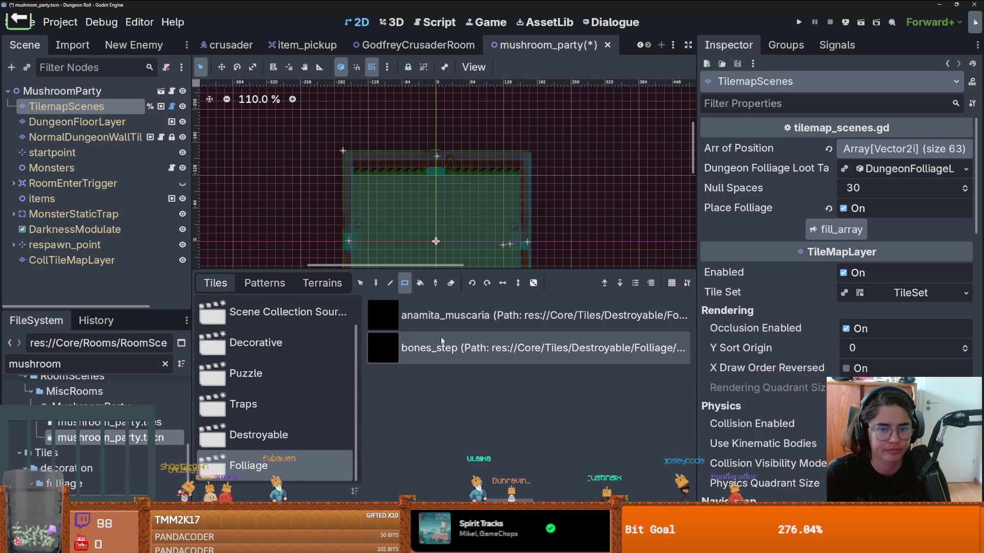
{"action": "left_click", "coordinate": [441, 315]}
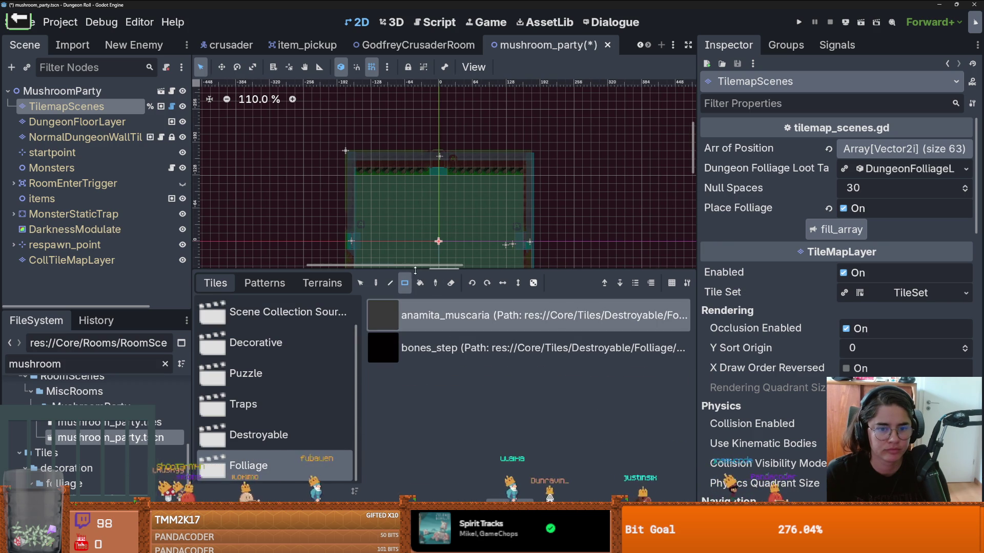
{"action": "left_click_drag", "start_coordinate": [435, 271], "coordinate": [435, 421]}
{"action": "left_click_drag", "start_coordinate": [519, 321], "coordinate": [359, 182]}
{"action": "scroll", "coordinate": [386, 272], "scroll_direction": "up", "scroll_amount": 6}
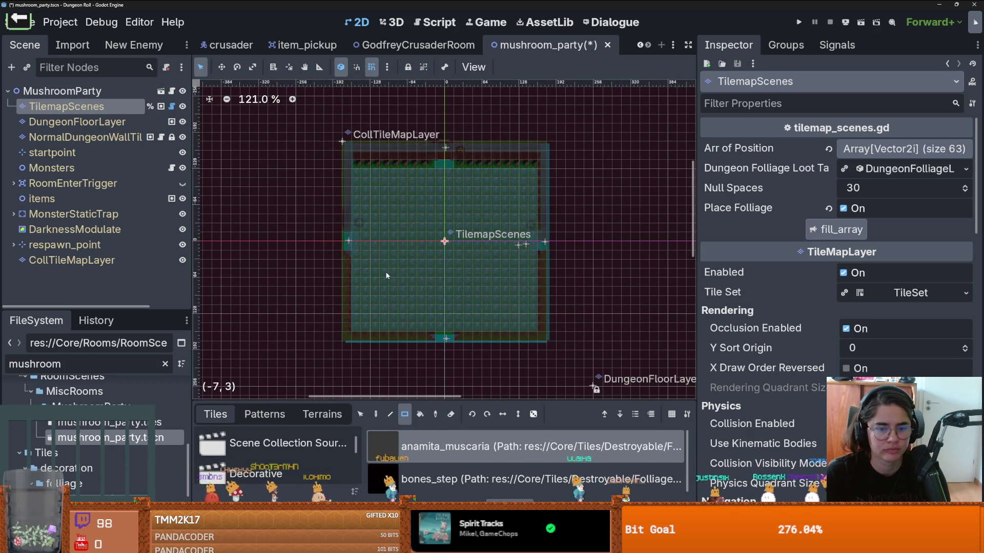
{"action": "scroll", "coordinate": [386, 271], "scroll_direction": "down", "scroll_amount": 7}
{"action": "scroll", "coordinate": [612, 246], "scroll_direction": "up", "scroll_amount": 7}
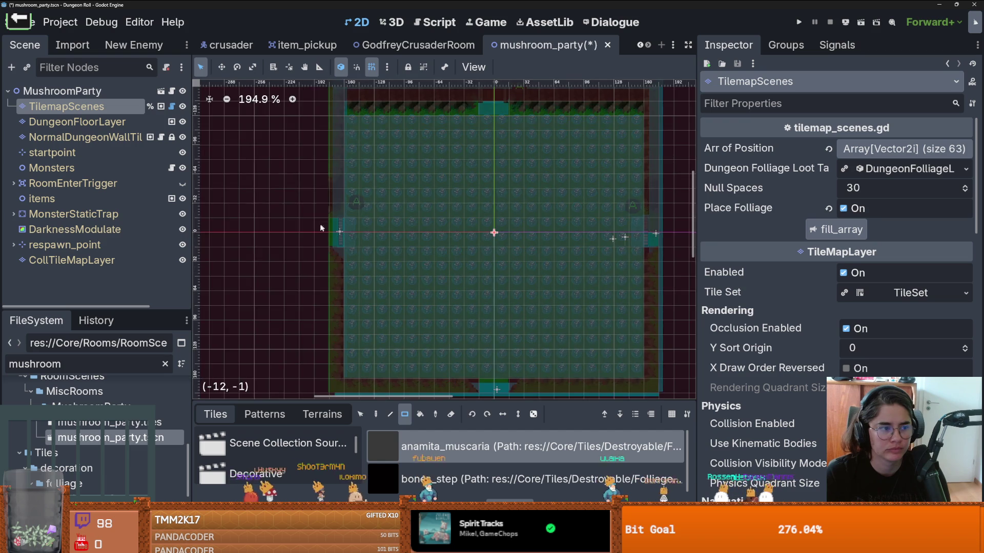
{"action": "left_click_drag", "start_coordinate": [503, 191], "coordinate": [576, 200]}
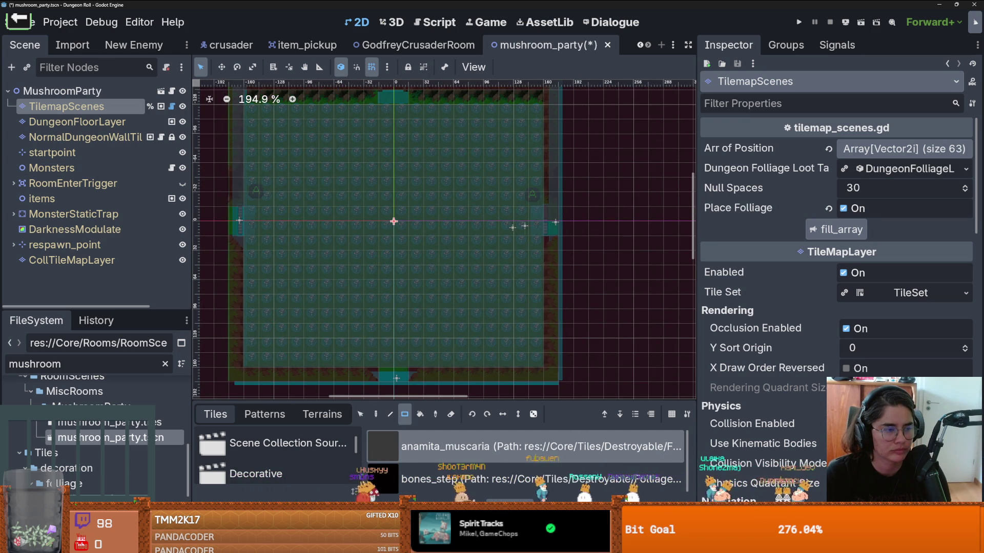
In the room's script, change line 26's atlas condition to 'source == 12' and save
{"action": "key", "text": "ctrl+F3"}
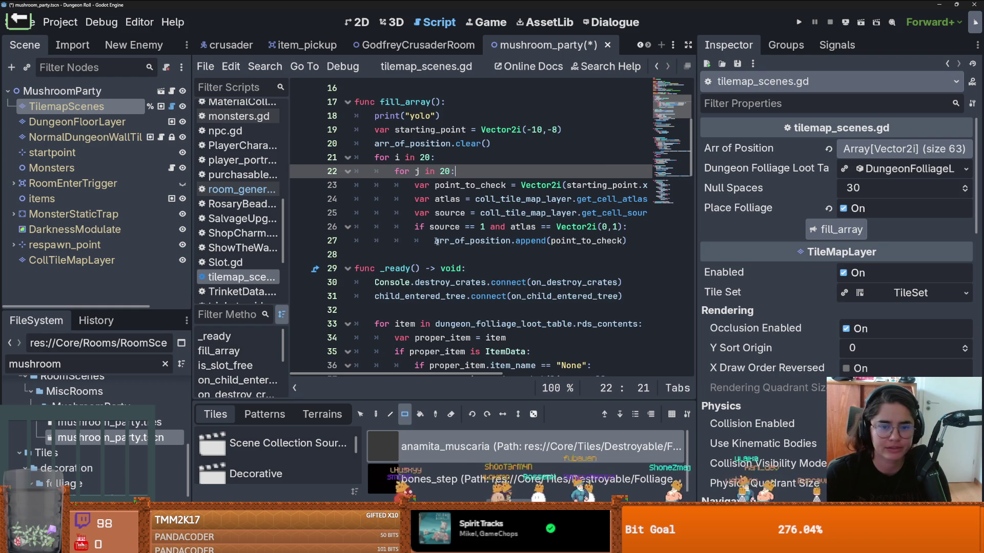
{"action": "scroll", "coordinate": [437, 241], "scroll_direction": "up", "scroll_amount": 1}
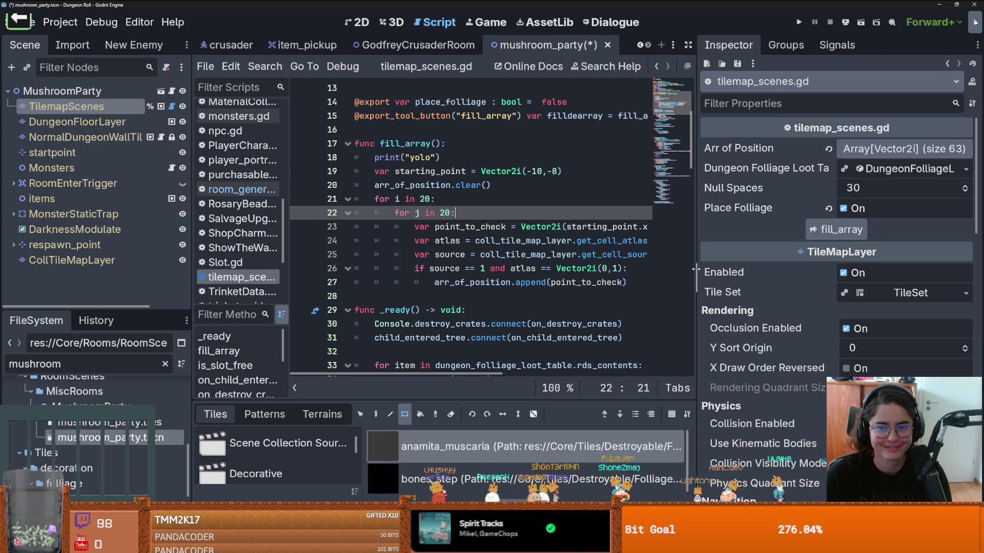
{"action": "left_click_drag", "start_coordinate": [696, 268], "coordinate": [728, 268]}
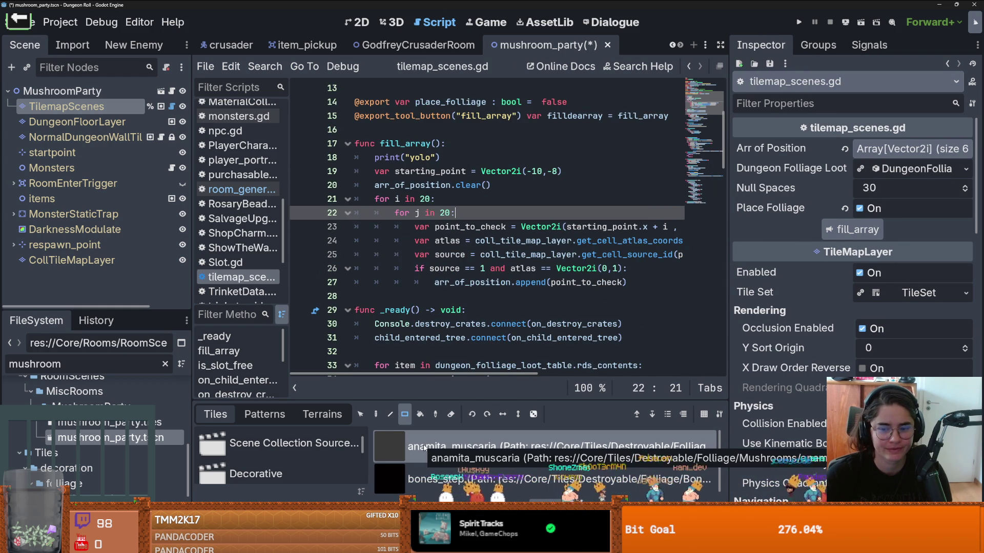
{"action": "scroll", "coordinate": [314, 464], "scroll_direction": "down", "scroll_amount": 5}
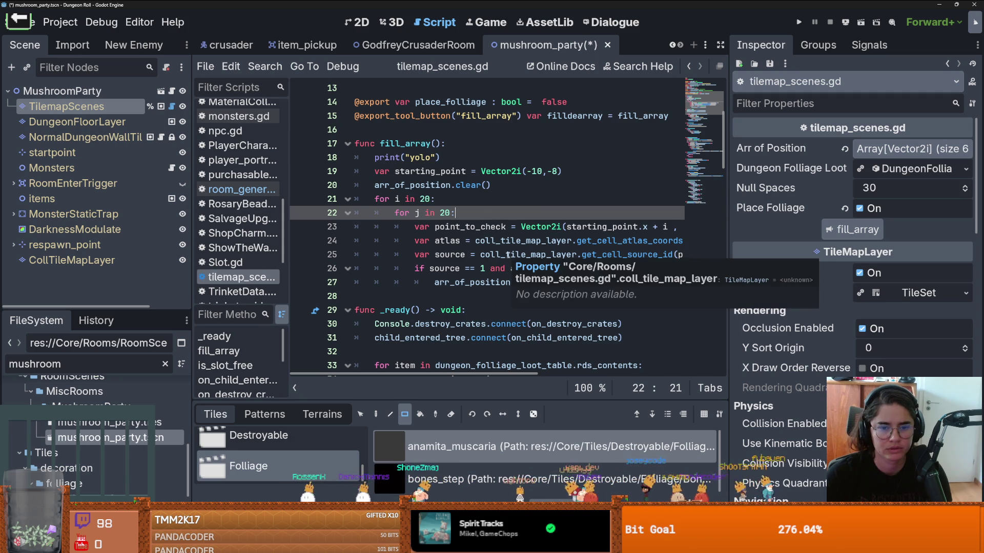
{"action": "left_click", "coordinate": [480, 268]}
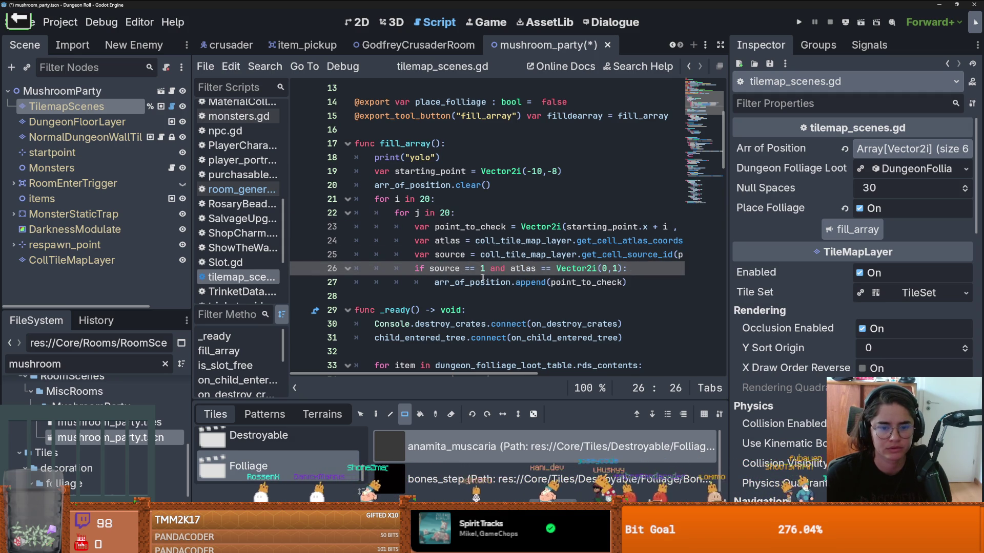
{"action": "left_click_drag", "start_coordinate": [622, 272], "coordinate": [481, 269]}
{"action": "type", "text": "12:"}
{"action": "key", "text": "ctrl+s"}
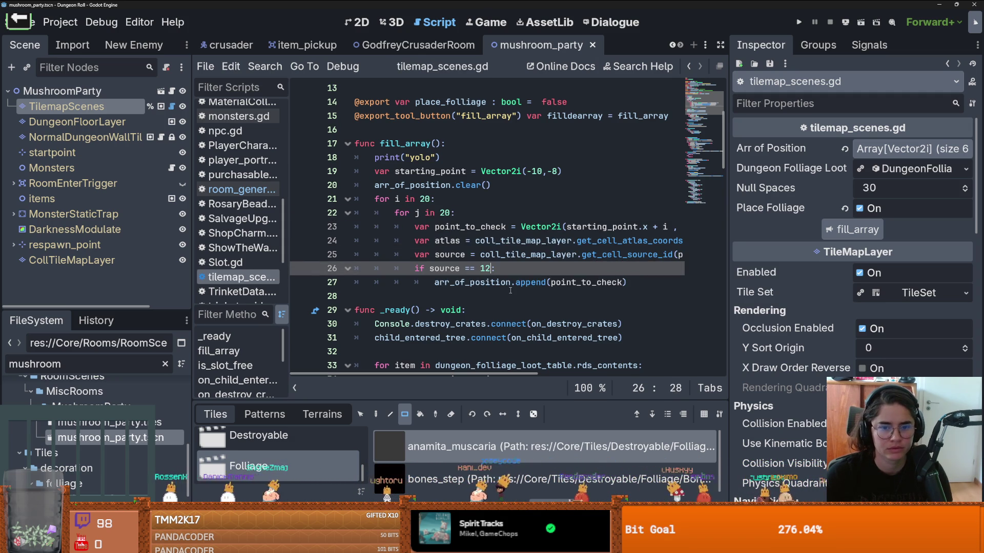
Remove the coll_tile_map_layer prefixes on lines 24–25, comment out line 24, and save
{"action": "left_click_drag", "start_coordinate": [577, 241], "coordinate": [475, 241]}
{"action": "key", "text": "BackSpace"}
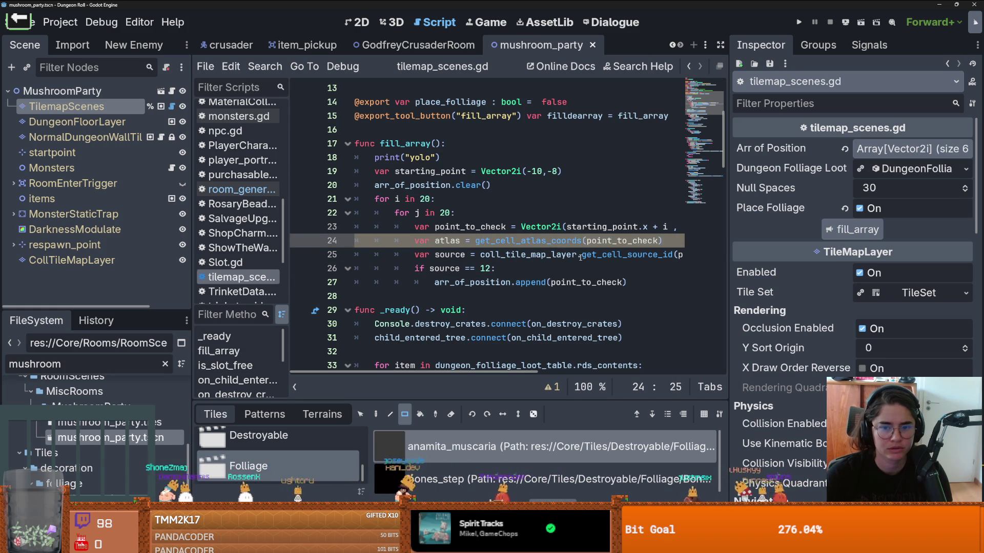
{"action": "left_click_drag", "start_coordinate": [582, 255], "coordinate": [480, 255]}
{"action": "key", "text": "BackSpace"}
{"action": "left_click", "coordinate": [490, 241]}
{"action": "key", "text": "ctrl+k"}
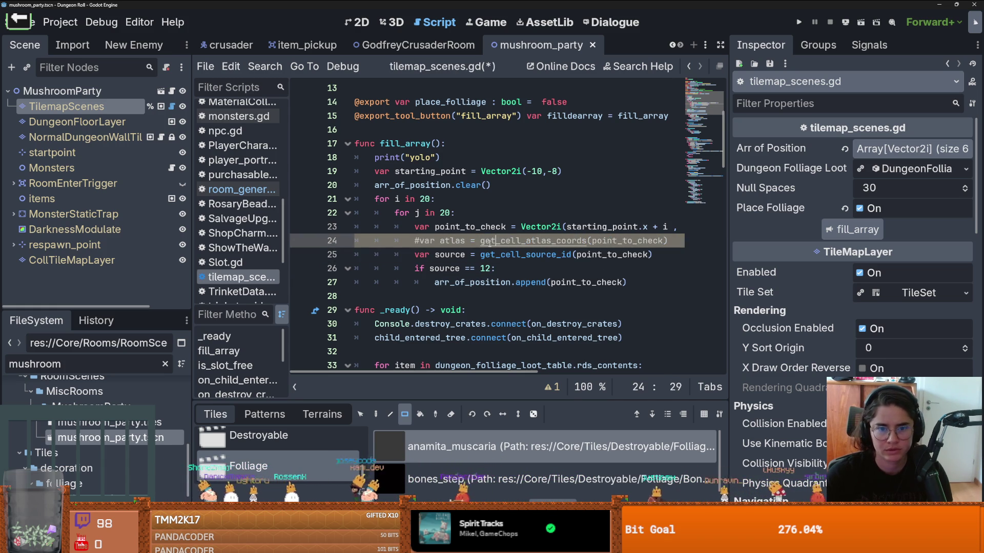
{"action": "key", "text": "ctrl+s"}
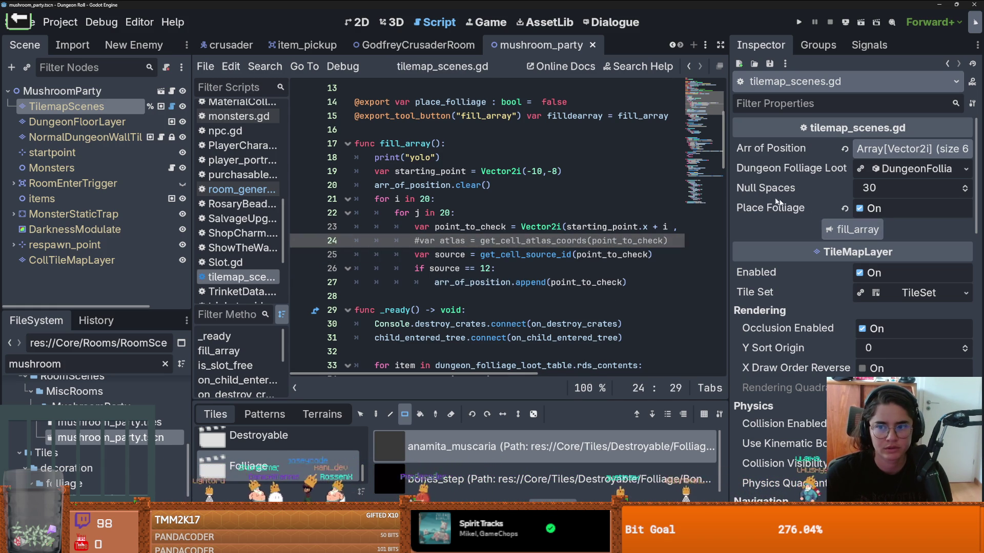
Rebuild Arr of Position with fill_array, giving 360 entries, and save the scene
{"action": "left_click_drag", "start_coordinate": [734, 188], "coordinate": [607, 188]}
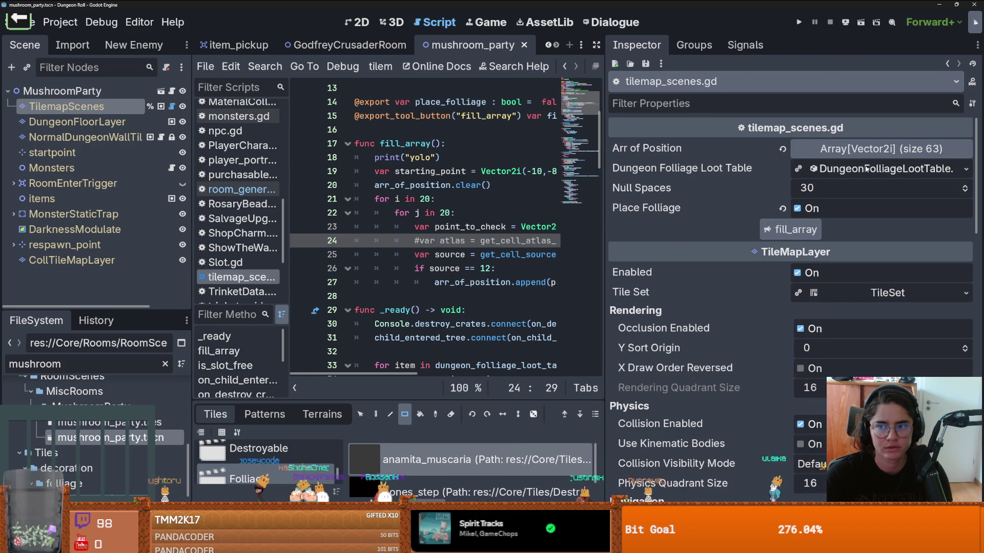
{"action": "left_click", "coordinate": [873, 149]}
{"action": "left_click", "coordinate": [874, 149]}
{"action": "key", "text": "ctrl+s"}
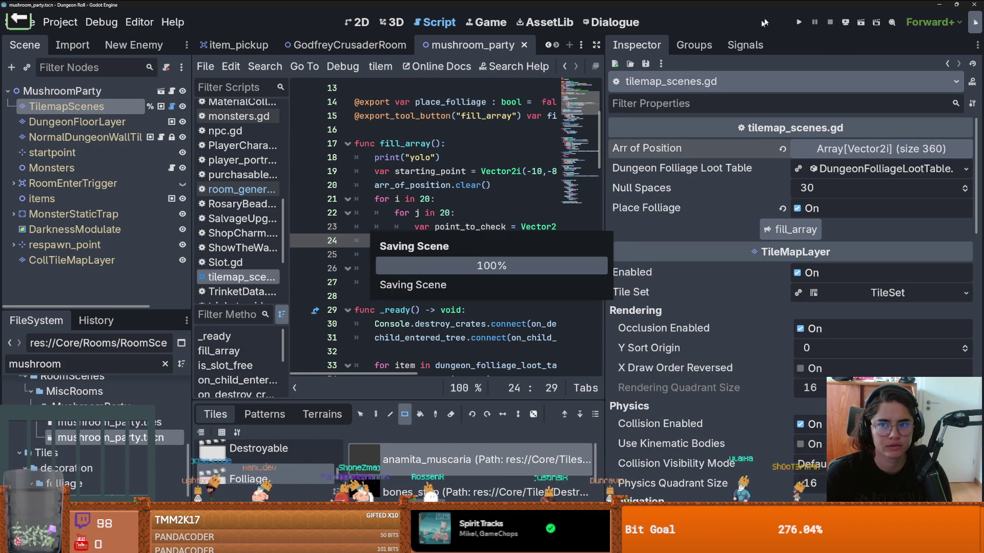
Run the project, use debug room selection to load the Mushroom Party room, and collect mushrooms
{"action": "left_click", "coordinate": [800, 24]}
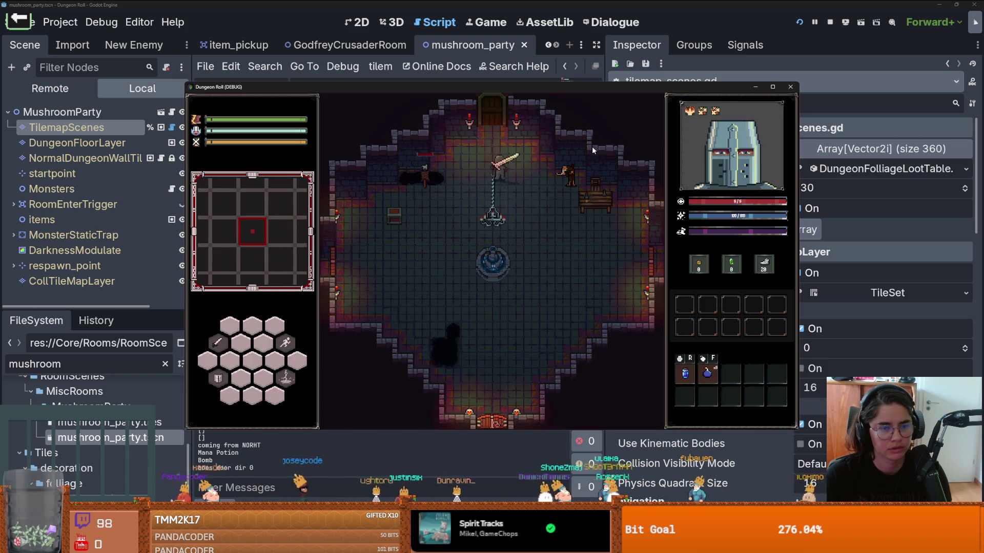
{"action": "key", "text": "w"}
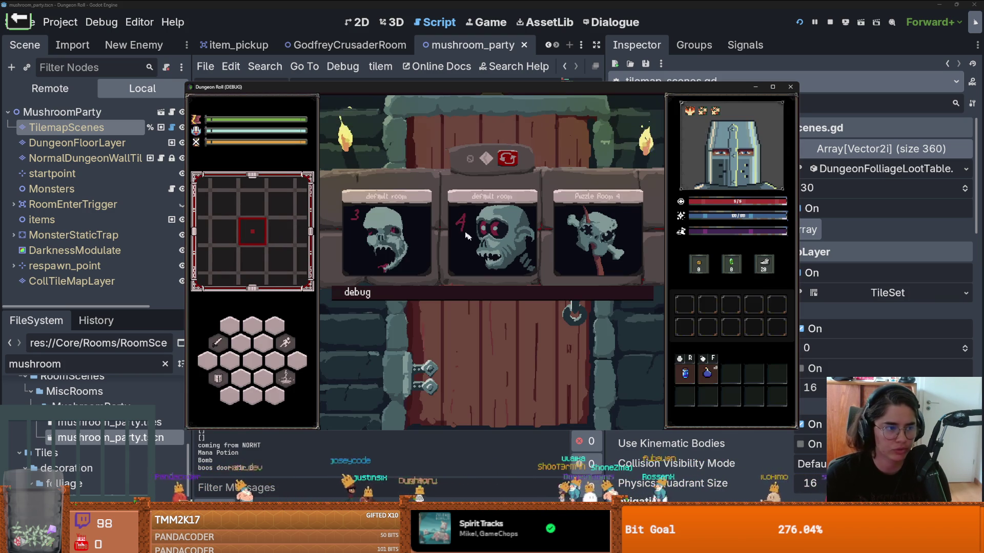
{"action": "left_click", "coordinate": [497, 296]}
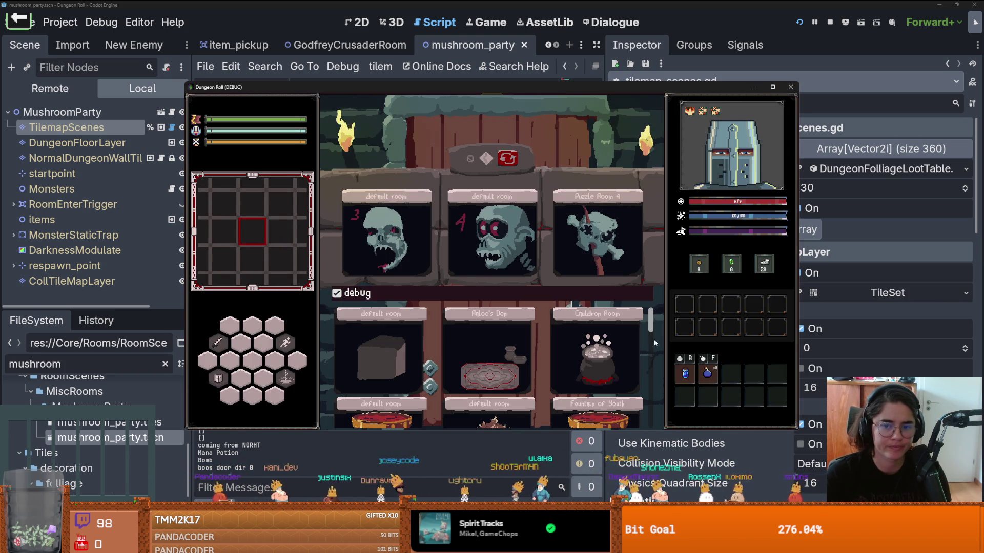
{"action": "scroll", "coordinate": [409, 381], "scroll_direction": "down", "scroll_amount": 2}
{"action": "left_click", "coordinate": [409, 381]}
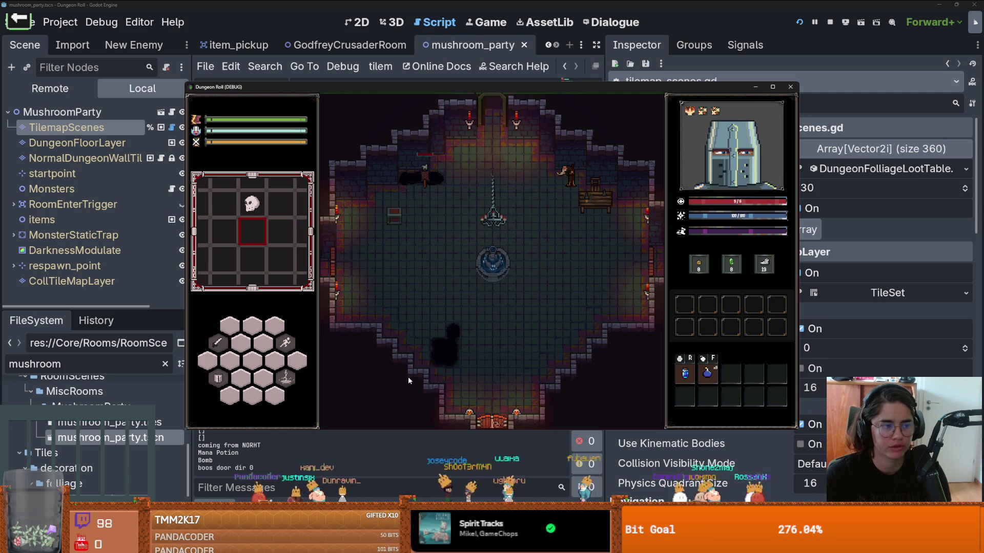
{"action": "key", "text": "w"}
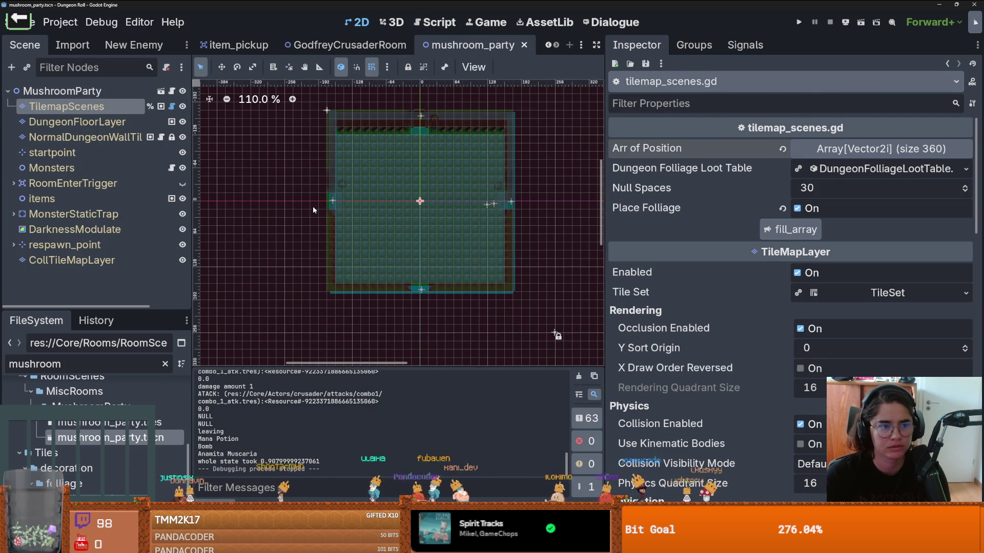
Narrow the Inspector, zoom the canvas, and select TilemapScenes to show its scene tile sources
{"action": "left_click_drag", "start_coordinate": [606, 362], "coordinate": [766, 362]}
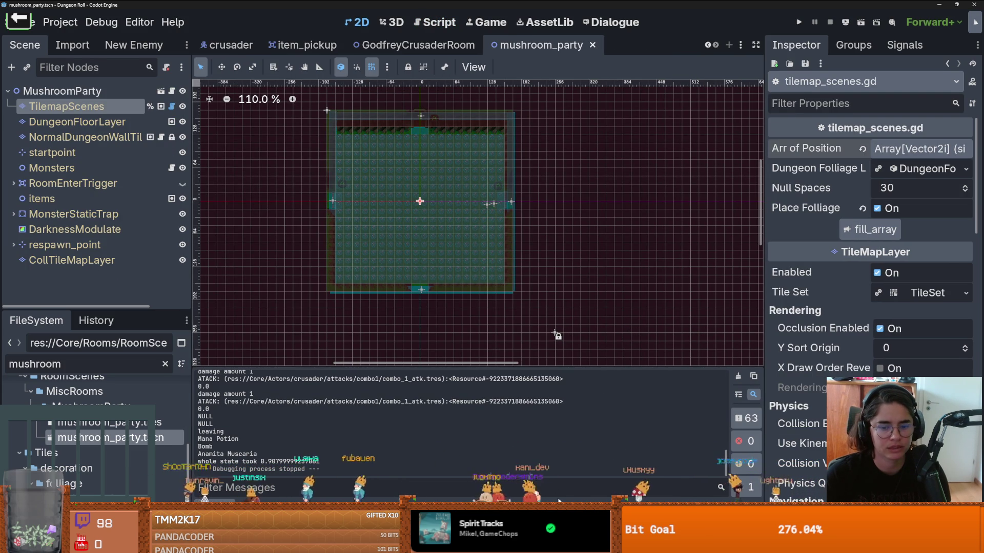
{"action": "key", "text": "F6"}
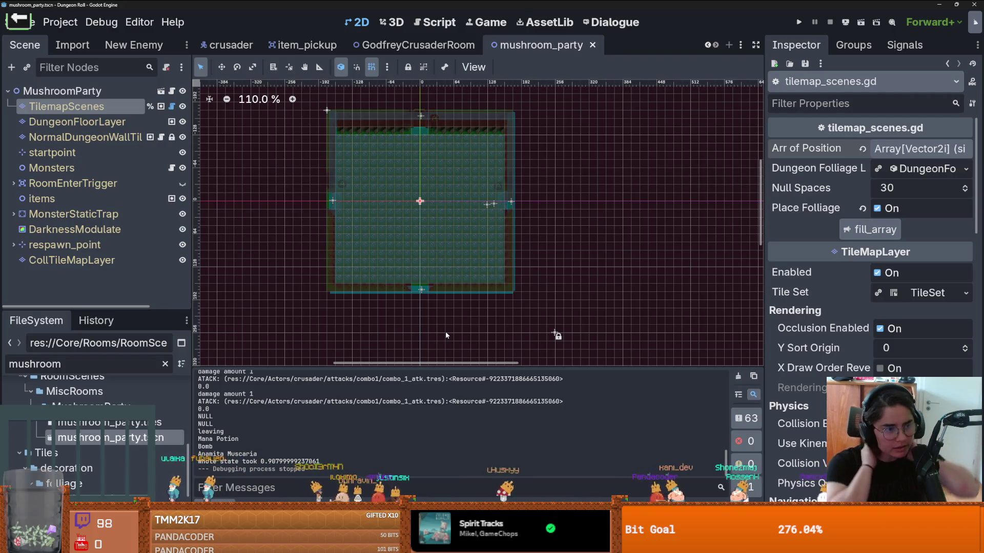
{"action": "key", "text": "F6"}
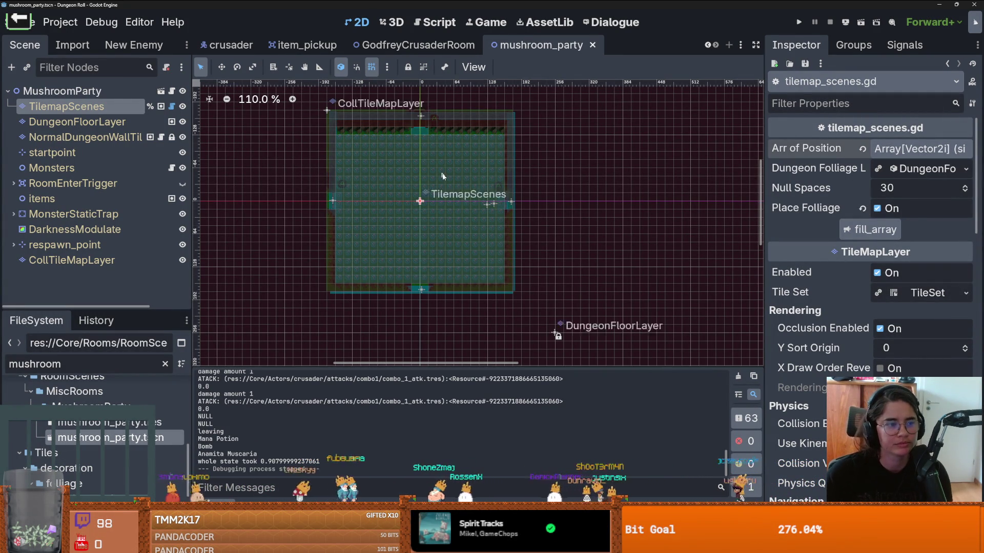
{"action": "scroll", "coordinate": [534, 181], "scroll_direction": "up", "scroll_amount": 4}
{"action": "left_click", "coordinate": [402, 133]}
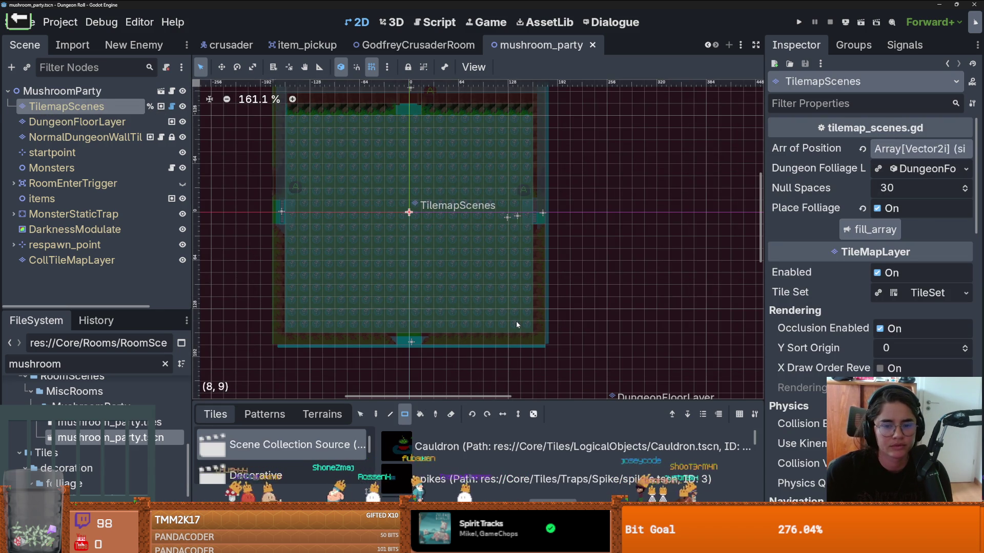
Erase all placed scene tiles across the room and save the scene
{"action": "left_click_drag", "start_coordinate": [518, 324], "coordinate": [287, 117]}
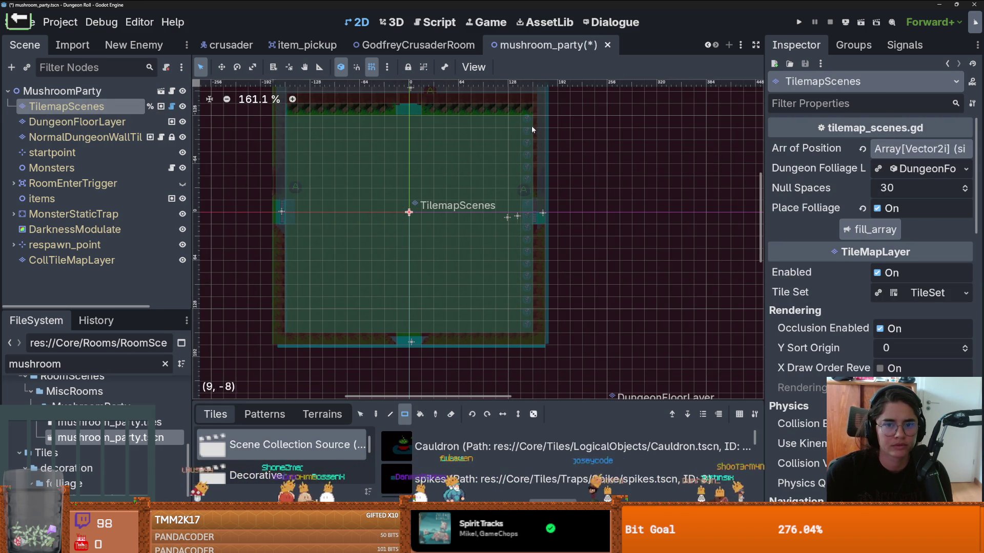
{"action": "left_click_drag", "start_coordinate": [532, 130], "coordinate": [515, 320]}
{"action": "key", "text": "ctrl+s"}
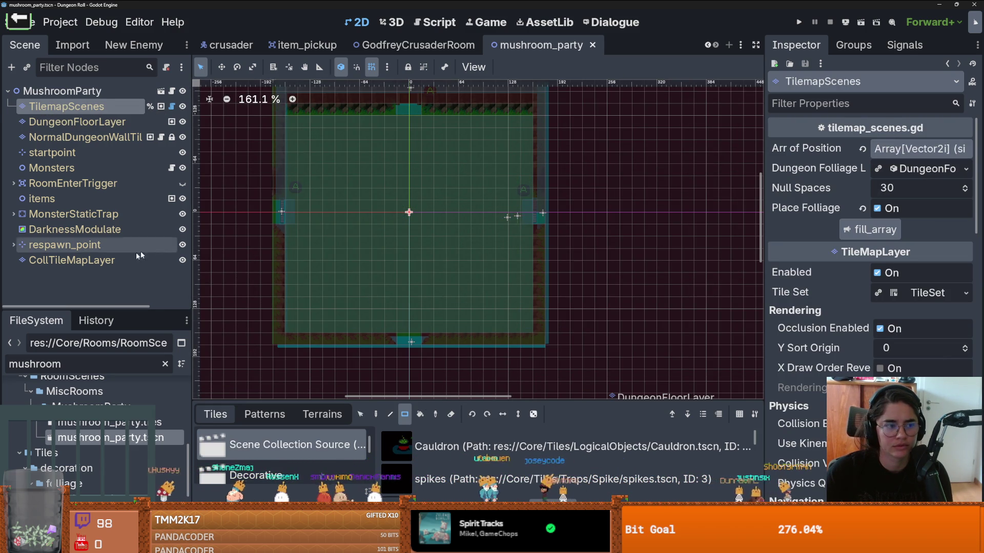
Resize the tile palette and scene tree, recentre the room, and save mushroom_party
{"action": "left_click_drag", "start_coordinate": [425, 404], "coordinate": [425, 374]}
{"action": "scroll", "coordinate": [397, 314], "scroll_direction": "up", "scroll_amount": 2}
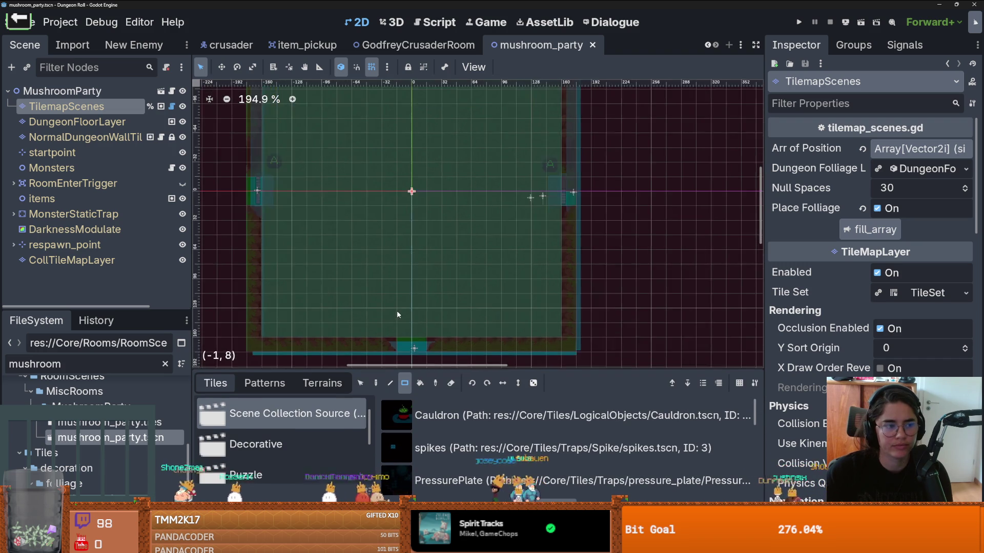
{"action": "left_click_drag", "start_coordinate": [412, 314], "coordinate": [490, 310]}
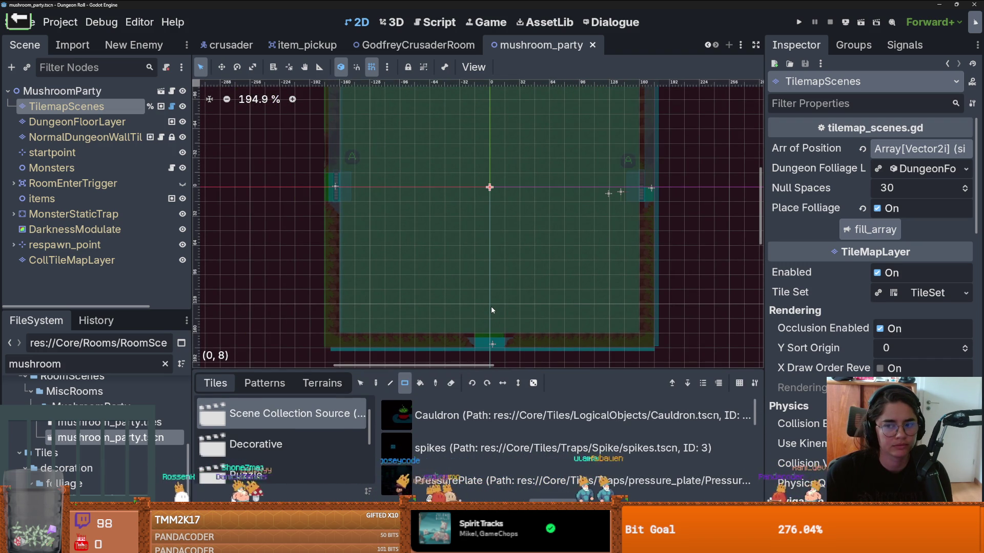
{"action": "scroll", "coordinate": [492, 309], "scroll_direction": "down", "scroll_amount": 4}
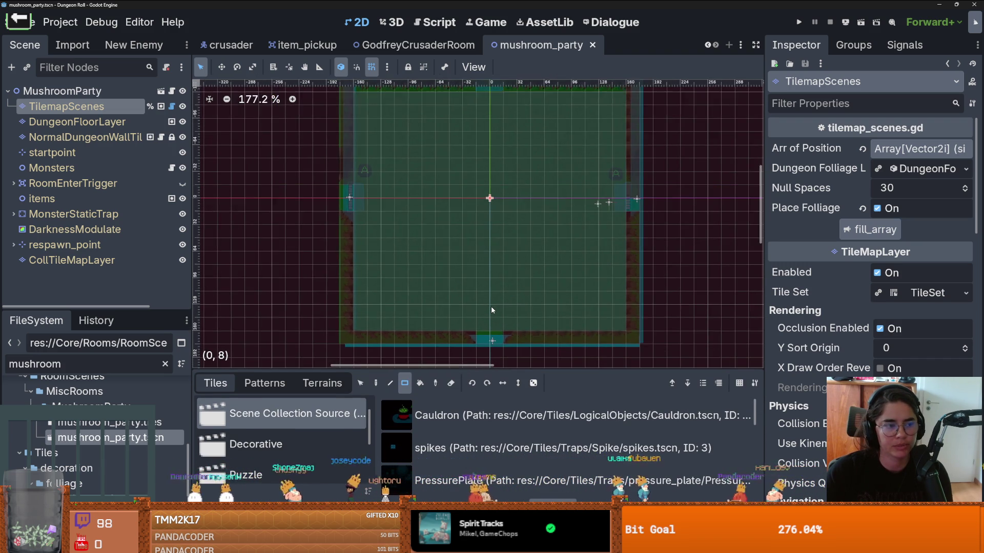
{"action": "scroll", "coordinate": [491, 305], "scroll_direction": "up", "scroll_amount": 3}
{"action": "left_click_drag", "start_coordinate": [491, 306], "coordinate": [509, 306]}
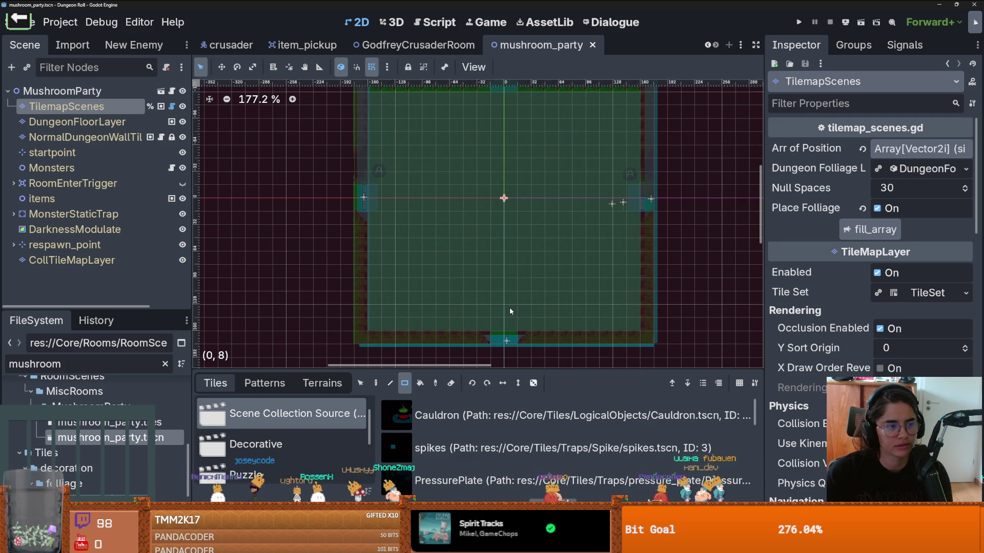
{"action": "scroll", "coordinate": [509, 305], "scroll_direction": "down", "scroll_amount": 1}
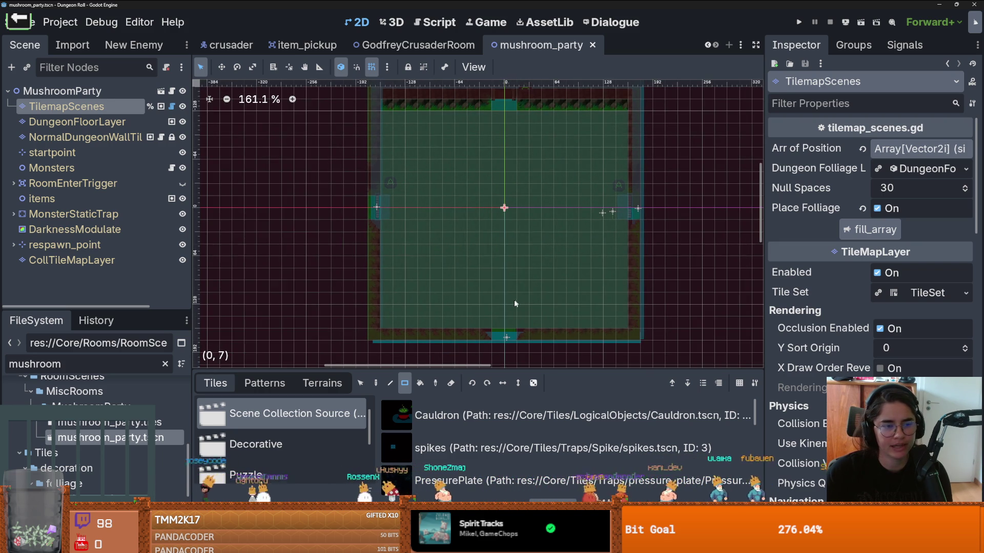
{"action": "left_click_drag", "start_coordinate": [144, 311], "coordinate": [144, 343]}
{"action": "left_click_drag", "start_coordinate": [193, 277], "coordinate": [186, 277]}
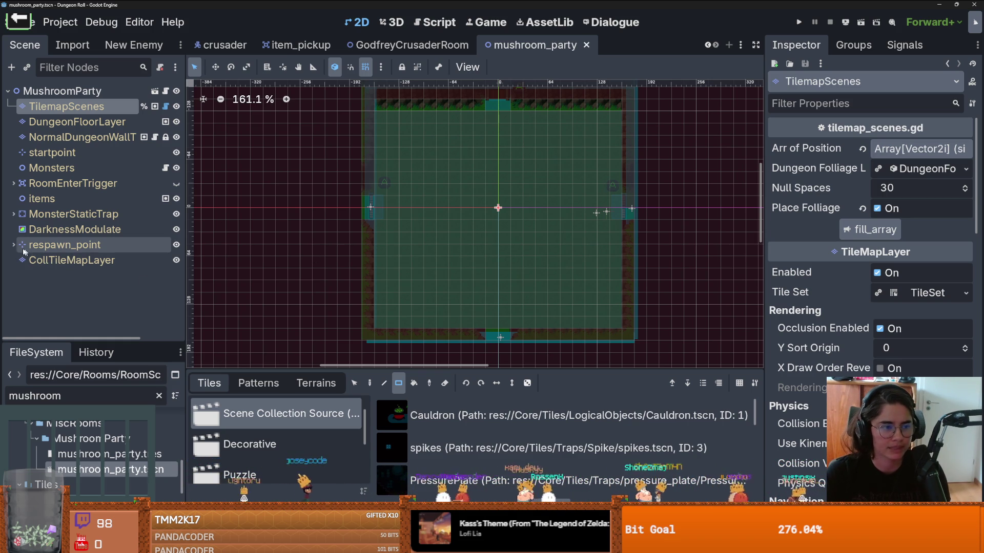
{"action": "scroll", "coordinate": [452, 257], "scroll_direction": "down", "scroll_amount": 3}
{"action": "scroll", "coordinate": [453, 257], "scroll_direction": "up", "scroll_amount": 4}
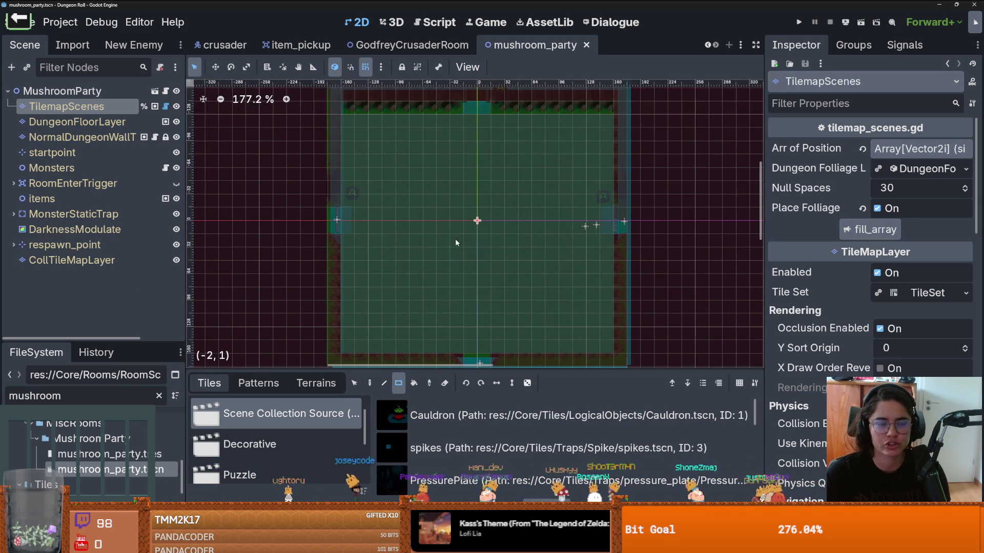
{"action": "key", "text": "ctrl+s"}
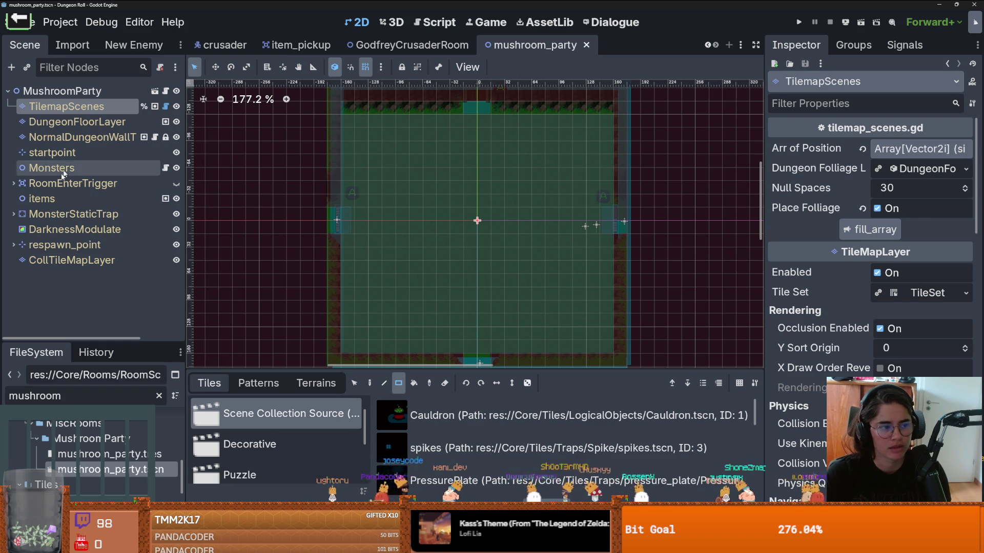
Check the dungeon wall layer, reselect TilemapScenes, and widen the property panel
{"action": "left_click", "coordinate": [73, 122]}
{"action": "key", "text": "Down"}
{"action": "left_click", "coordinate": [73, 112]}
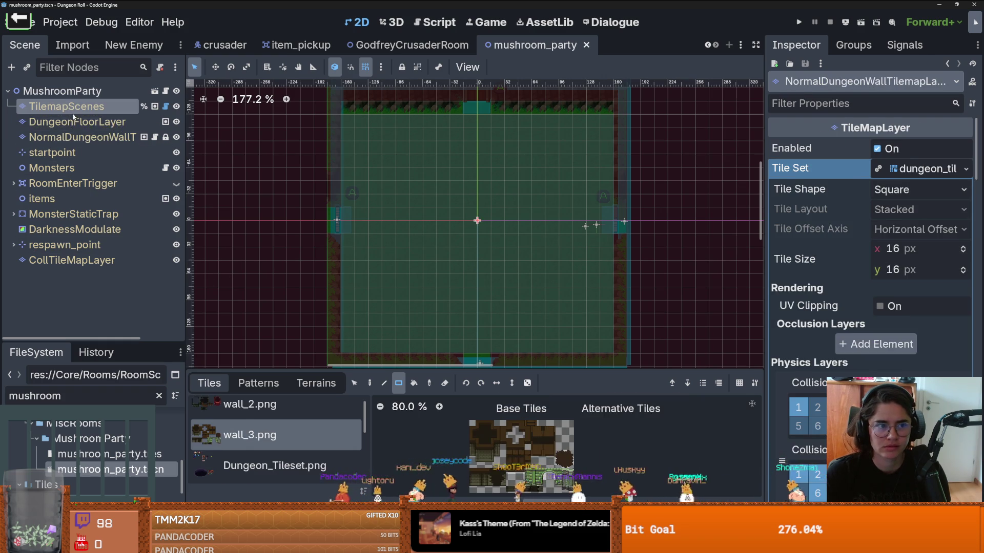
{"action": "left_click_drag", "start_coordinate": [763, 194], "coordinate": [709, 193]}
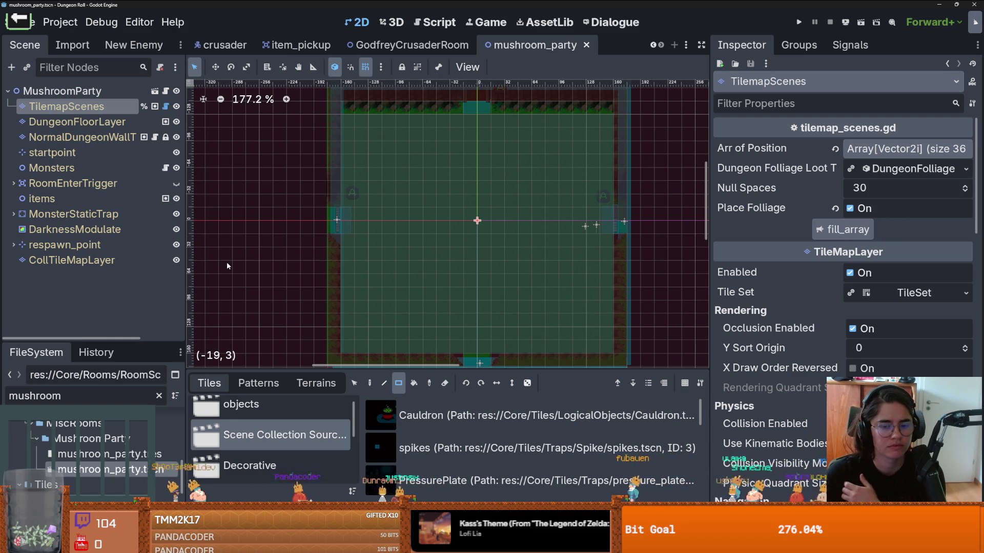
Zoom and pan around the room, saving the scene repeatedly
{"action": "scroll", "coordinate": [345, 294], "scroll_direction": "down", "scroll_amount": 2}
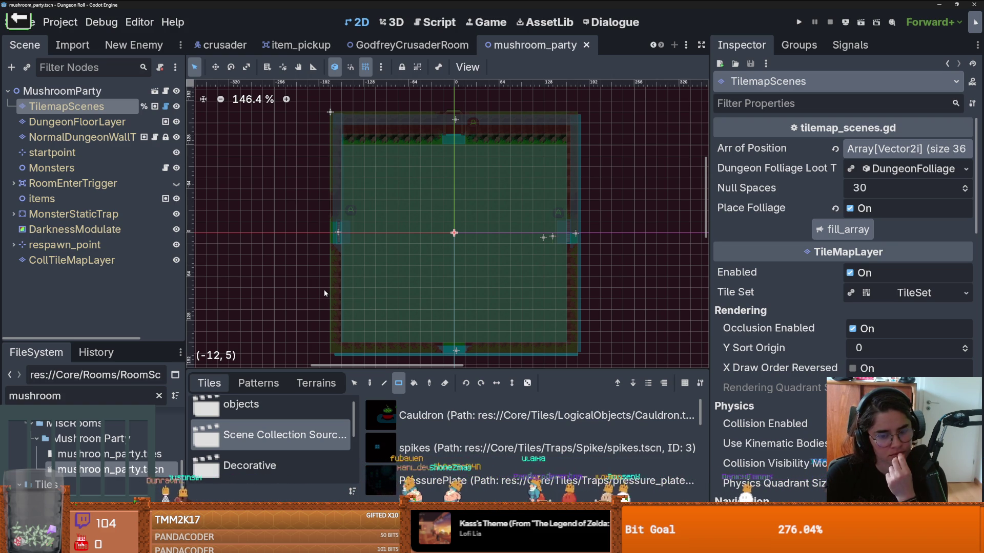
{"action": "scroll", "coordinate": [324, 290], "scroll_direction": "up", "scroll_amount": 3}
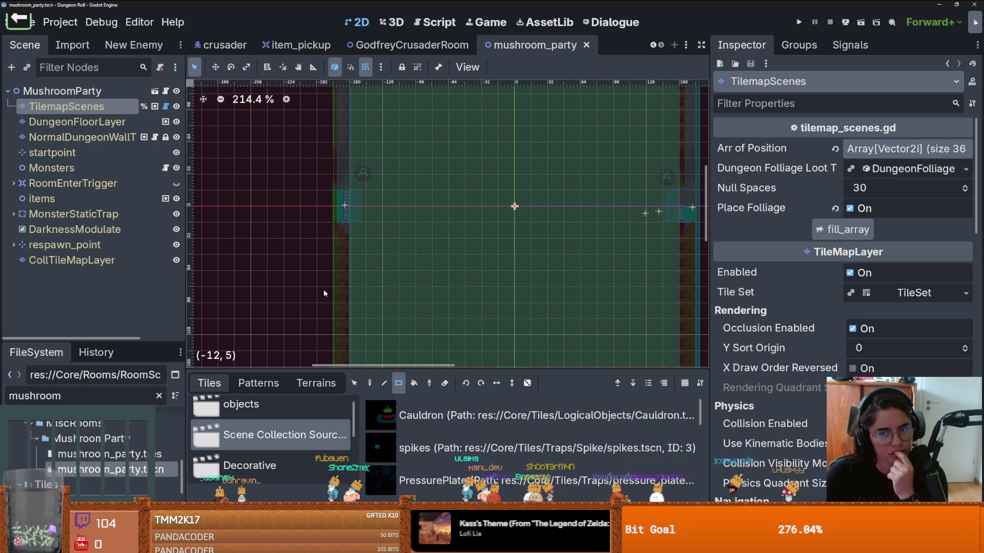
{"action": "scroll", "coordinate": [324, 292], "scroll_direction": "down", "scroll_amount": 2}
{"action": "scroll", "coordinate": [319, 292], "scroll_direction": "down", "scroll_amount": 1}
{"action": "scroll", "coordinate": [318, 292], "scroll_direction": "up", "scroll_amount": 2}
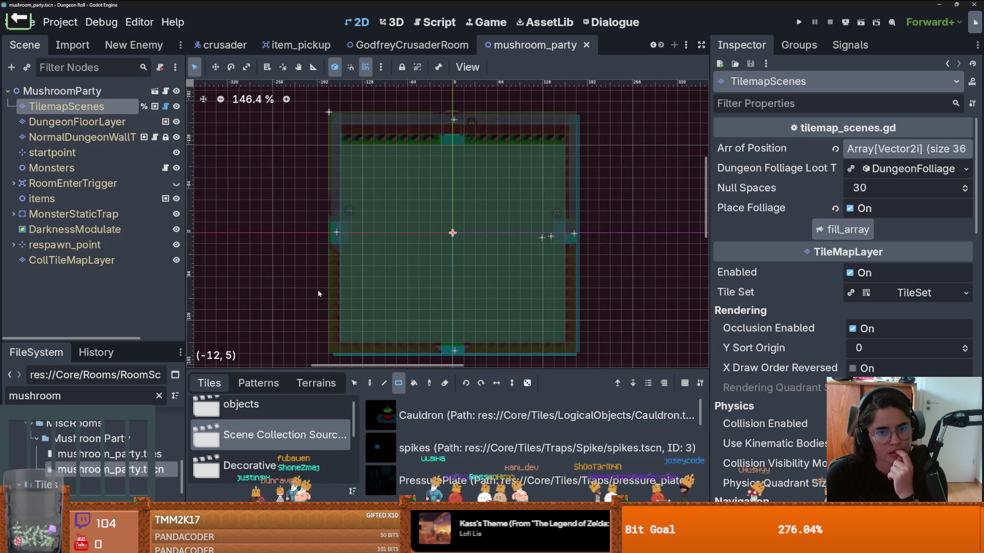
{"action": "scroll", "coordinate": [318, 294], "scroll_direction": "down", "scroll_amount": 1}
{"action": "scroll", "coordinate": [318, 293], "scroll_direction": "up", "scroll_amount": 3}
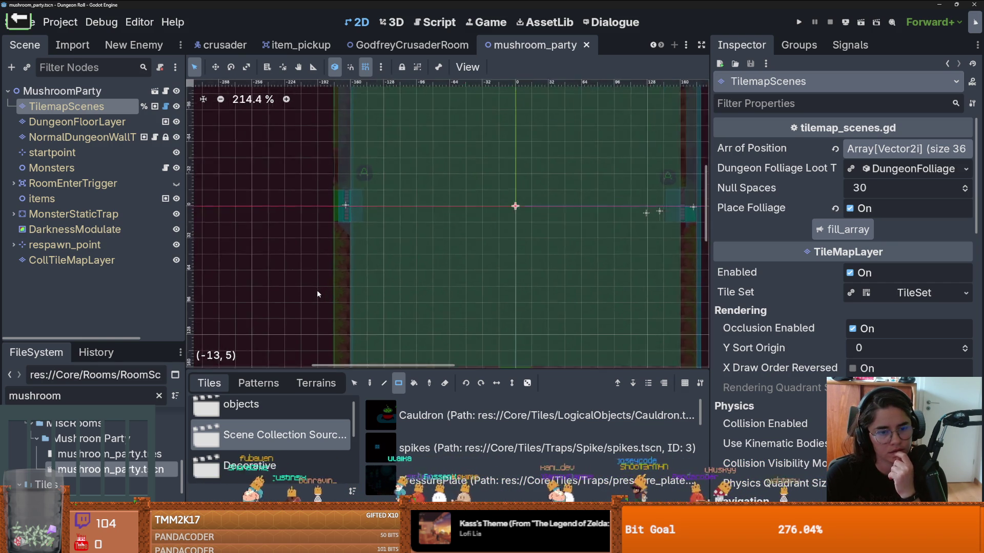
{"action": "scroll", "coordinate": [317, 293], "scroll_direction": "down", "scroll_amount": 2}
{"action": "scroll", "coordinate": [316, 293], "scroll_direction": "up", "scroll_amount": 2}
{"action": "scroll", "coordinate": [315, 294], "scroll_direction": "up", "scroll_amount": 1}
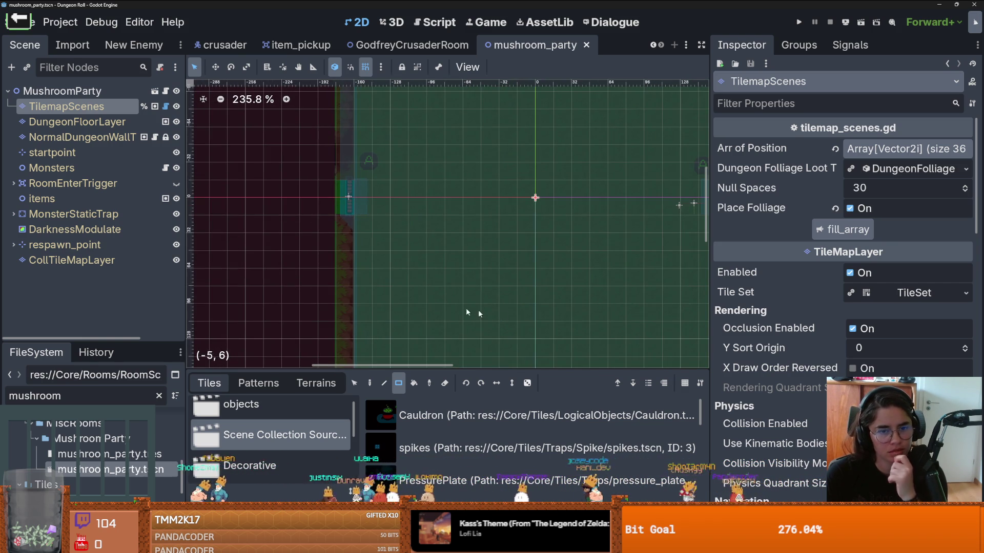
{"action": "scroll", "coordinate": [478, 310], "scroll_direction": "down", "scroll_amount": 3}
{"action": "scroll", "coordinate": [475, 219], "scroll_direction": "up", "scroll_amount": 2}
{"action": "left_click_drag", "start_coordinate": [476, 219], "coordinate": [457, 260]}
{"action": "key", "text": "ctrl+s"}
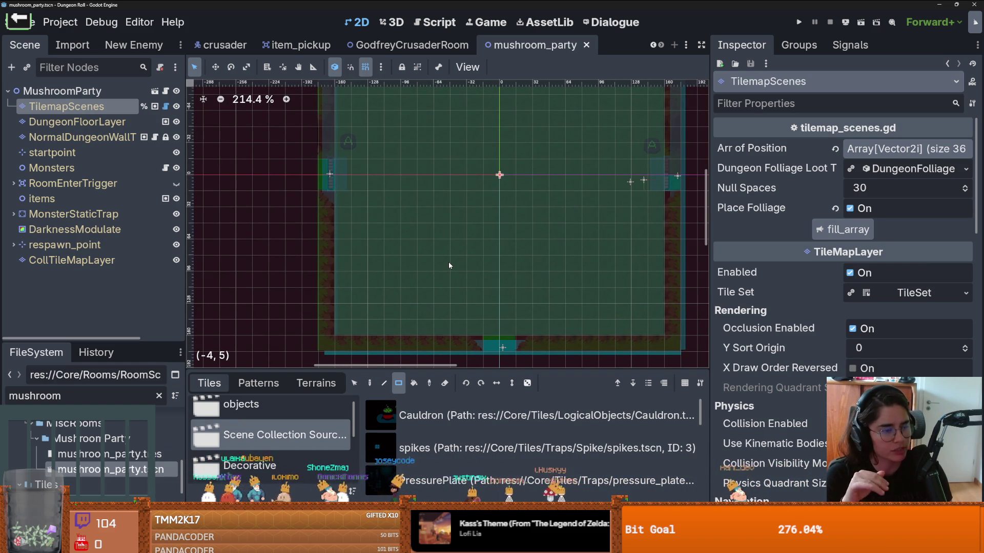
{"action": "scroll", "coordinate": [494, 292], "scroll_direction": "down", "scroll_amount": 3}
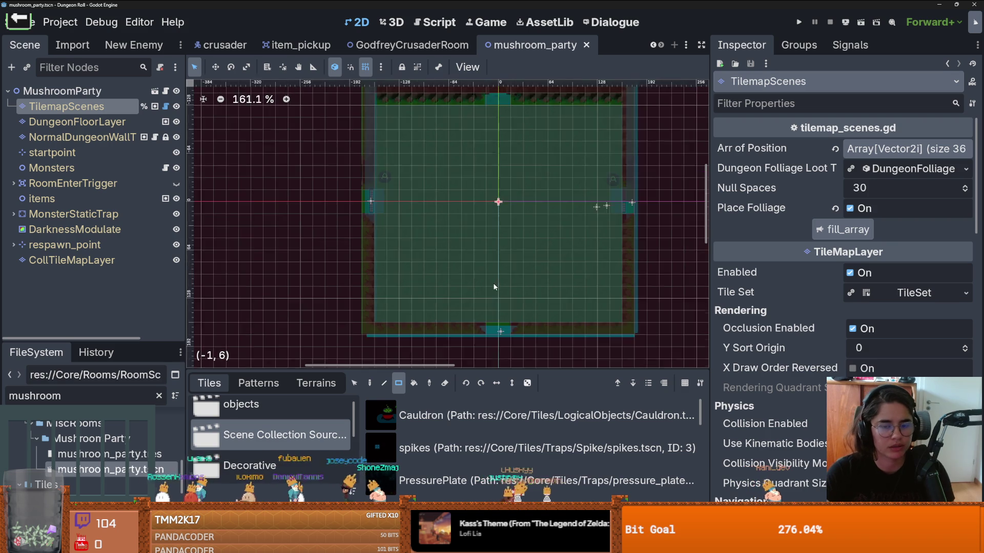
{"action": "scroll", "coordinate": [494, 292], "scroll_direction": "up", "scroll_amount": 3}
{"action": "scroll", "coordinate": [494, 292], "scroll_direction": "down", "scroll_amount": 1}
{"action": "key", "text": "ctrl+s"}
{"action": "scroll", "coordinate": [495, 292], "scroll_direction": "down", "scroll_amount": 2}
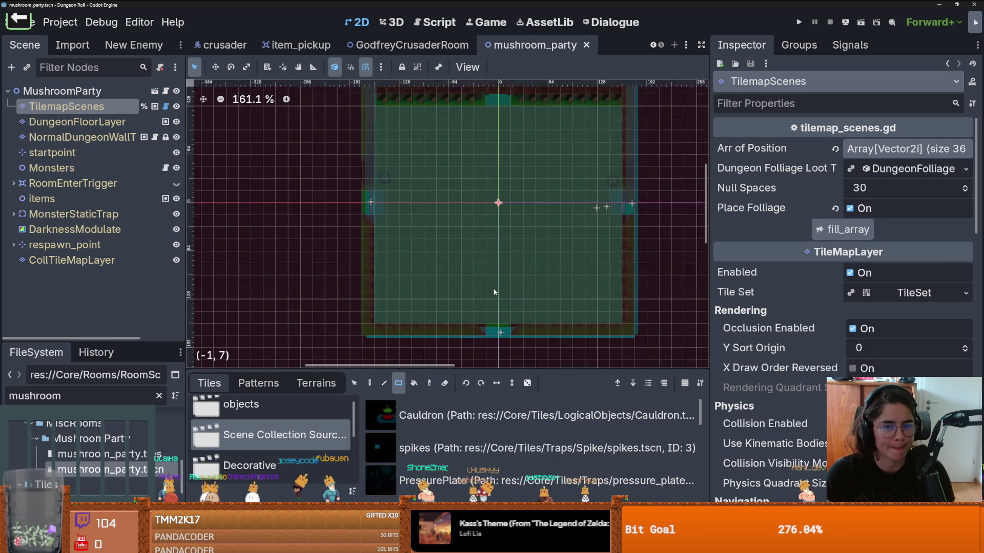
{"action": "scroll", "coordinate": [494, 292], "scroll_direction": "up", "scroll_amount": 1}
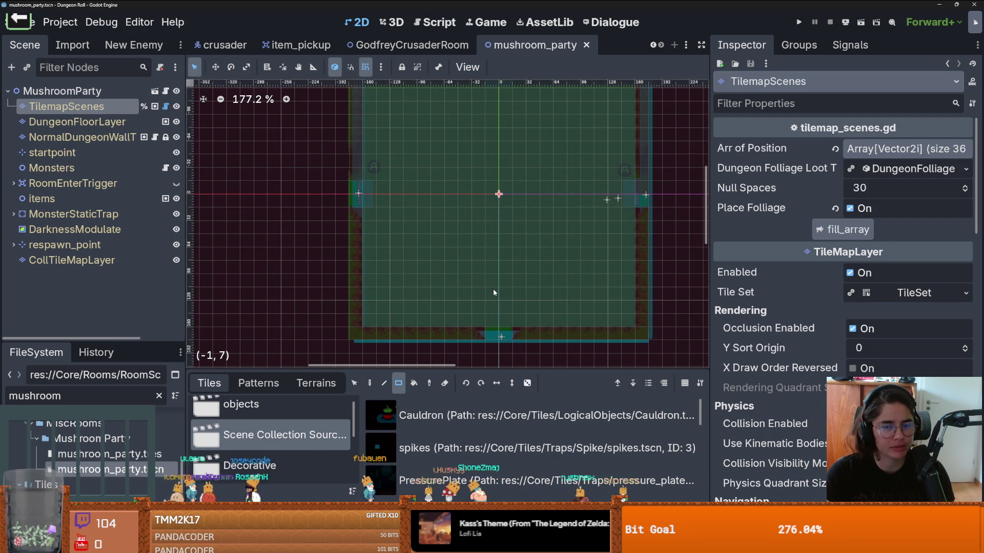
{"action": "scroll", "coordinate": [491, 292], "scroll_direction": "down", "scroll_amount": 1}
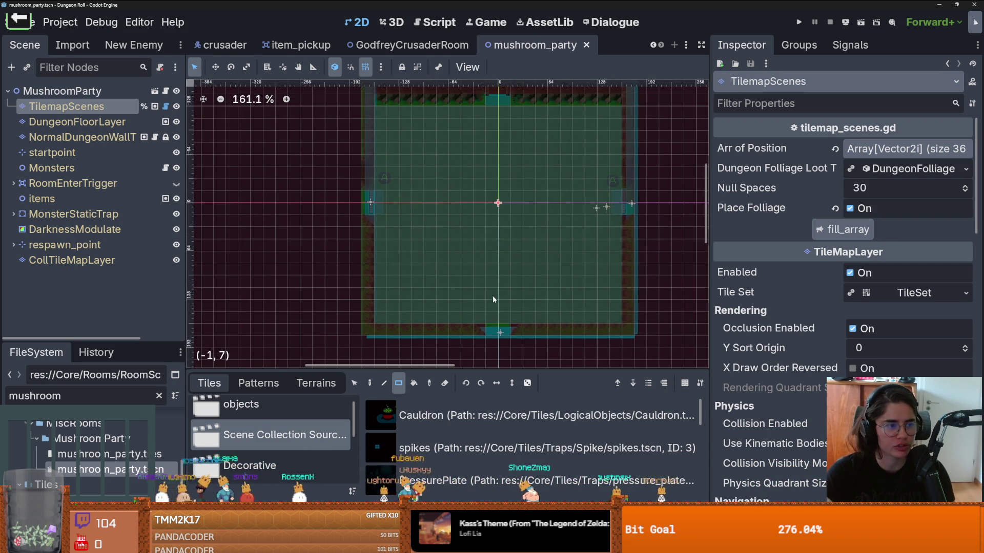
{"action": "key", "text": "ctrl+s"}
{"action": "scroll", "coordinate": [422, 297], "scroll_direction": "down", "scroll_amount": 1}
{"action": "scroll", "coordinate": [439, 287], "scroll_direction": "up", "scroll_amount": 1}
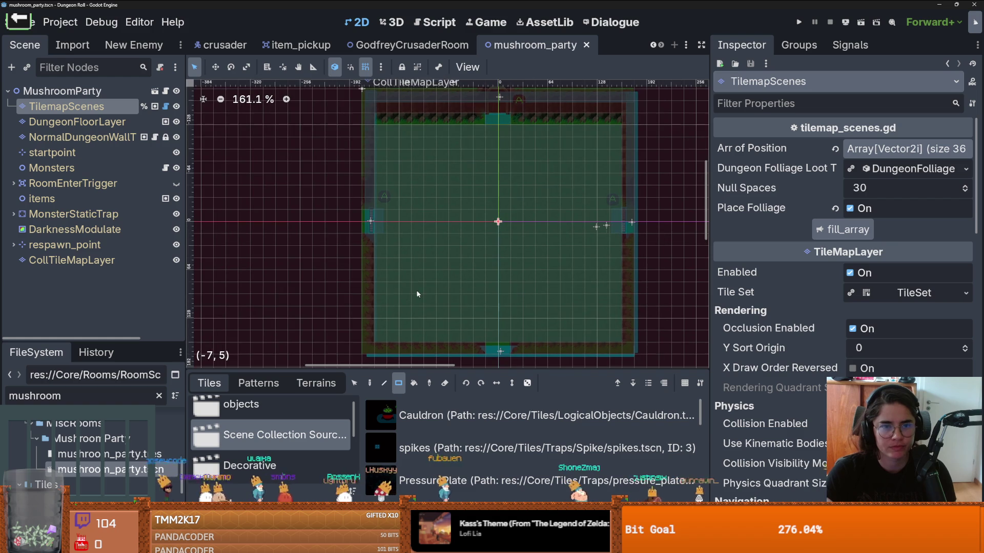
Resize the file browser, scene tree and tiles panels, then open tilemap_scenes.gd
{"action": "mouse_move", "coordinate": [120, 342]}
{"action": "left_mouse_down"}
{"action": "mouse_move", "coordinate": [120, 297]}
{"action": "mouse_move", "coordinate": [119, 313]}
{"action": "left_mouse_up"}
{"action": "left_click_drag", "start_coordinate": [186, 266], "coordinate": [194, 265]}
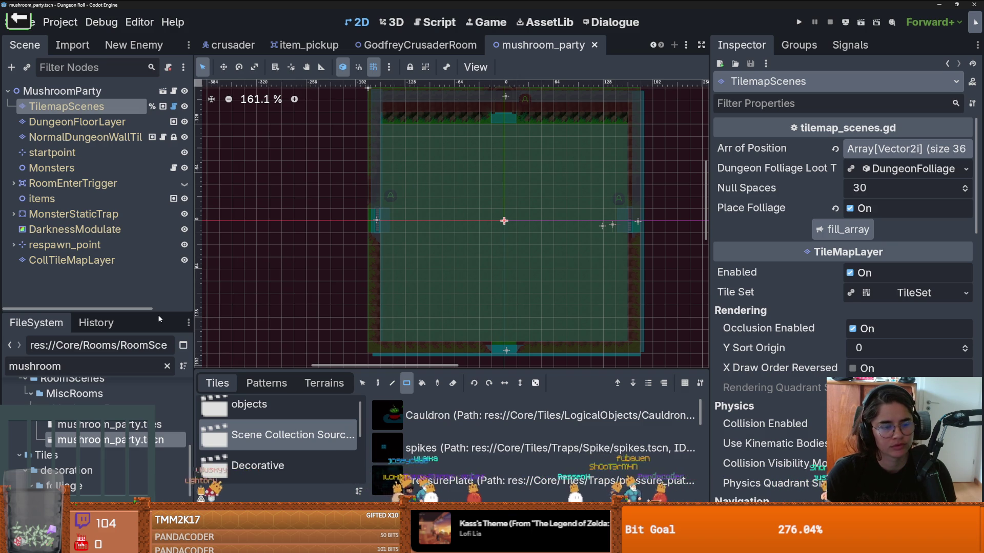
{"action": "mouse_move", "coordinate": [448, 373]}
{"action": "left_mouse_down"}
{"action": "mouse_move", "coordinate": [456, 344]}
{"action": "mouse_move", "coordinate": [457, 372]}
{"action": "mouse_move", "coordinate": [456, 363]}
{"action": "left_mouse_up"}
{"action": "scroll", "coordinate": [439, 323], "scroll_direction": "down", "scroll_amount": 1}
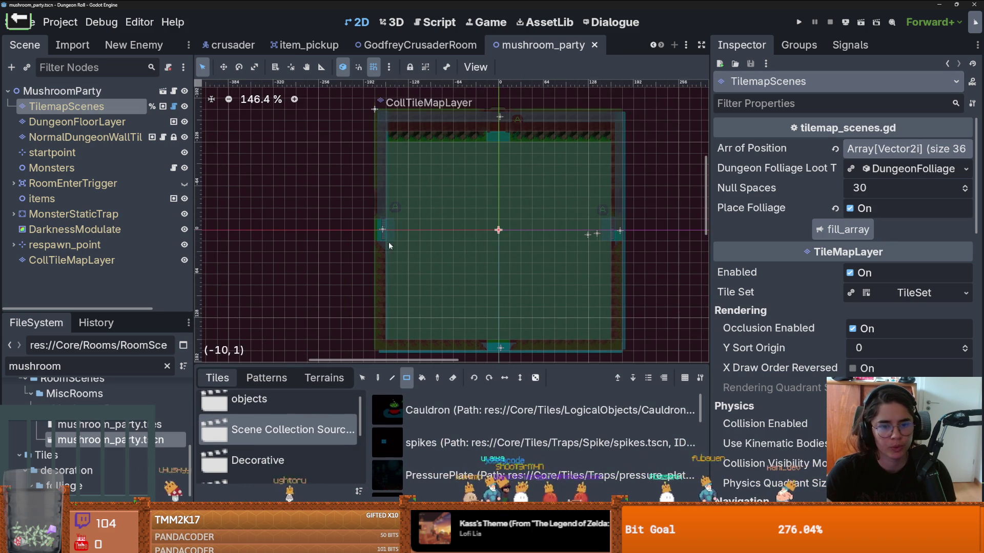
{"action": "left_click_drag", "start_coordinate": [429, 266], "coordinate": [303, 256]}
{"action": "left_click_drag", "start_coordinate": [373, 342], "coordinate": [518, 339]}
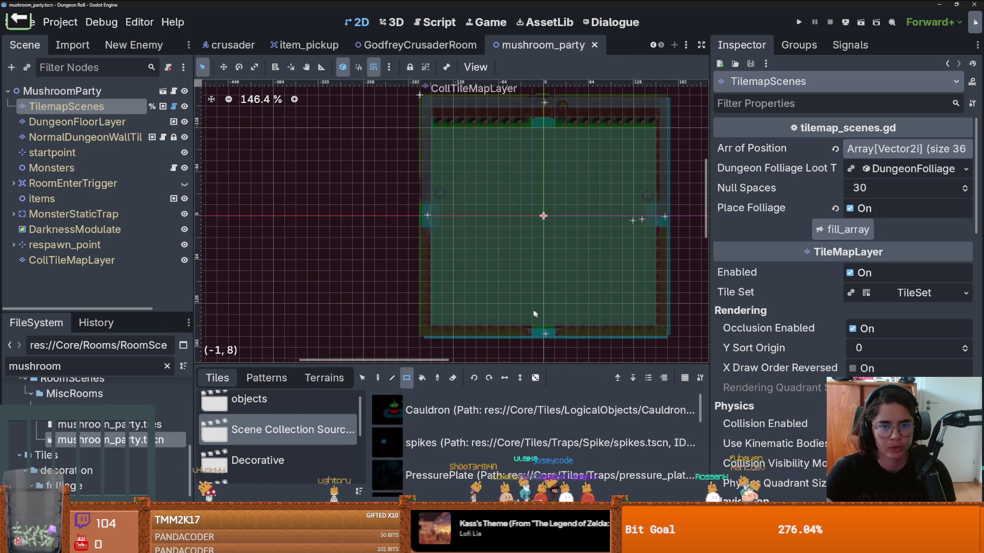
{"action": "left_click_drag", "start_coordinate": [559, 239], "coordinate": [476, 209]}
{"action": "scroll", "coordinate": [476, 209], "scroll_direction": "up", "scroll_amount": 1}
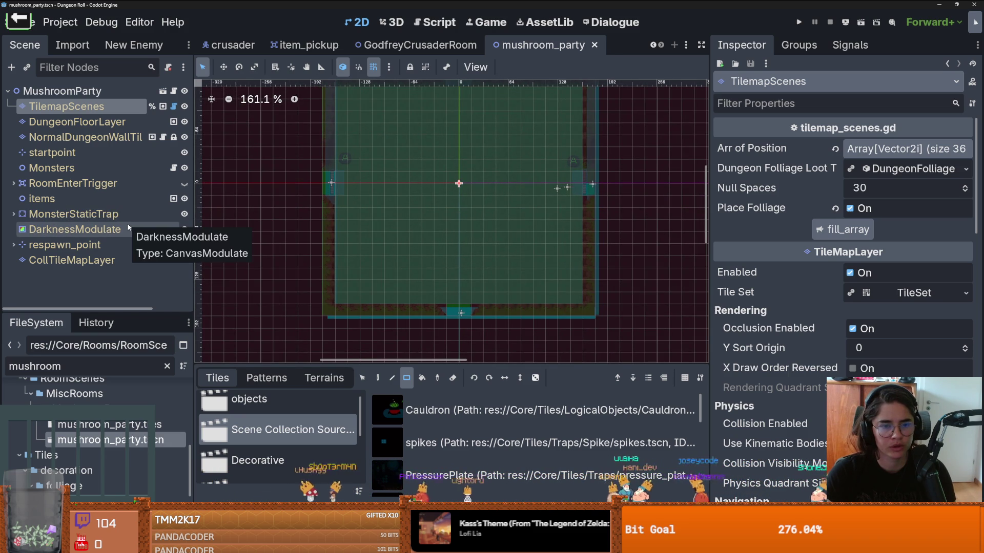
{"action": "scroll", "coordinate": [528, 182], "scroll_direction": "down", "scroll_amount": 2}
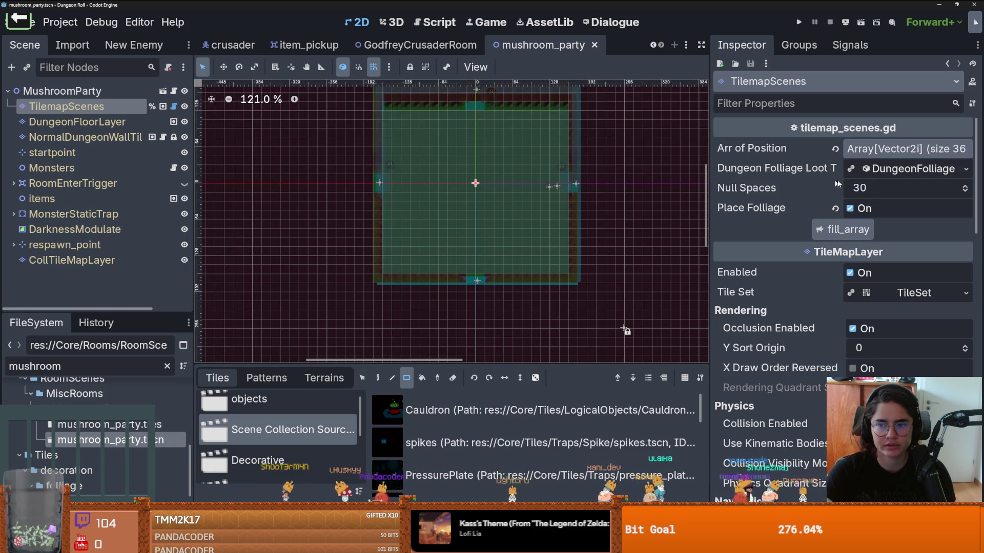
{"action": "left_click", "coordinate": [174, 106]}
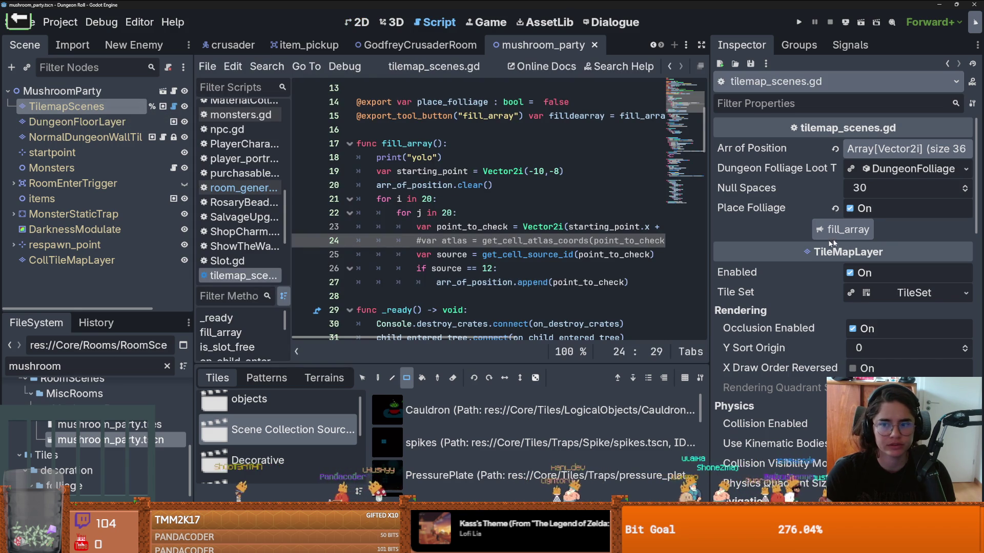
{"action": "scroll", "coordinate": [463, 184], "scroll_direction": "up", "scroll_amount": 4}
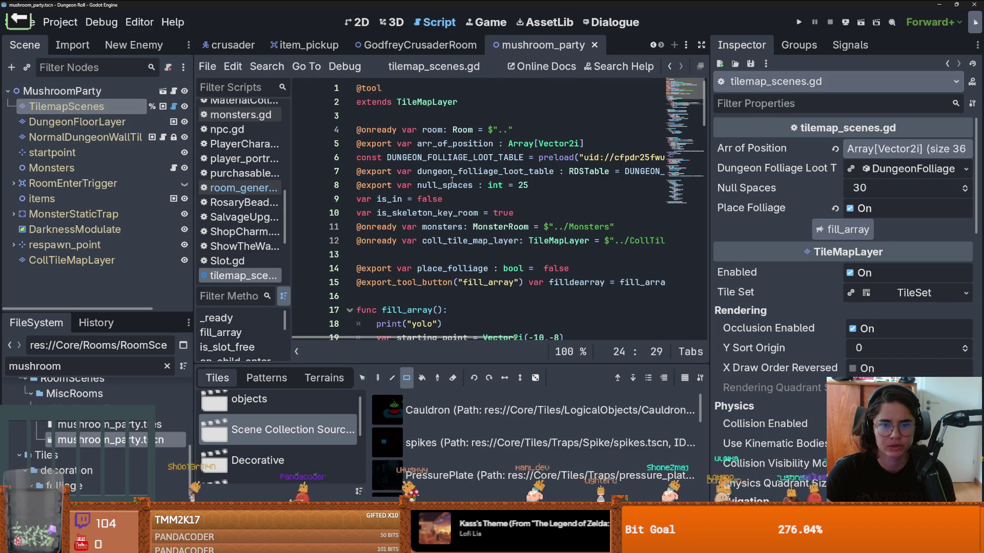
{"action": "double_click", "coordinate": [452, 184]}
{"action": "scroll", "coordinate": [550, 249], "scroll_direction": "down", "scroll_amount": 9}
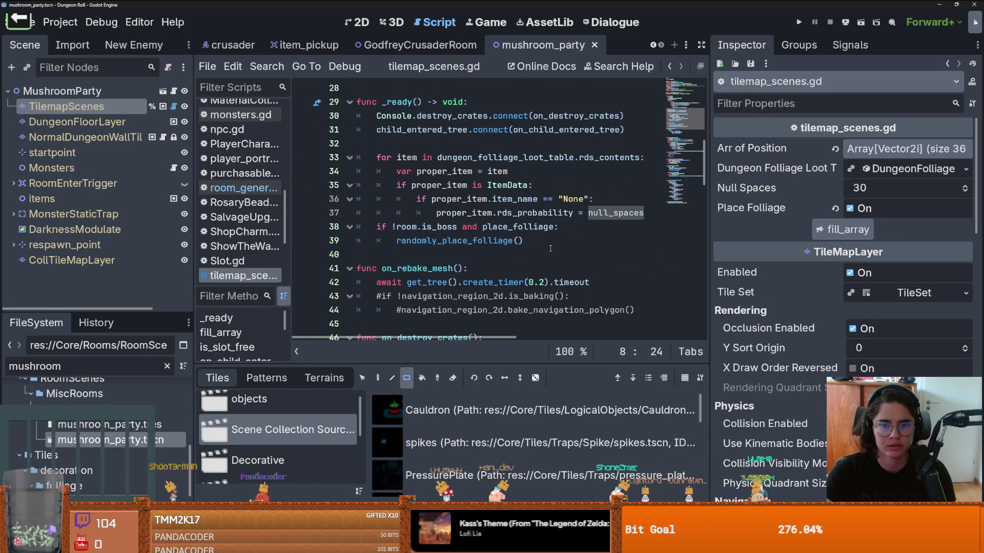
{"action": "mouse_move", "coordinate": [710, 230]}
{"action": "left_mouse_down"}
{"action": "mouse_move", "coordinate": [733, 229]}
{"action": "mouse_move", "coordinate": [683, 221]}
{"action": "left_mouse_up"}
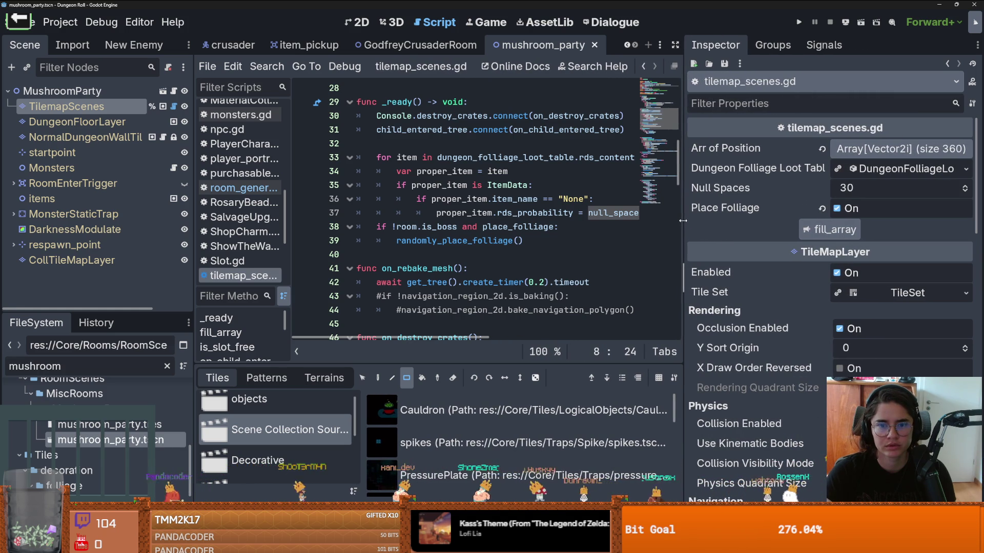
{"action": "left_click", "coordinate": [564, 210]}
{"action": "scroll", "coordinate": [465, 208], "scroll_direction": "right", "scroll_amount": 3}
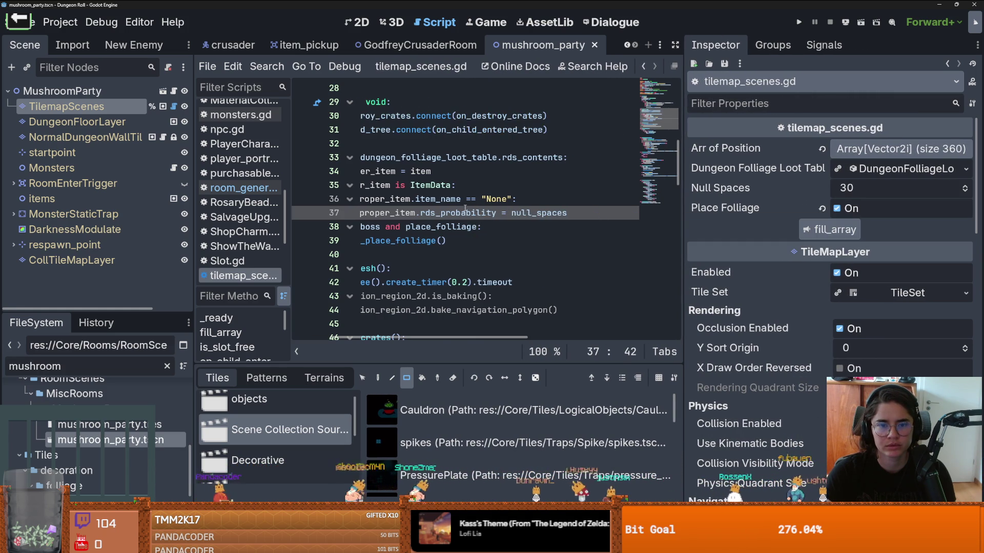
{"action": "scroll", "coordinate": [465, 208], "scroll_direction": "left", "scroll_amount": 3}
{"action": "scroll", "coordinate": [471, 210], "scroll_direction": "right", "scroll_amount": 3}
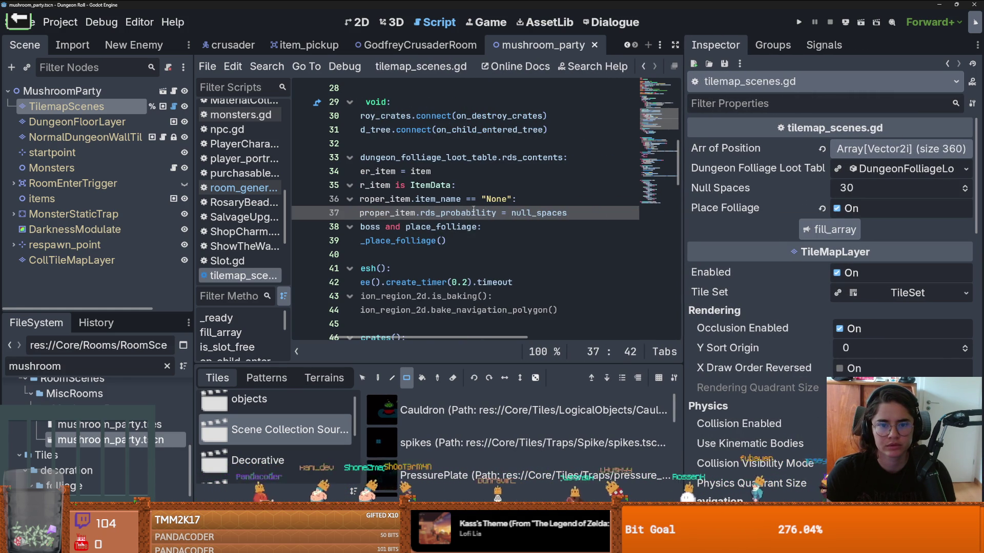
{"action": "scroll", "coordinate": [473, 210], "scroll_direction": "left", "scroll_amount": 3}
{"action": "left_click", "coordinate": [471, 213]}
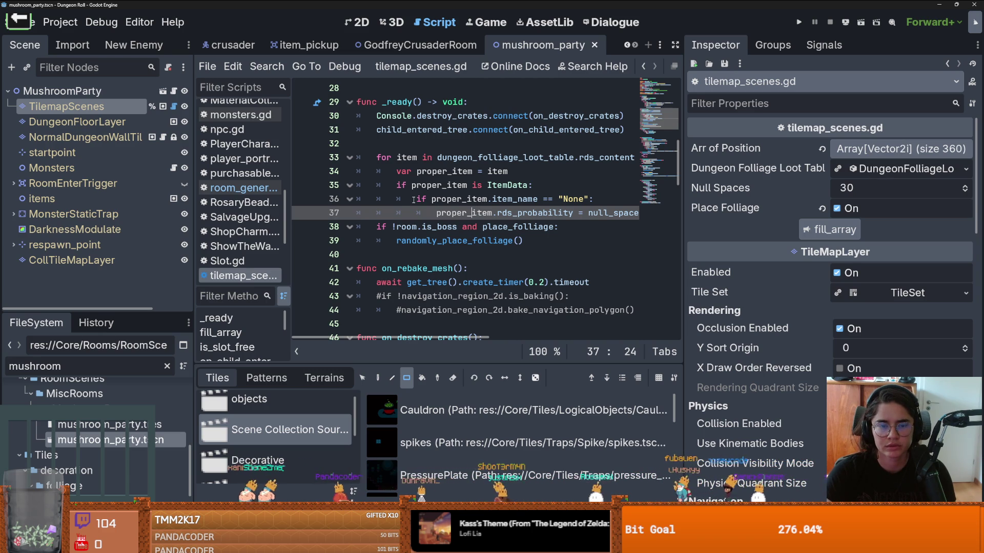
{"action": "left_click_drag", "start_coordinate": [414, 201], "coordinate": [640, 215]}
{"action": "key", "text": "BackSpace"}
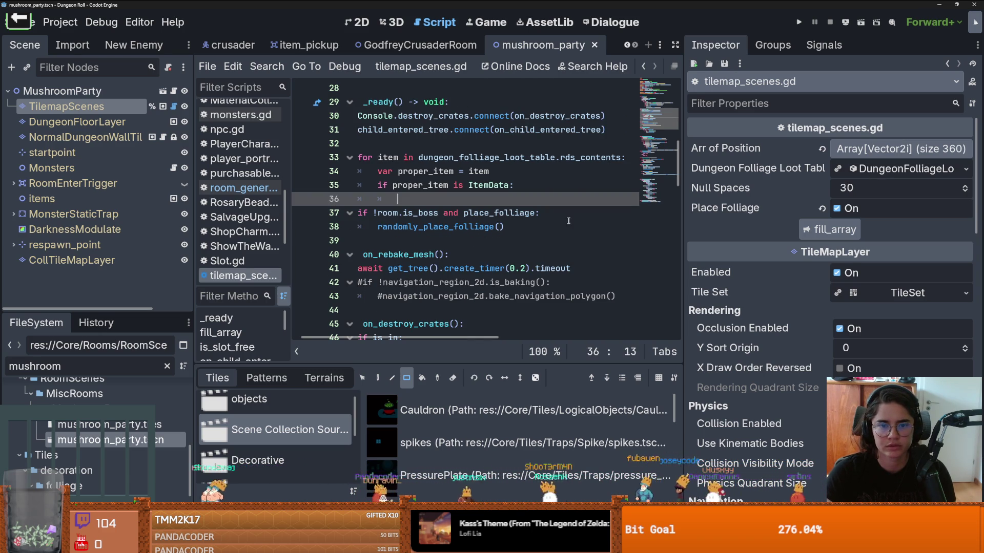
{"action": "key", "text": "ctrl+z"}
{"action": "left_click", "coordinate": [502, 212]}
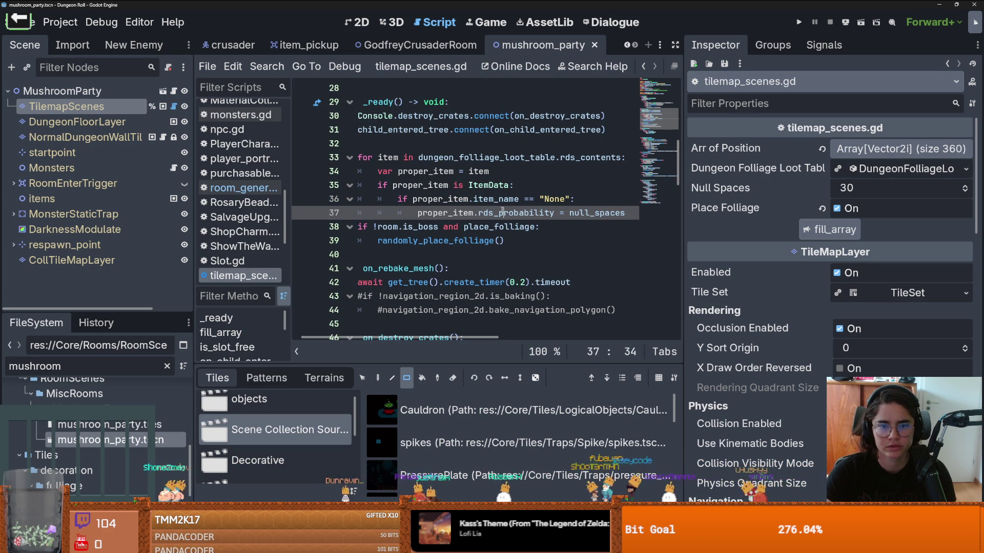
{"action": "scroll", "coordinate": [471, 215], "scroll_direction": "left", "scroll_amount": 1}
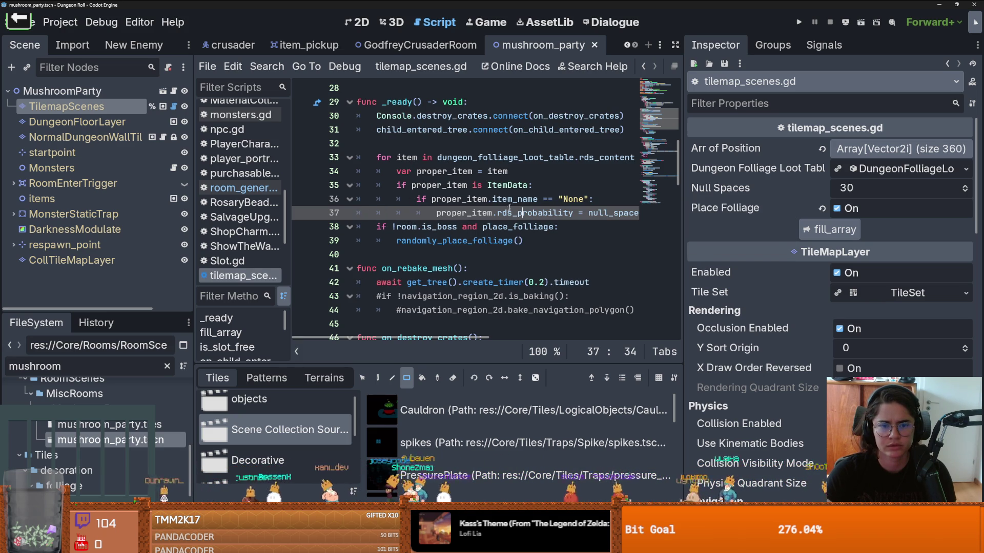
{"action": "double_click", "coordinate": [496, 241]}
{"action": "scroll", "coordinate": [496, 241], "scroll_direction": "down", "scroll_amount": 5}
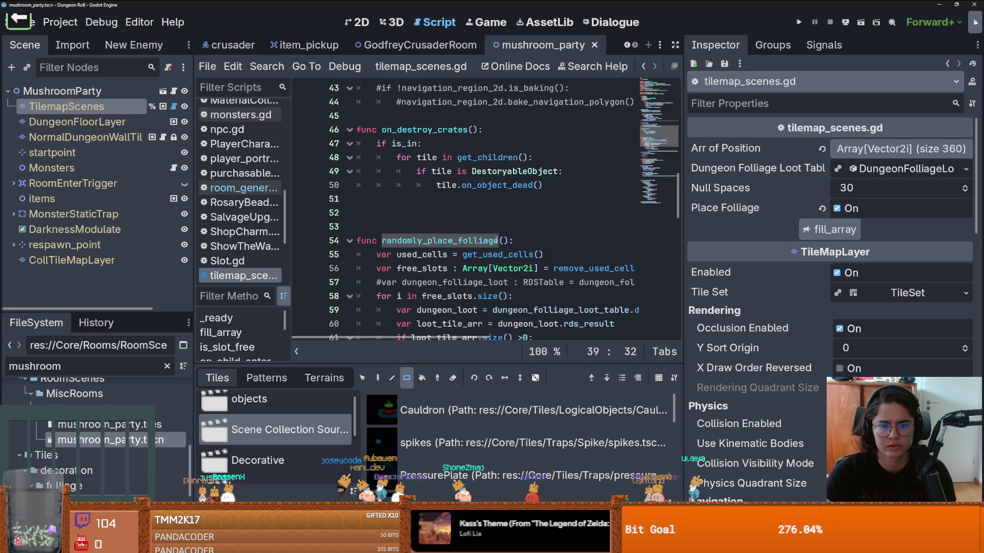
{"action": "scroll", "coordinate": [496, 240], "scroll_direction": "down", "scroll_amount": 2}
{"action": "scroll", "coordinate": [496, 241], "scroll_direction": "down", "scroll_amount": 1}
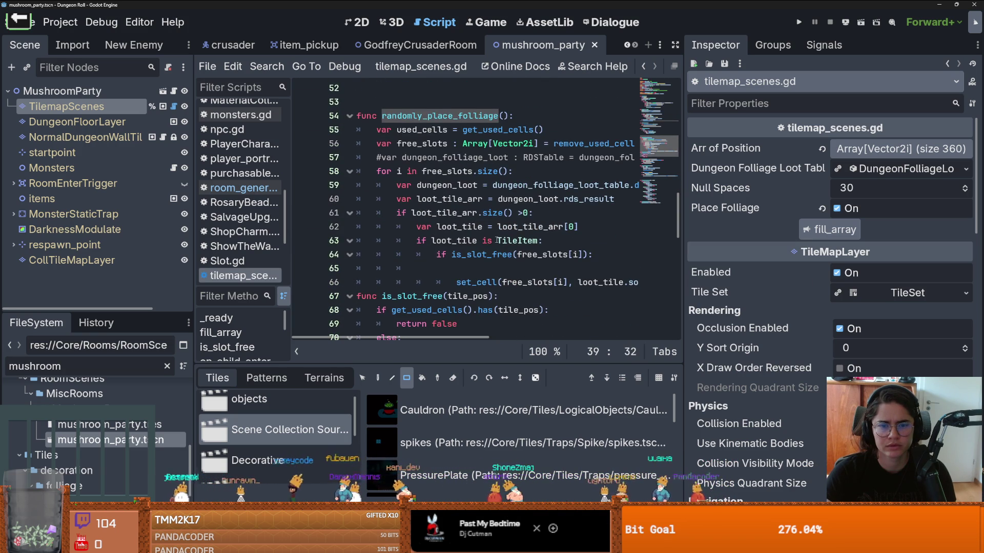
{"action": "scroll", "coordinate": [496, 241], "scroll_direction": "down", "scroll_amount": 2}
Play a round of the Cannon mini-game, then go back to the four-game menu
{"action": "scroll", "coordinate": [492, 242], "scroll_direction": "up", "scroll_amount": 5}
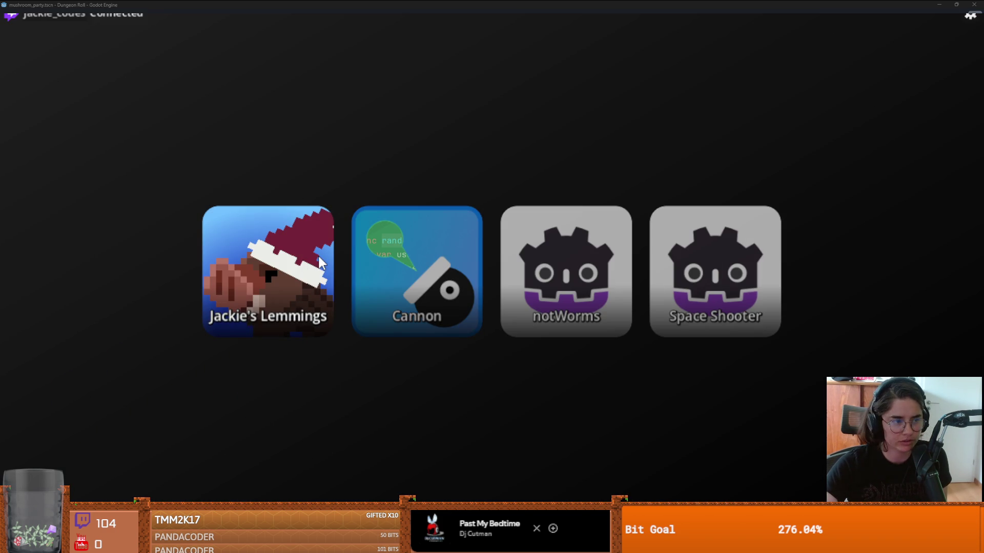
{"action": "left_click", "coordinate": [403, 285]}
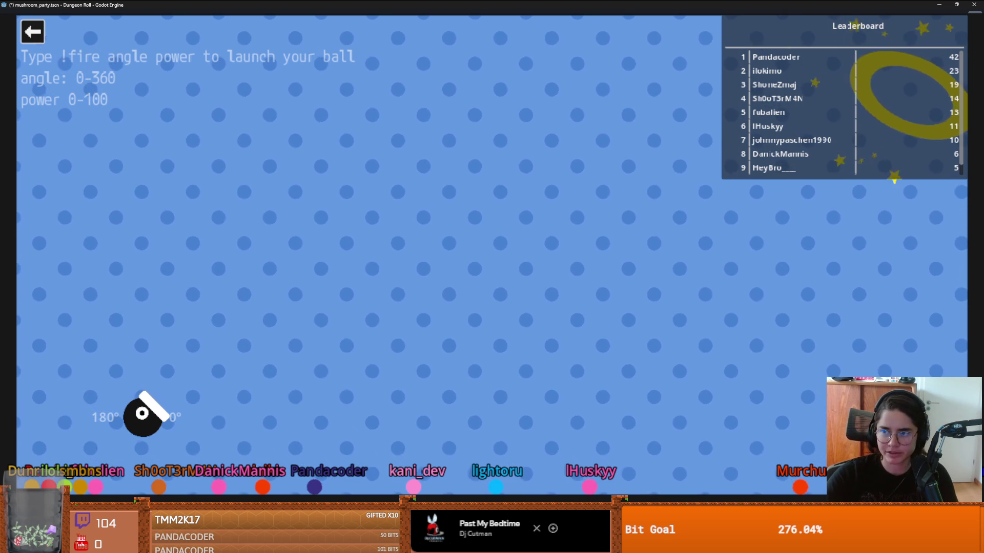
{"action": "left_click", "coordinate": [33, 31]}
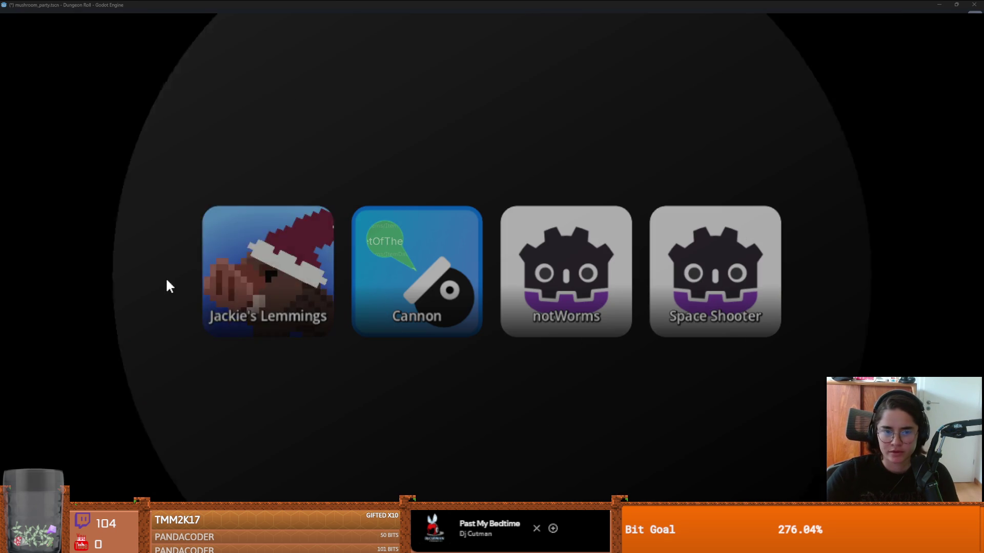
Assign NULL.tres as loot table item 1 and change 'None' to 'NULL' on line 36
{"action": "key", "text": "Return"}
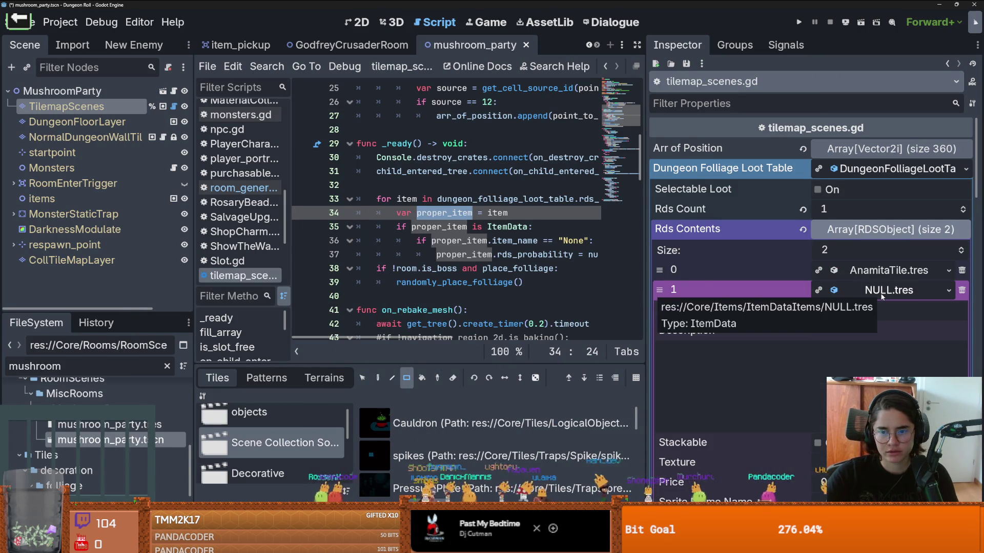
{"action": "double_click", "coordinate": [577, 237]}
{"action": "type", "text": "NULL"}
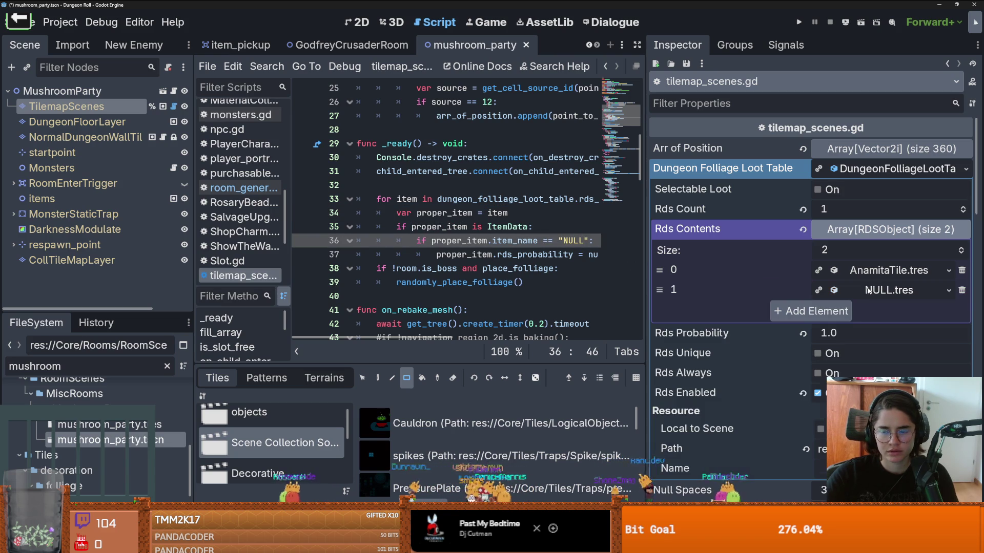
{"action": "left_click", "coordinate": [866, 290]}
{"action": "left_click", "coordinate": [877, 291]}
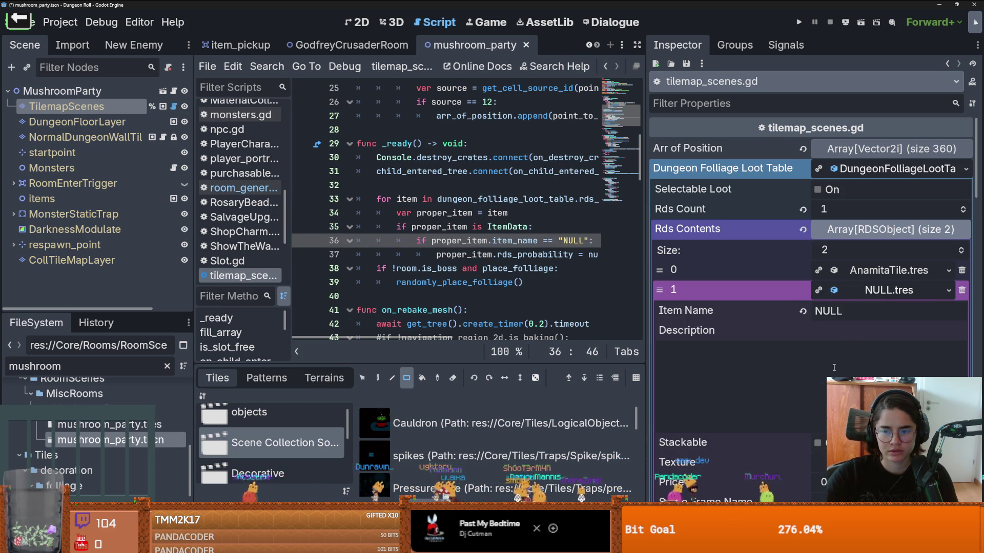
Widen the script editor and jump to the randomly_place_folliage definition
{"action": "double_click", "coordinate": [593, 255]}
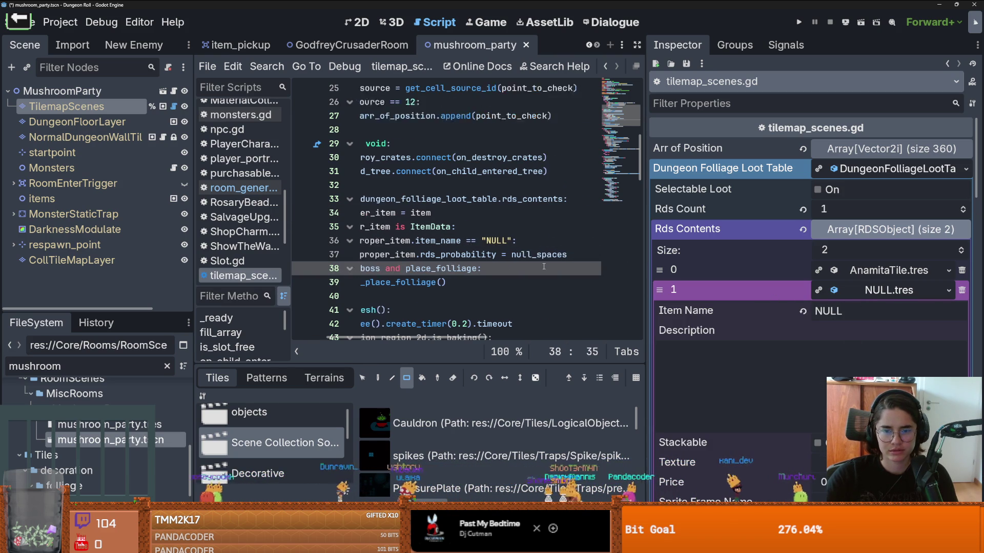
{"action": "scroll", "coordinate": [608, 254], "scroll_direction": "left", "scroll_amount": 3}
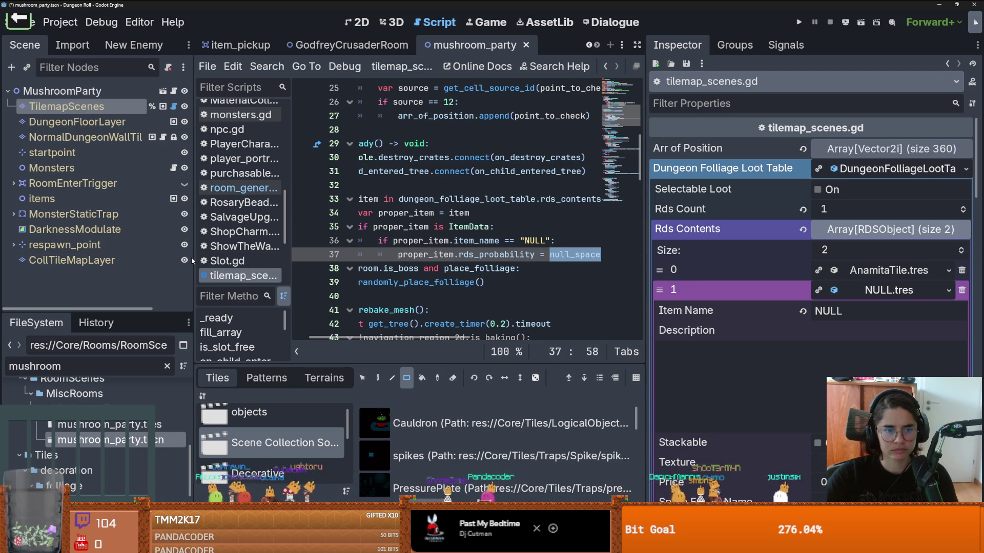
{"action": "left_click_drag", "start_coordinate": [192, 262], "coordinate": [158, 261]}
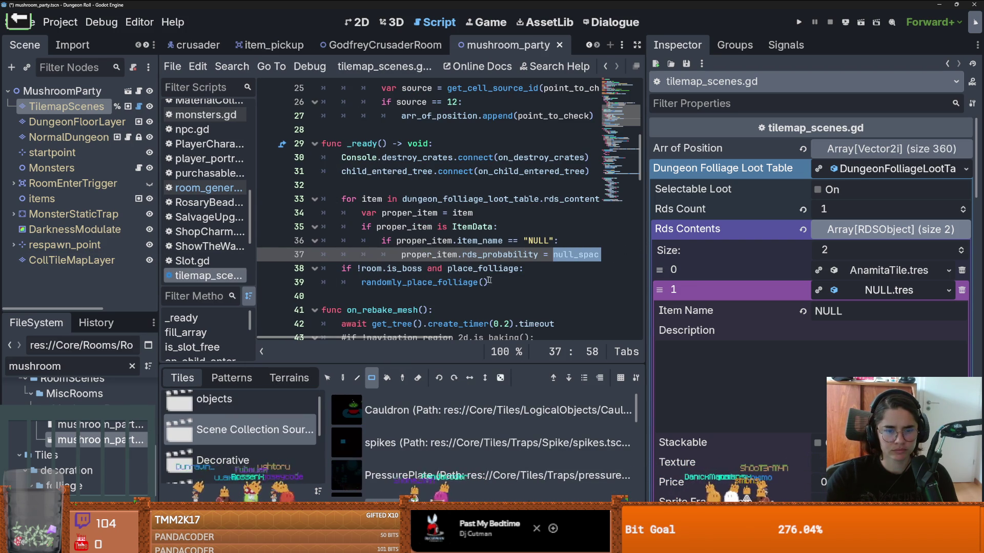
{"action": "scroll", "coordinate": [445, 273], "scroll_direction": "down", "scroll_amount": 1}
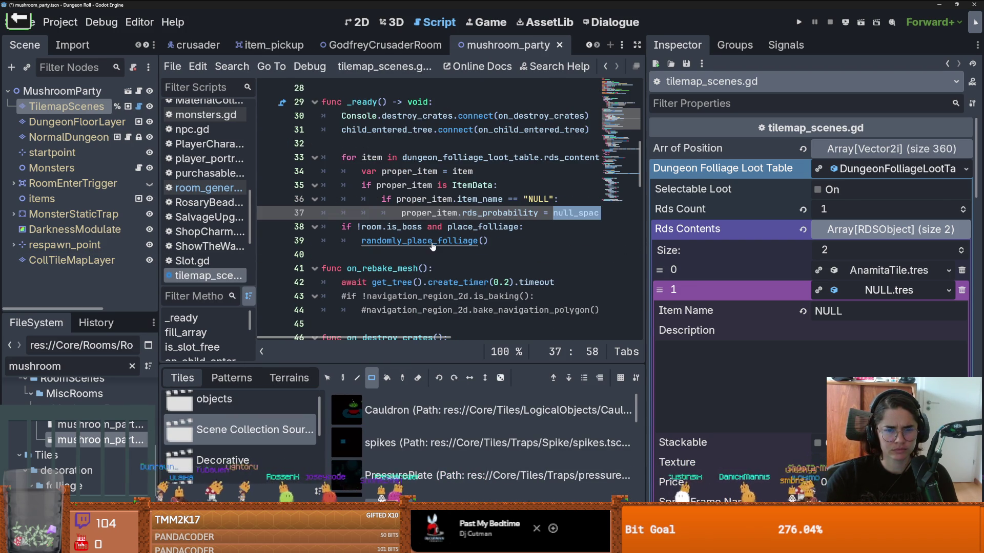
{"action": "left_click", "coordinate": [432, 247], "text": "ctrl"}
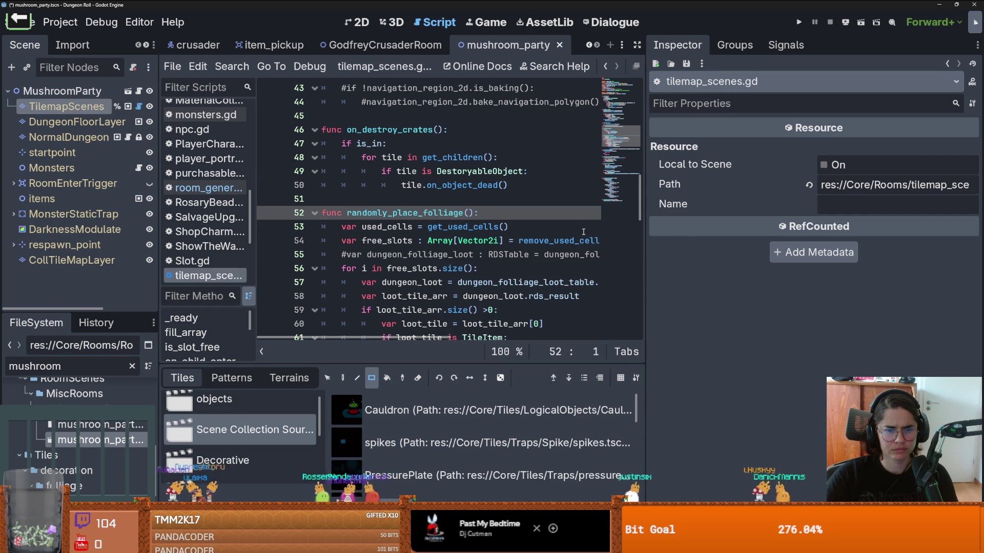
Widen the code view and review loot_tile_arr in randomly_place_folliage
{"action": "key", "text": "Down"}
{"action": "key", "text": "End"}
{"action": "mouse_move", "coordinate": [641, 253]}
{"action": "left_mouse_down"}
{"action": "mouse_move", "coordinate": [837, 252]}
{"action": "mouse_move", "coordinate": [734, 252]}
{"action": "left_mouse_up"}
{"action": "scroll", "coordinate": [477, 243], "scroll_direction": "down", "scroll_amount": 1}
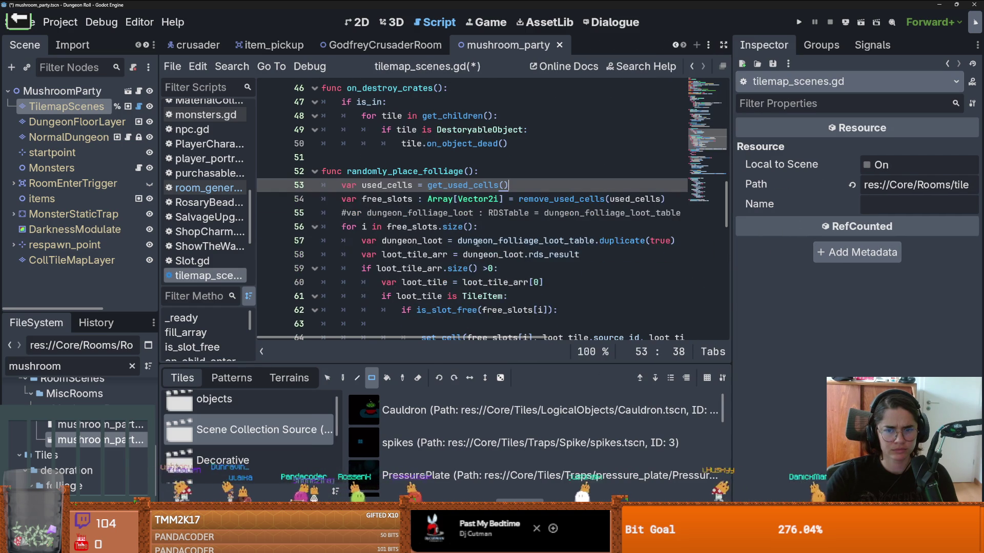
{"action": "scroll", "coordinate": [451, 237], "scroll_direction": "down", "scroll_amount": 1}
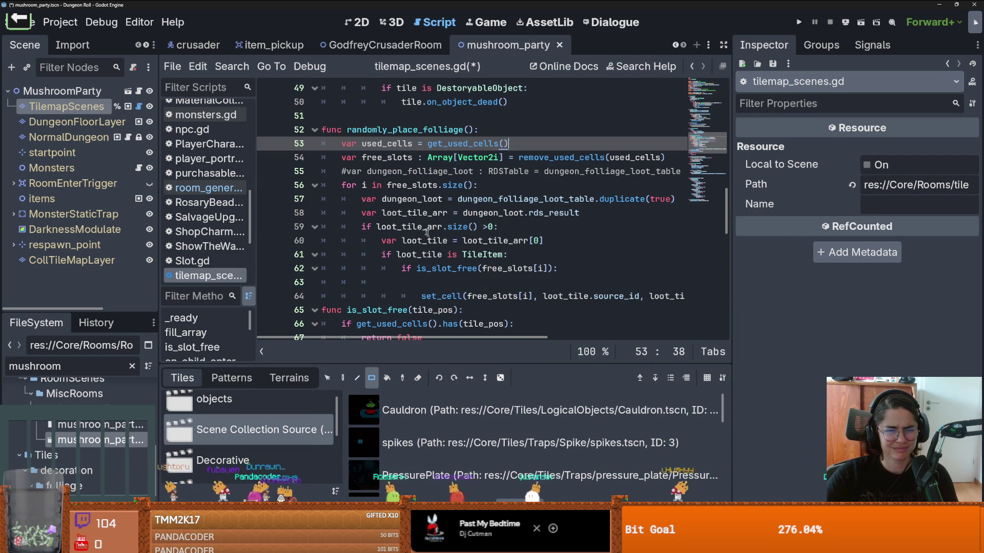
{"action": "double_click", "coordinate": [411, 212]}
{"action": "scroll", "coordinate": [411, 213], "scroll_direction": "up", "scroll_amount": 2}
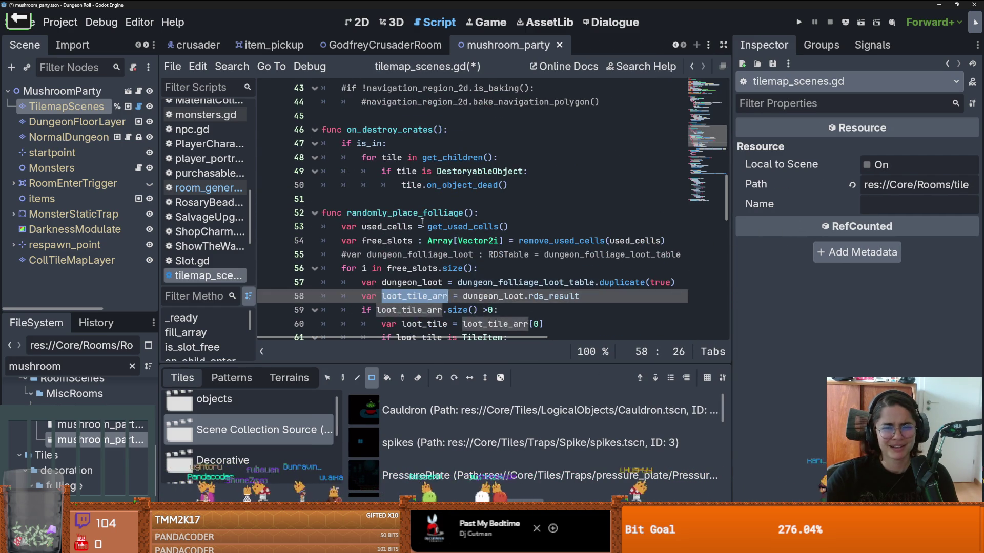
{"action": "left_click", "coordinate": [417, 213]}
Check the randomly_place_folliage call, then select fill_array's lines 17–27
{"action": "scroll", "coordinate": [474, 217], "scroll_direction": "up", "scroll_amount": 1}
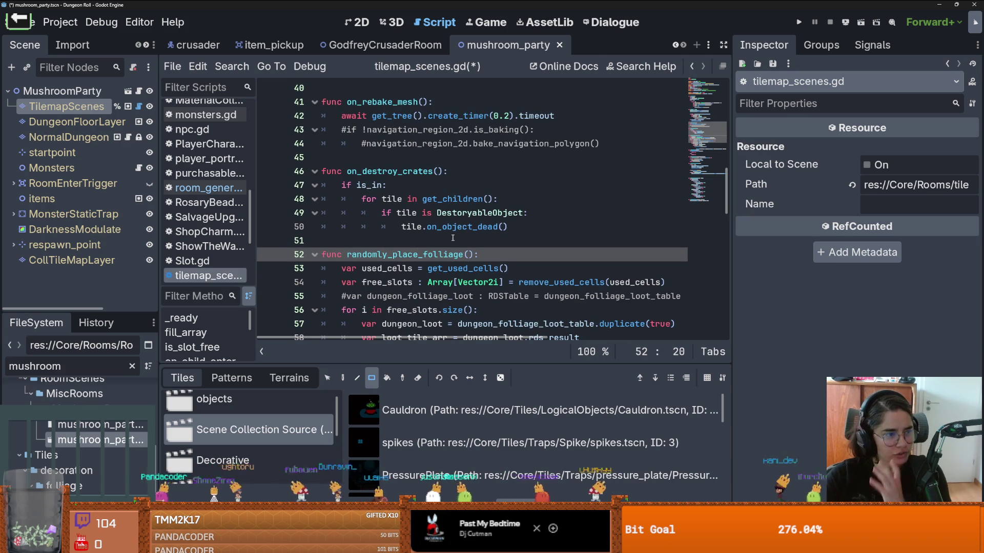
{"action": "scroll", "coordinate": [456, 263], "scroll_direction": "up", "scroll_amount": 1}
{"action": "double_click", "coordinate": [451, 296]}
{"action": "scroll", "coordinate": [474, 297], "scroll_direction": "down", "scroll_amount": 3}
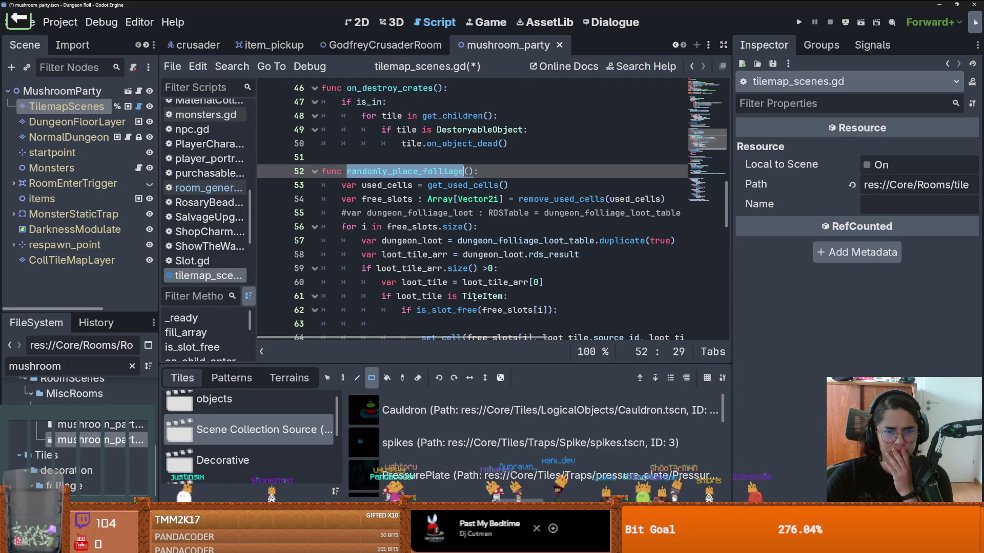
{"action": "scroll", "coordinate": [474, 297], "scroll_direction": "down", "scroll_amount": 1}
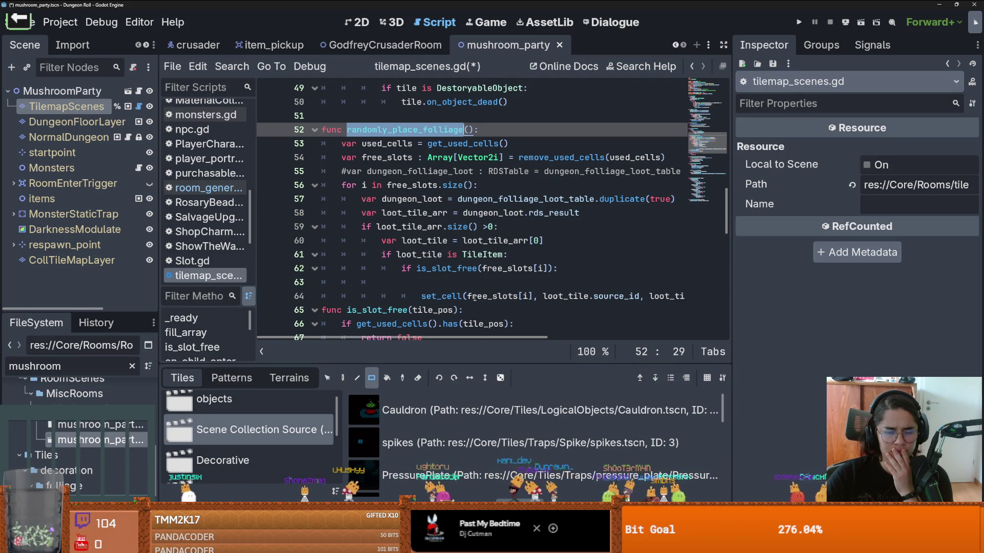
{"action": "scroll", "coordinate": [475, 298], "scroll_direction": "up", "scroll_amount": 4}
{"action": "scroll", "coordinate": [452, 269], "scroll_direction": "up", "scroll_amount": 4}
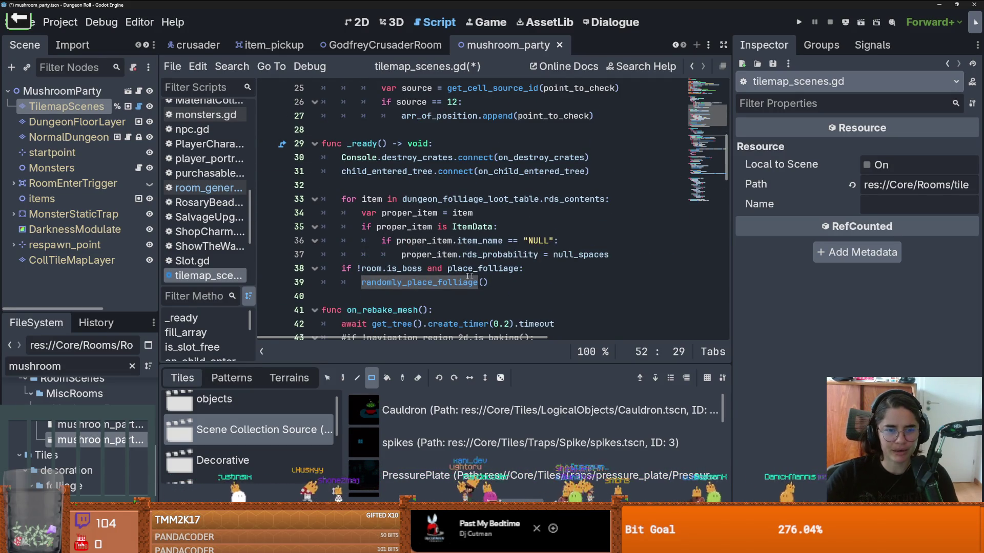
{"action": "scroll", "coordinate": [446, 264], "scroll_direction": "up", "scroll_amount": 3}
{"action": "scroll", "coordinate": [433, 259], "scroll_direction": "down", "scroll_amount": 4}
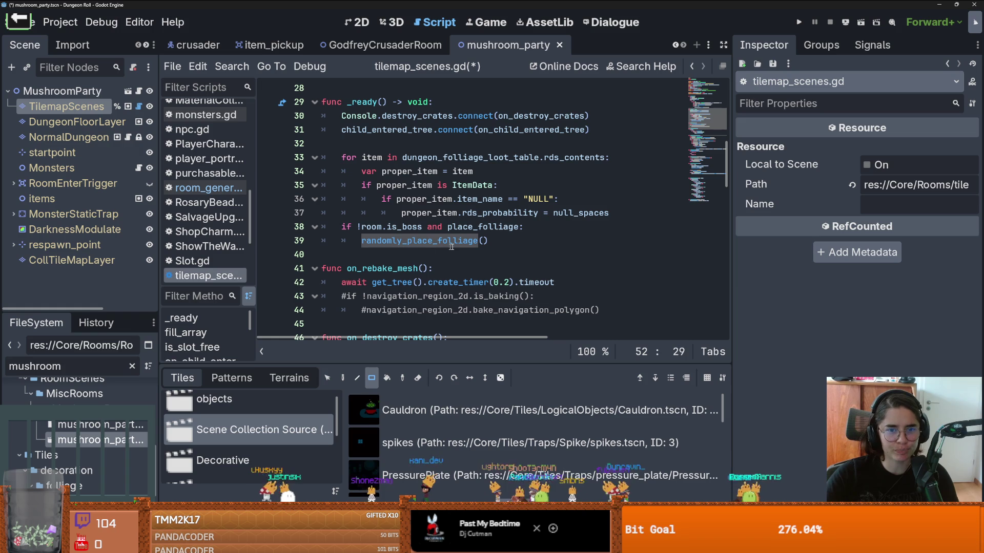
{"action": "key", "text": "ctrl+z"}
{"action": "key", "text": "ctrl+z"}
{"action": "key", "text": "ctrl+z"}
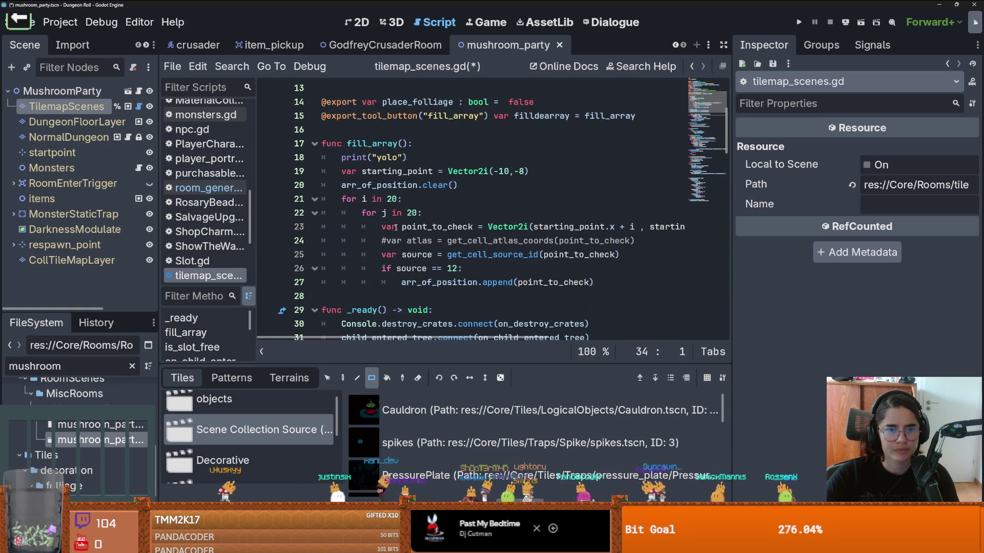
{"action": "left_click", "coordinate": [296, 153], "text": "shift"}
{"action": "left_click", "coordinate": [294, 150], "text": "shift"}
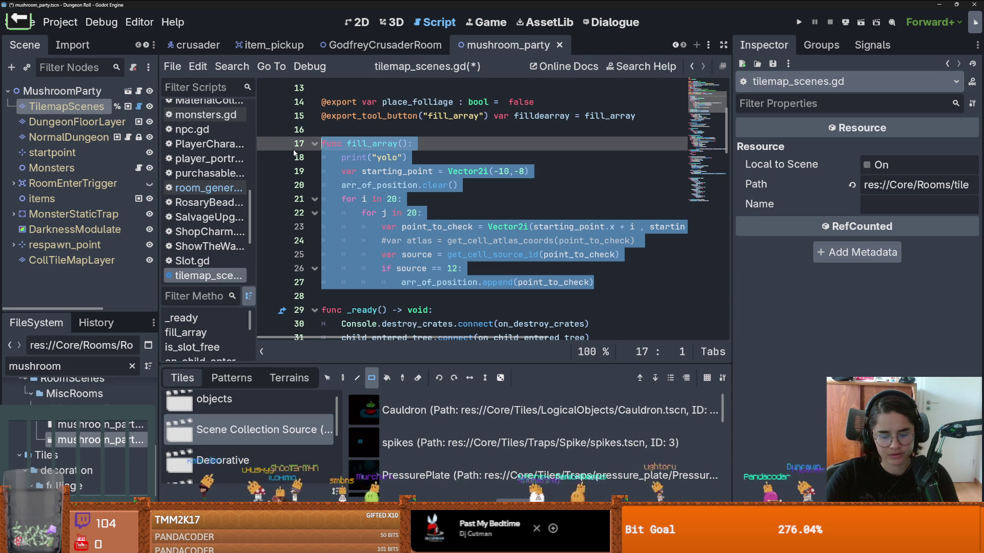
Comment out the fill_array function and its line-15 tool-button export
{"action": "key", "text": "ctrl+s"}
{"action": "key", "text": "ctrl+k"}
{"action": "scroll", "coordinate": [661, 205], "scroll_direction": "up", "scroll_amount": 2}
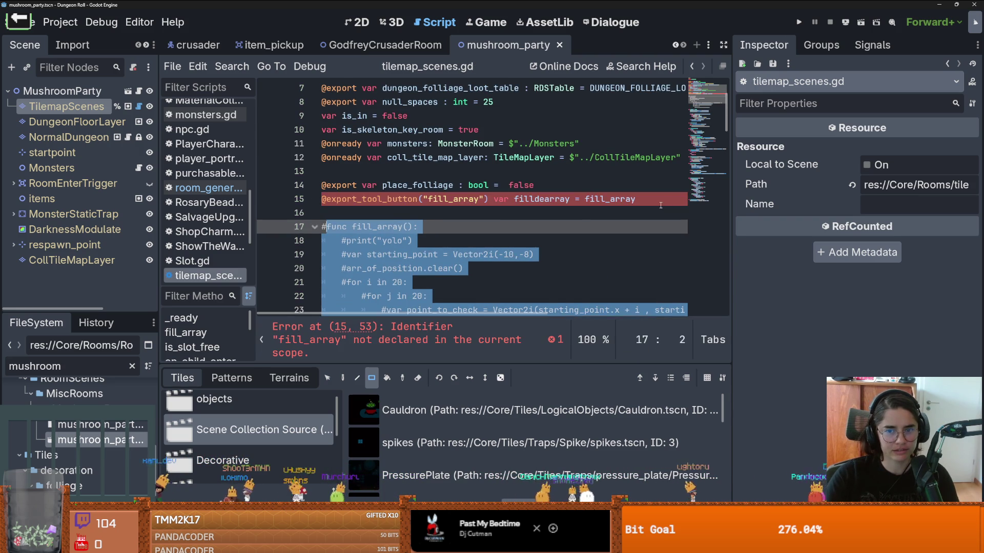
{"action": "left_click", "coordinate": [660, 205]}
{"action": "key", "text": "ctrl+k"}
{"action": "scroll", "coordinate": [469, 130], "scroll_direction": "up", "scroll_amount": 2}
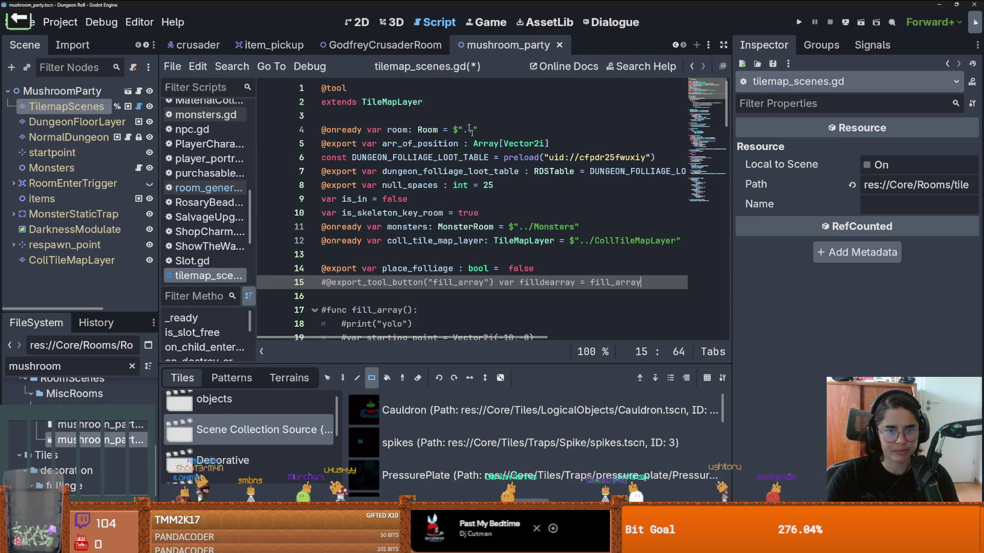
{"action": "left_click", "coordinate": [392, 92]}
{"action": "key", "text": "BackSpace"}
{"action": "key", "text": "BackSpace"}
{"action": "key", "text": "BackSpace"}
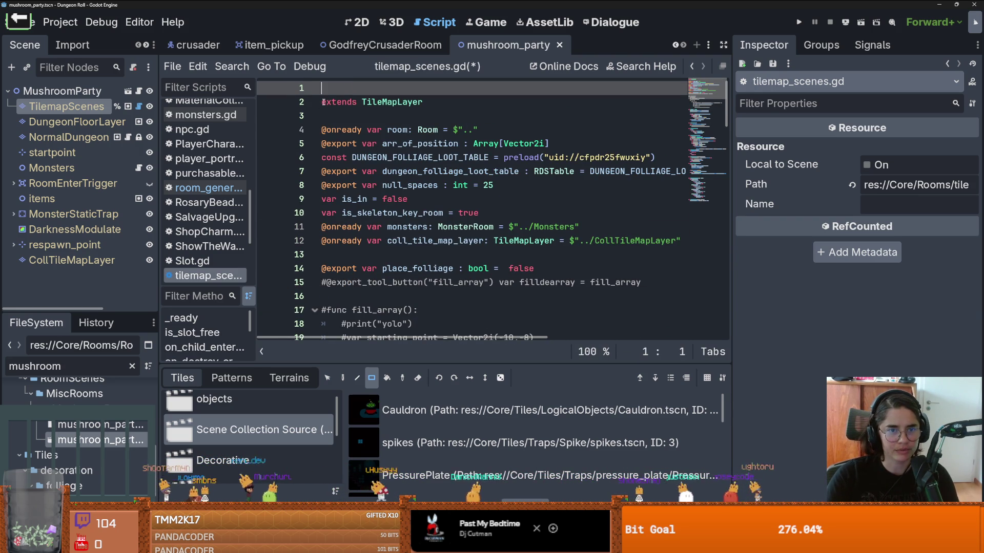
{"action": "key", "text": "Delete"}
{"action": "key", "text": "ctrl+s"}
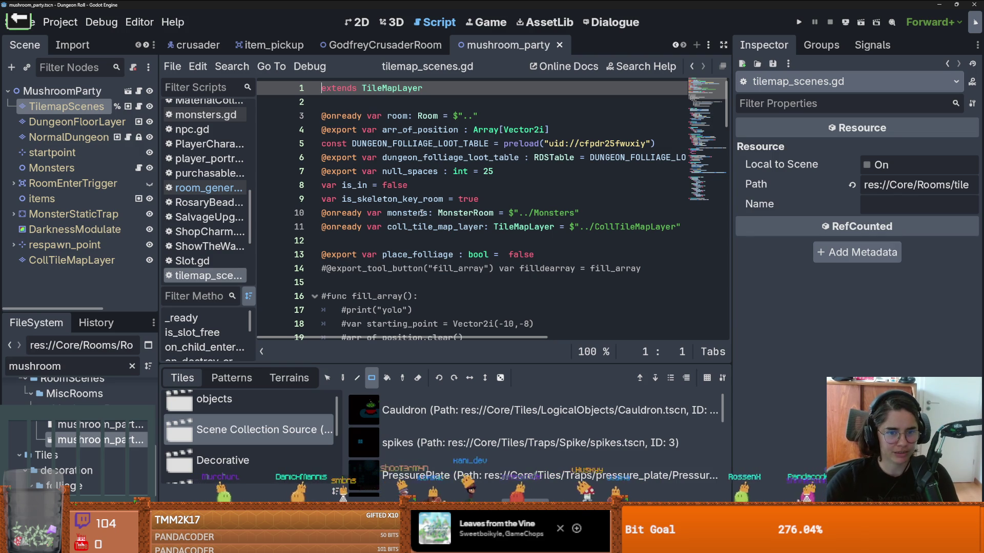
{"action": "left_click", "coordinate": [414, 235]}
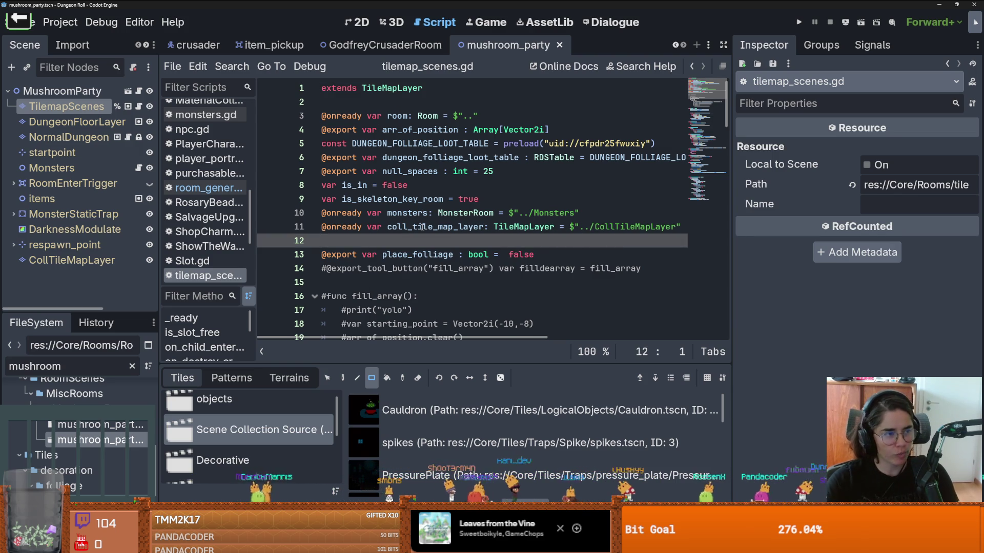
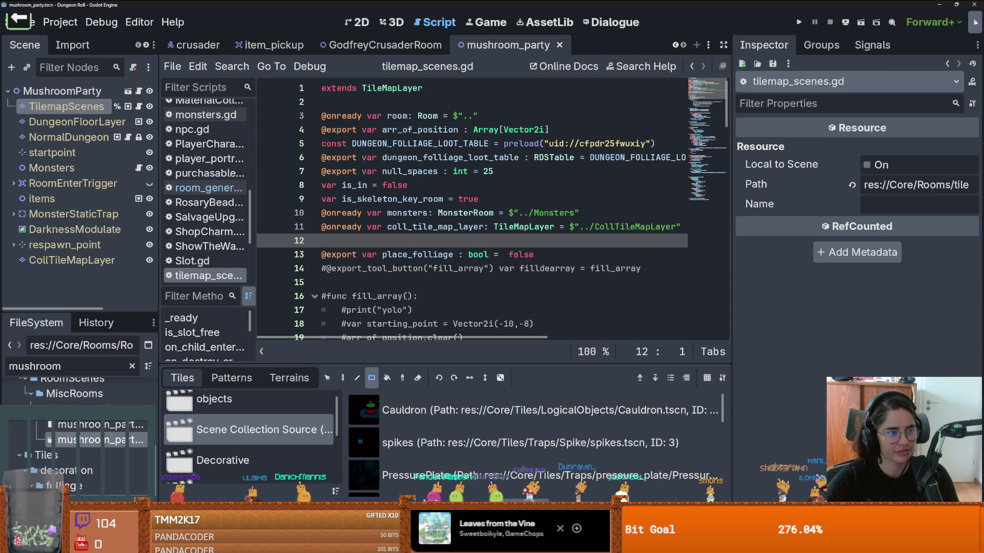
Save the mushroom_party scene from the tilemap_scenes.gd script editor
{"action": "left_click", "coordinate": [492, 261]}
{"action": "key", "text": "ctrl+s"}
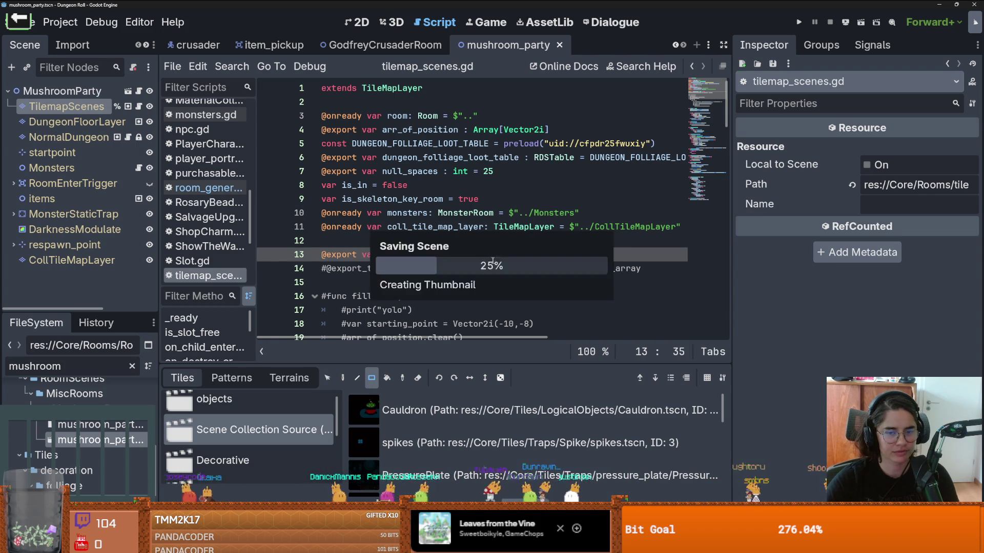
{"action": "scroll", "coordinate": [487, 260], "scroll_direction": "down", "scroll_amount": 2}
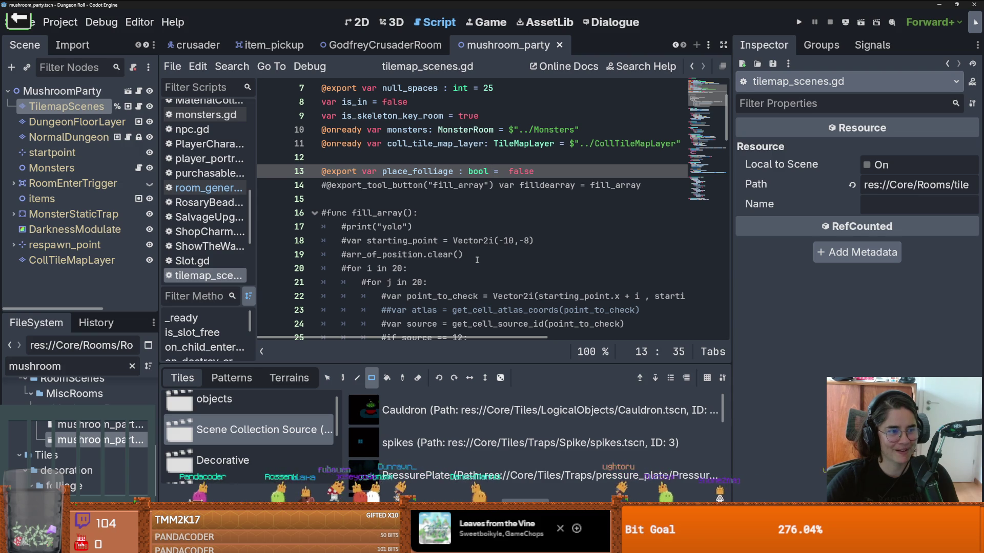
Review the commented-out fill_array function in tilemap_scenes.gd
{"action": "left_click", "coordinate": [422, 231]}
{"action": "scroll", "coordinate": [422, 246], "scroll_direction": "down", "scroll_amount": 3}
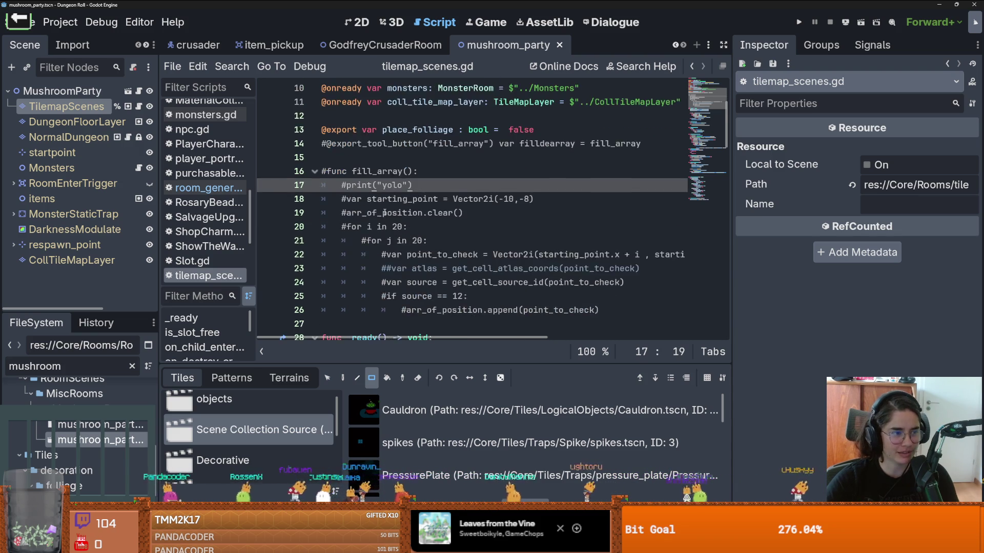
{"action": "scroll", "coordinate": [424, 264], "scroll_direction": "up", "scroll_amount": 2}
{"action": "mouse_move", "coordinate": [602, 310]}
{"action": "left_mouse_down"}
{"action": "mouse_move", "coordinate": [328, 185]}
{"action": "mouse_move", "coordinate": [321, 171]}
{"action": "left_mouse_up"}
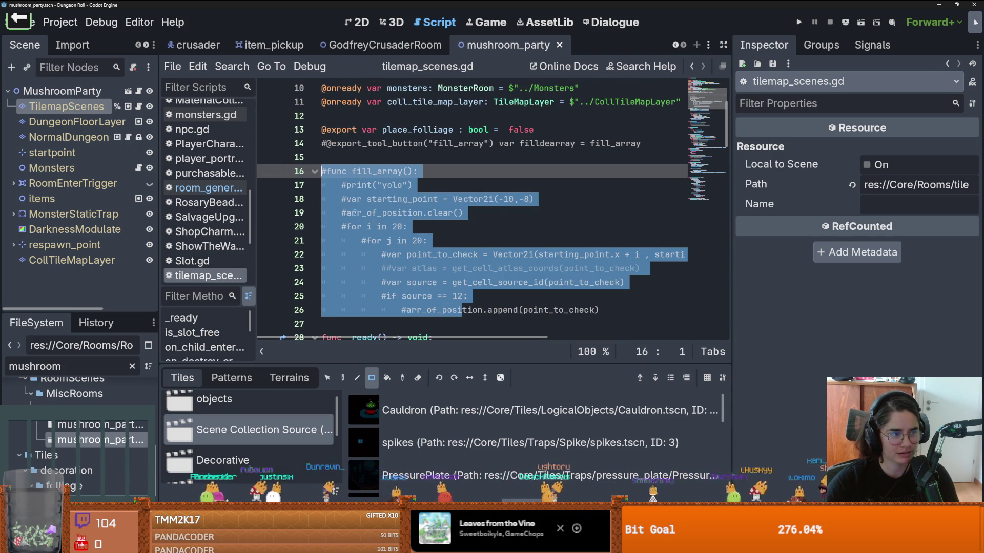
{"action": "mouse_move", "coordinate": [602, 310]}
{"action": "left_mouse_down"}
{"action": "mouse_move", "coordinate": [427, 269]}
{"action": "mouse_move", "coordinate": [322, 171]}
{"action": "left_mouse_up"}
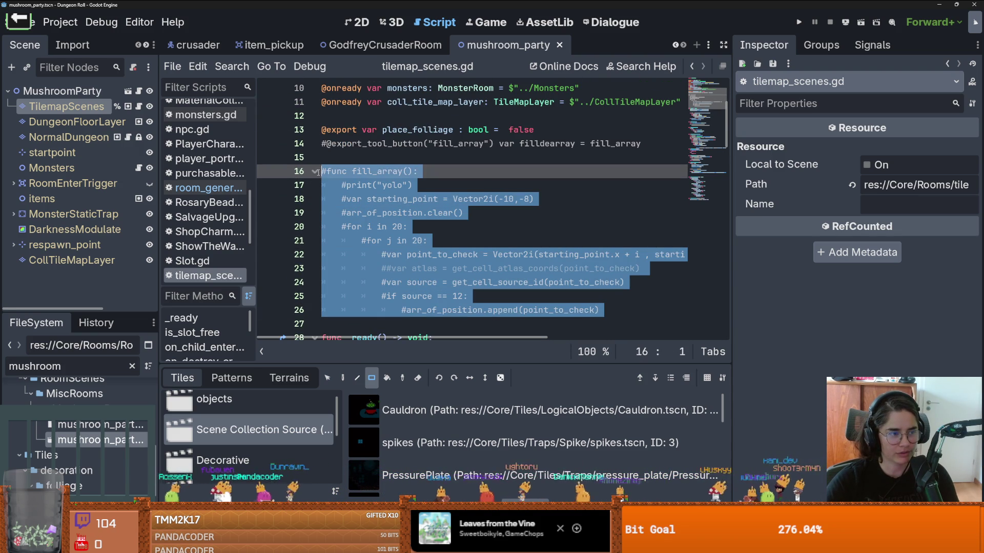
{"action": "scroll", "coordinate": [419, 226], "scroll_direction": "down", "scroll_amount": 3}
{"action": "scroll", "coordinate": [419, 226], "scroll_direction": "down", "scroll_amount": 5}
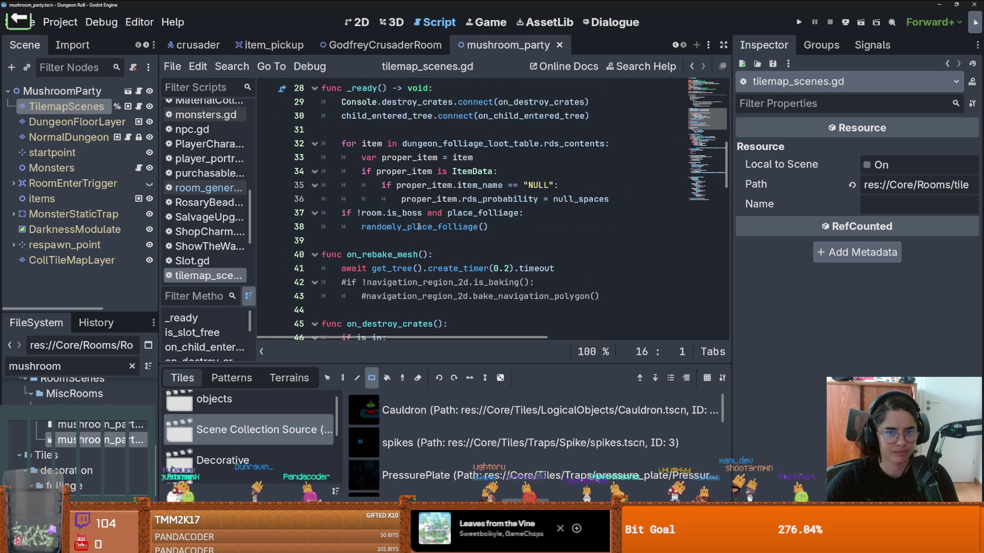
{"action": "scroll", "coordinate": [419, 226], "scroll_direction": "up", "scroll_amount": 3}
{"action": "scroll", "coordinate": [419, 227], "scroll_direction": "down", "scroll_amount": 6}
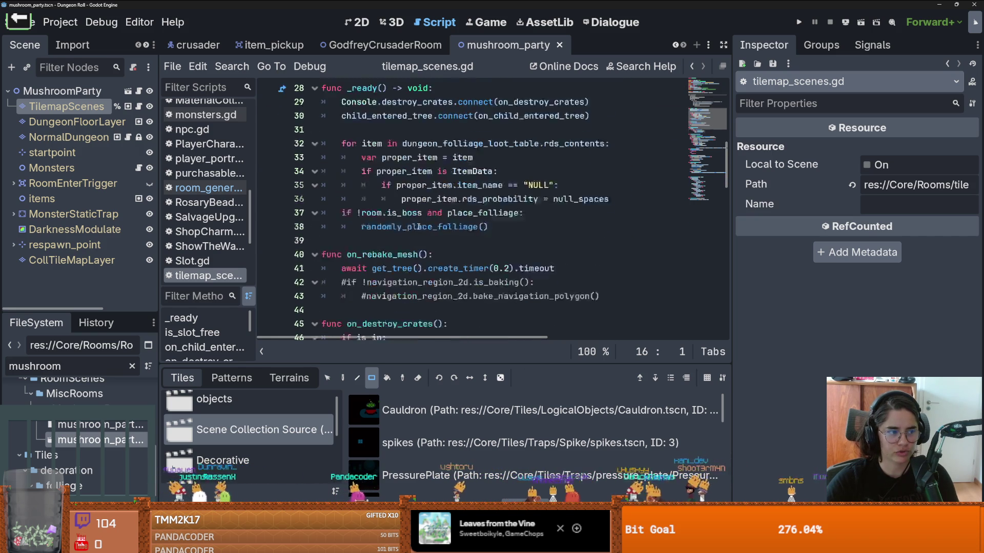
{"action": "scroll", "coordinate": [400, 249], "scroll_direction": "down", "scroll_amount": 1}
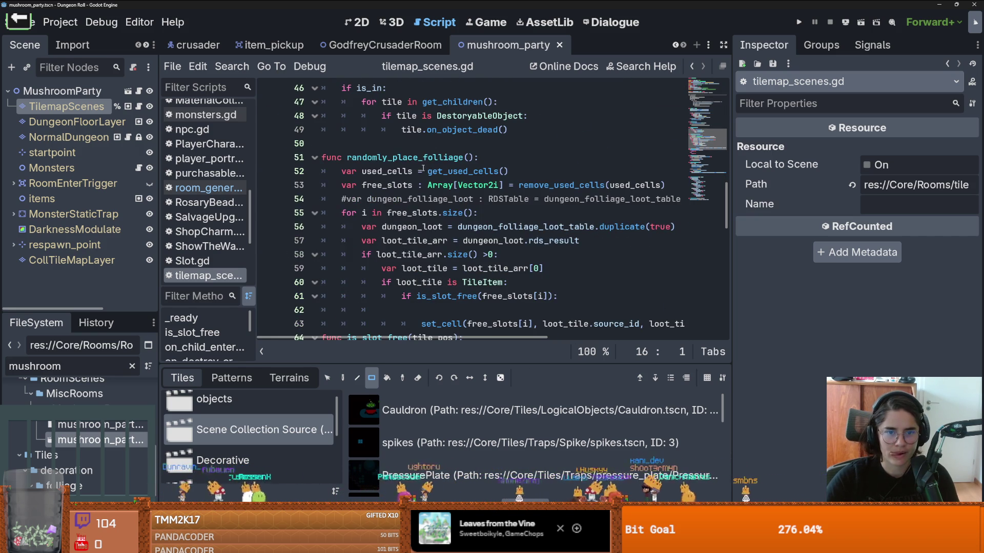
Trace free_slots and used_cells through randomly_place_folliage and check its signature
{"action": "double_click", "coordinate": [408, 157]}
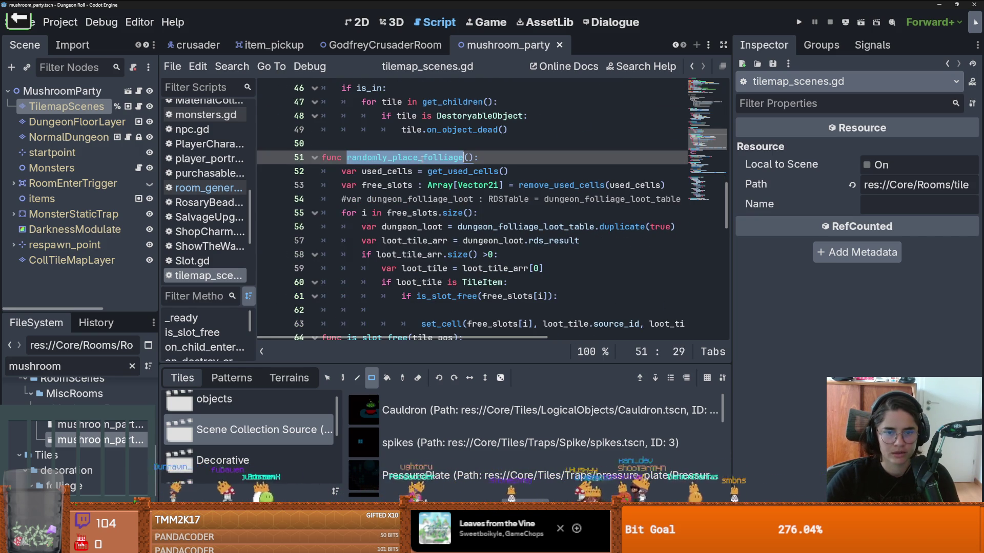
{"action": "double_click", "coordinate": [418, 212]}
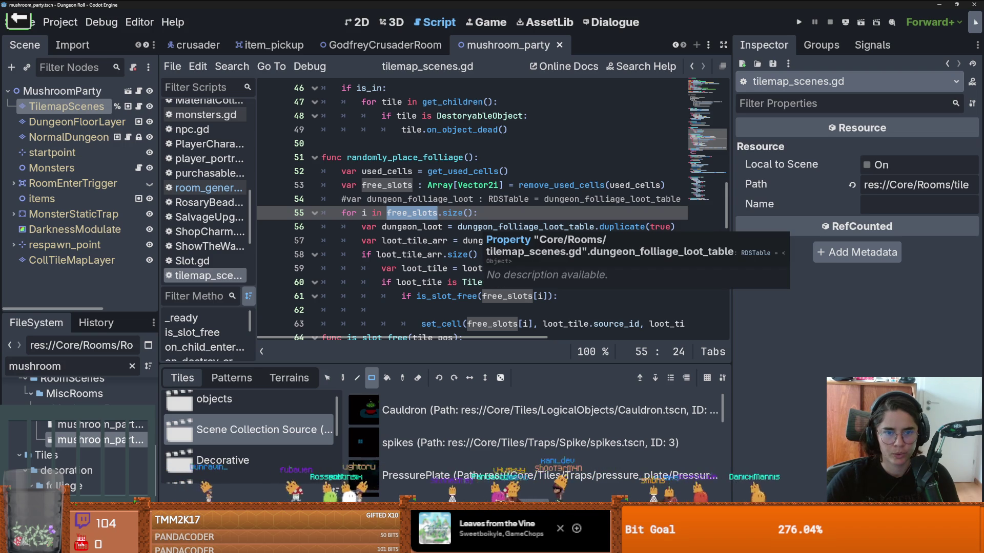
{"action": "double_click", "coordinate": [400, 172]}
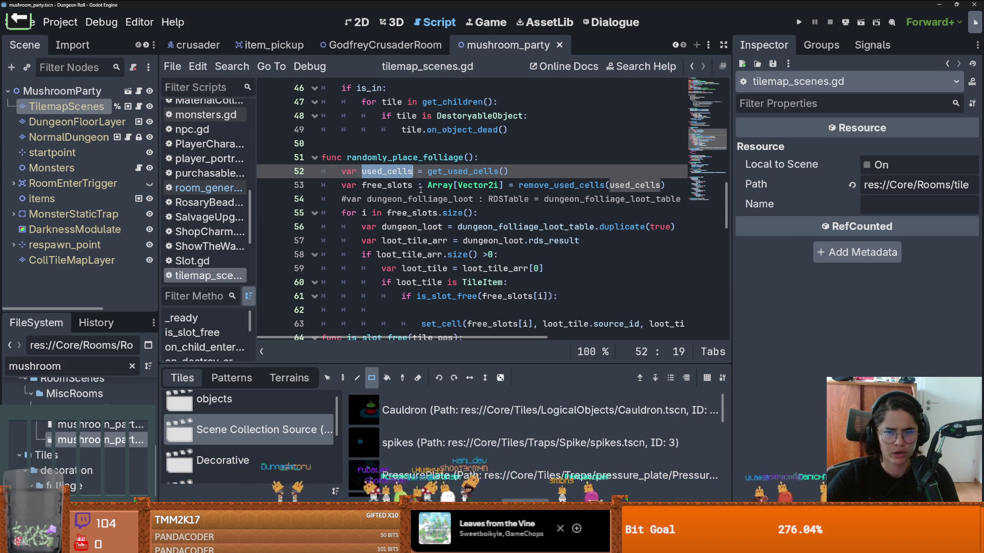
{"action": "left_click", "coordinate": [396, 185]}
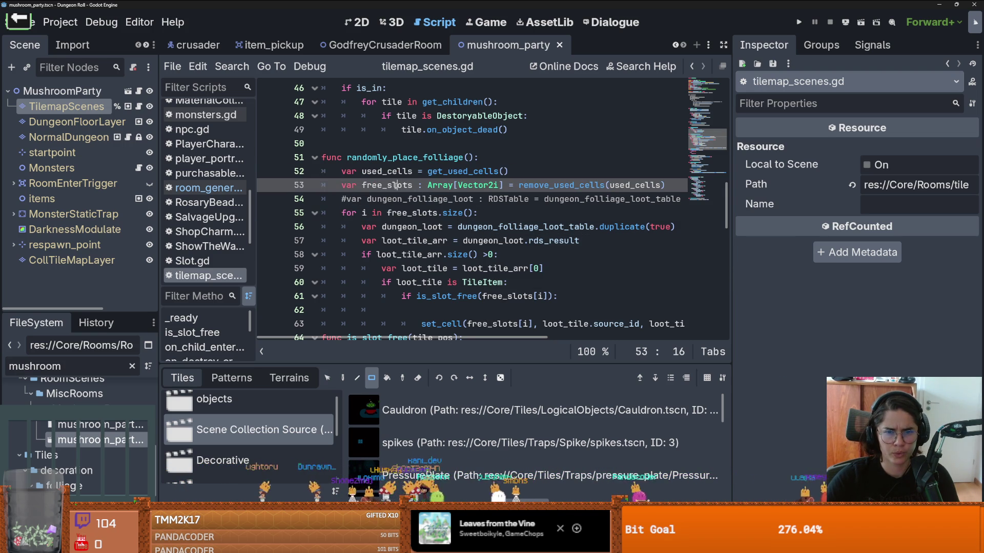
{"action": "double_click", "coordinate": [395, 185]}
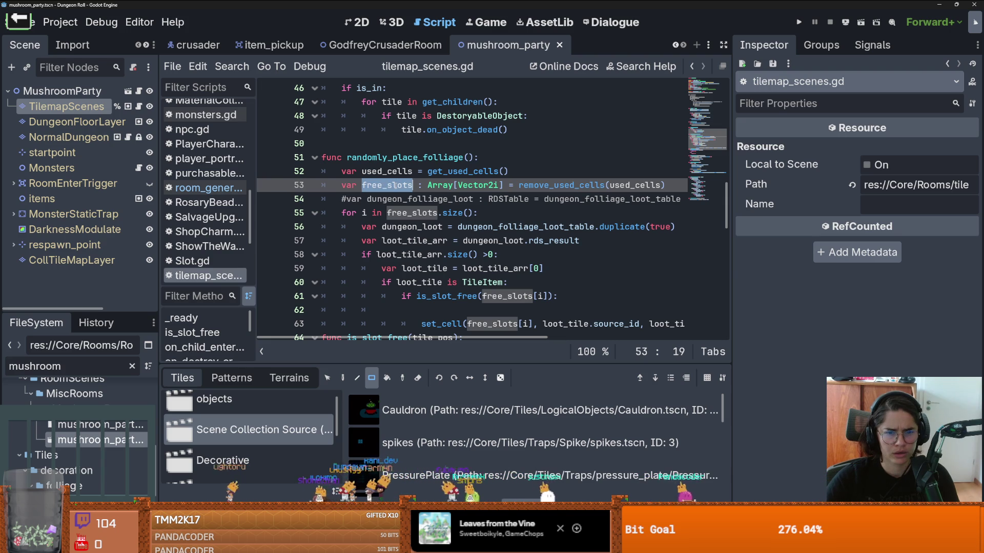
{"action": "key", "text": "Up"}
{"action": "key", "text": "Up"}
{"action": "key", "text": "End"}
{"action": "key", "text": "Left"}
{"action": "key", "text": "shift+Left"}
{"action": "key", "text": "shift+Left"}
{"action": "key", "text": "shift+Left"}
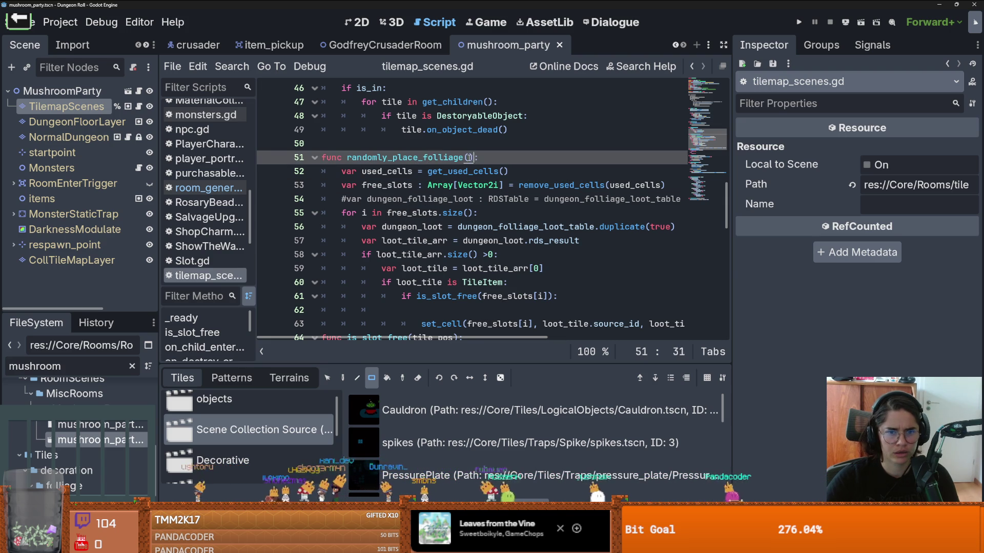
{"action": "scroll", "coordinate": [432, 206], "scroll_direction": "up", "scroll_amount": 7}
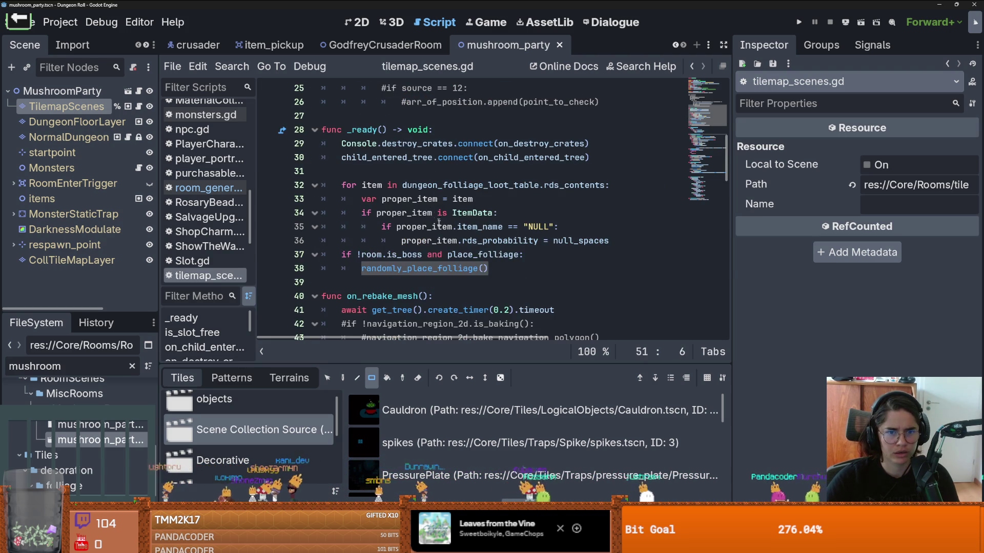
Try cutting the loot-table loop and boss condition from _ready, then undo it
{"action": "left_click", "coordinate": [446, 254]}
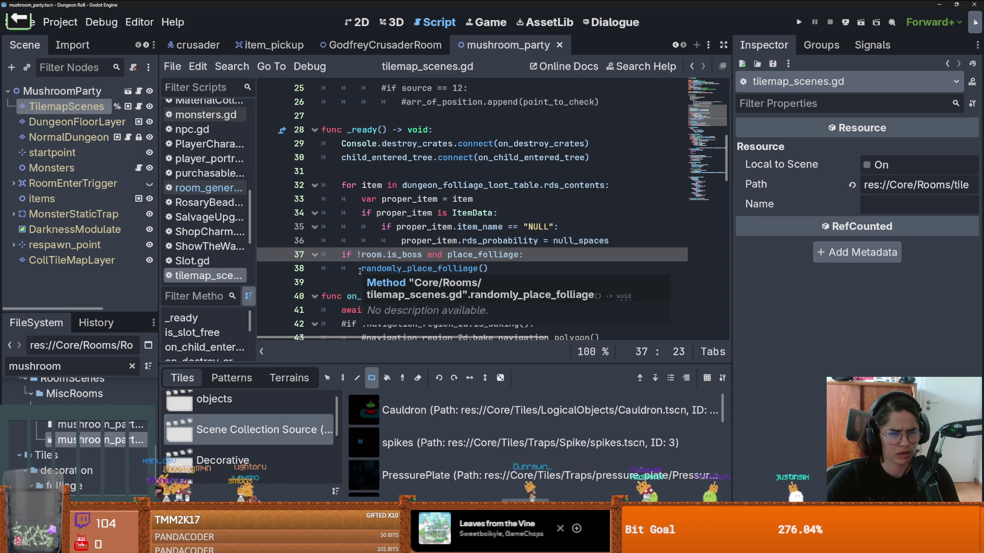
{"action": "left_click", "coordinate": [360, 269]}
{"action": "key", "text": "BackSpace"}
{"action": "mouse_move", "coordinate": [527, 254]}
{"action": "left_mouse_down"}
{"action": "mouse_move", "coordinate": [420, 241]}
{"action": "mouse_move", "coordinate": [270, 190]}
{"action": "left_mouse_up"}
{"action": "key", "text": "ctrl+x"}
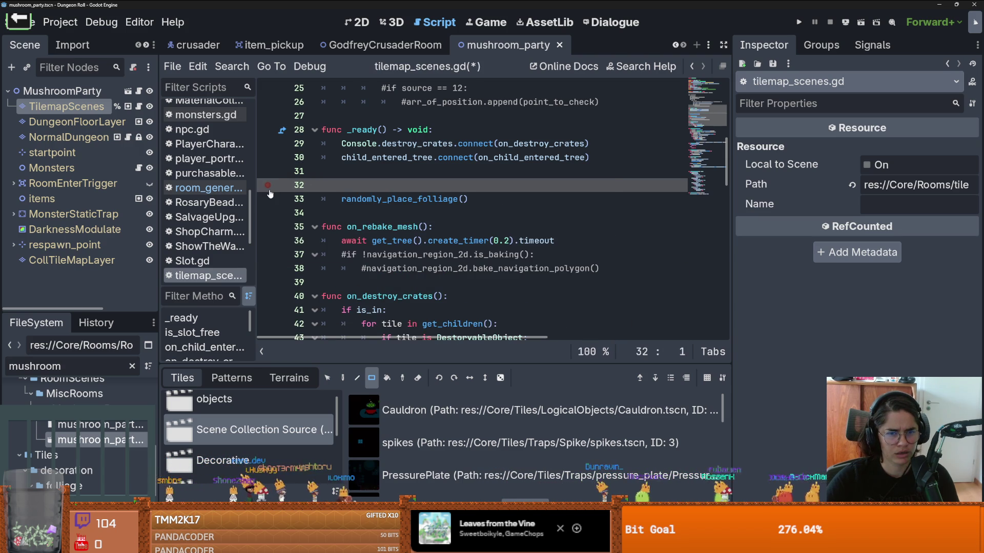
{"action": "key", "text": "ctrl+z"}
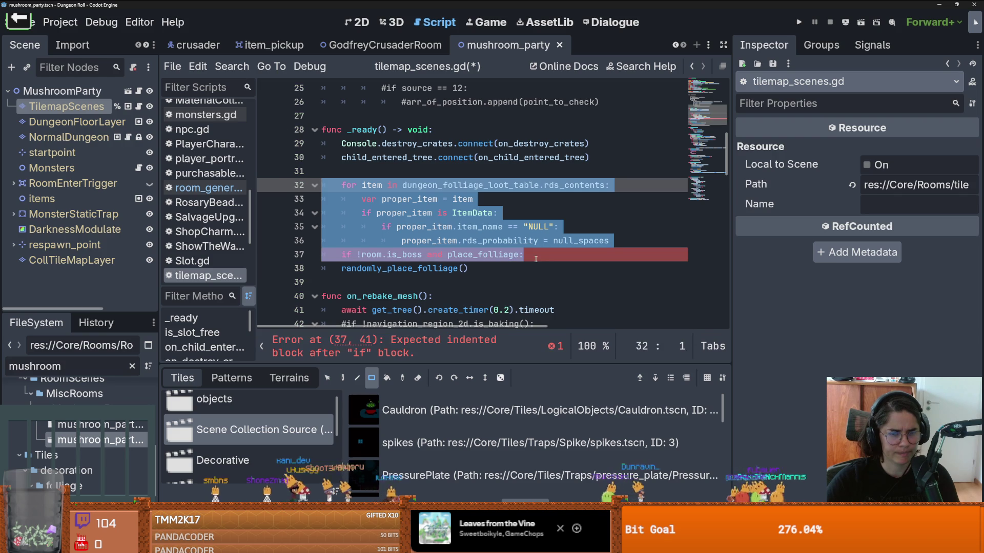
{"action": "key", "text": "ctrl+z"}
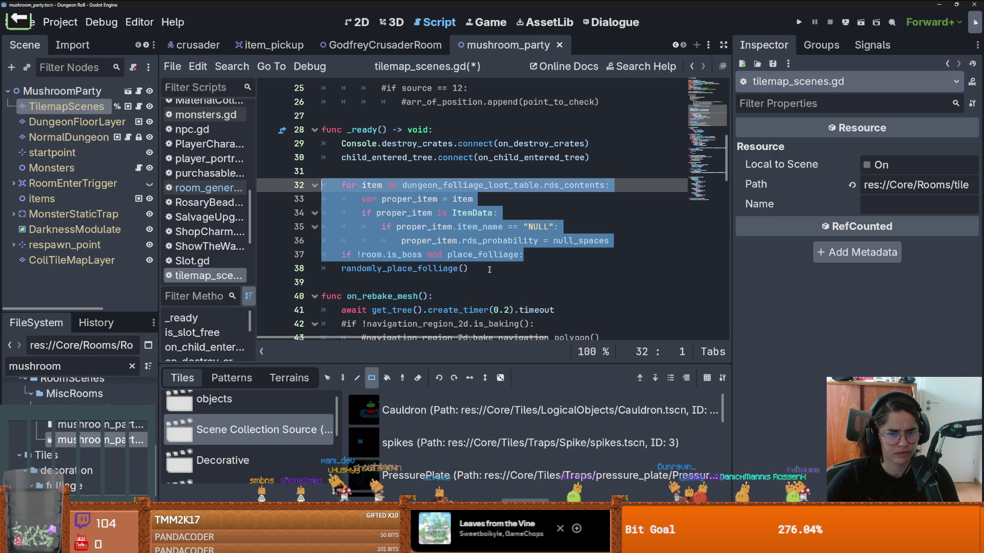
Remove 'room.is_boss and' from the condition and delete the dungeon_folliage_loot_table for-loop
{"action": "left_click_drag", "start_coordinate": [449, 258], "coordinate": [362, 255]}
{"action": "key", "text": "BackSpace"}
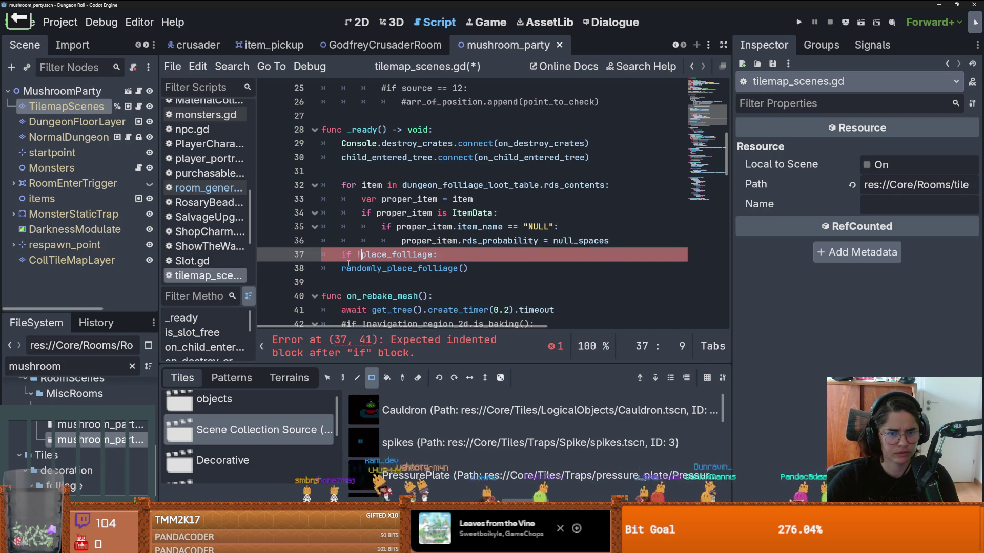
{"action": "key", "text": "Tab"}
{"action": "mouse_move", "coordinate": [612, 241]}
{"action": "left_mouse_down"}
{"action": "mouse_move", "coordinate": [287, 212]}
{"action": "mouse_move", "coordinate": [257, 192]}
{"action": "left_mouse_up"}
{"action": "key", "text": "BackSpace"}
{"action": "scroll", "coordinate": [440, 215], "scroll_direction": "down", "scroll_amount": 6}
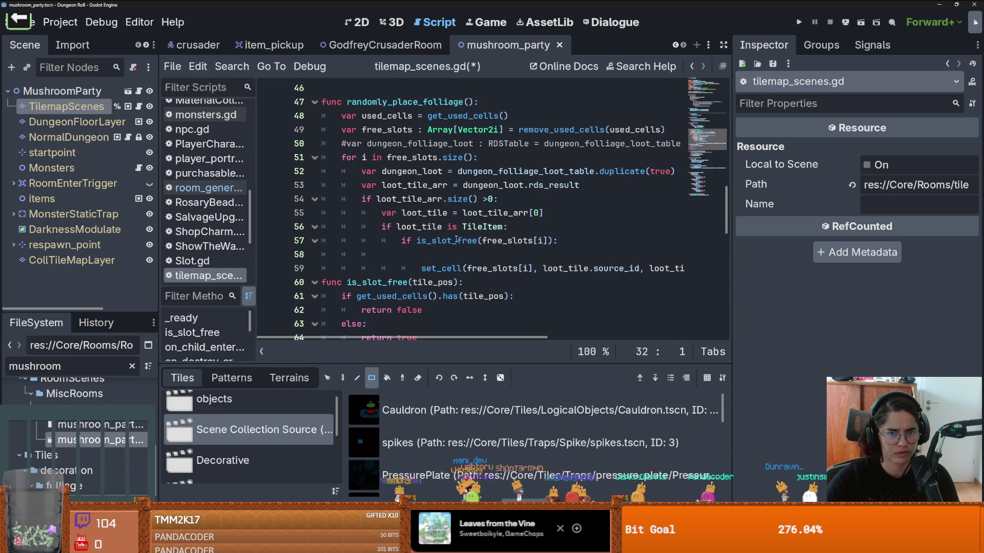
Trace dungeon_loot, loot_tile_arr and free_slots uses in randomly_place_folliage
{"action": "double_click", "coordinate": [391, 217]}
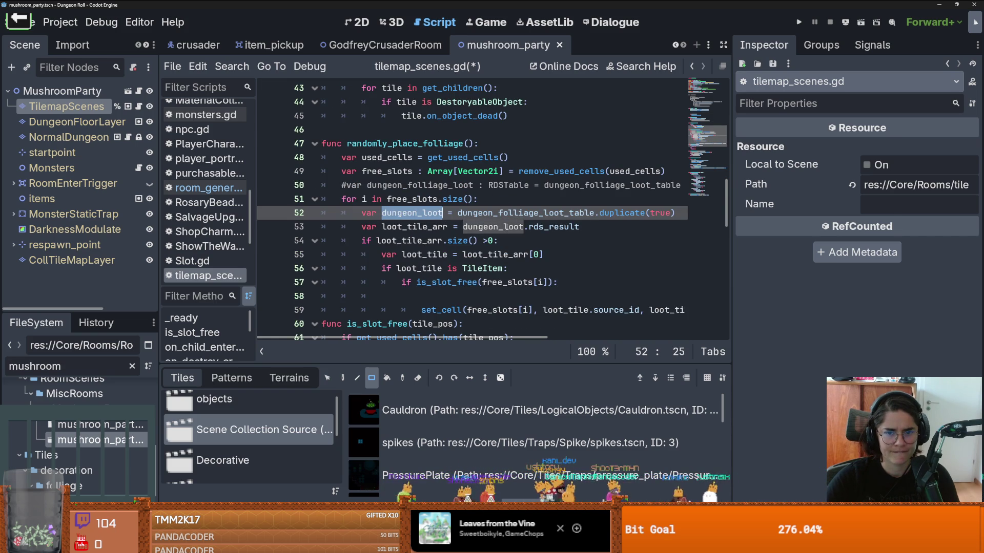
{"action": "double_click", "coordinate": [415, 226]}
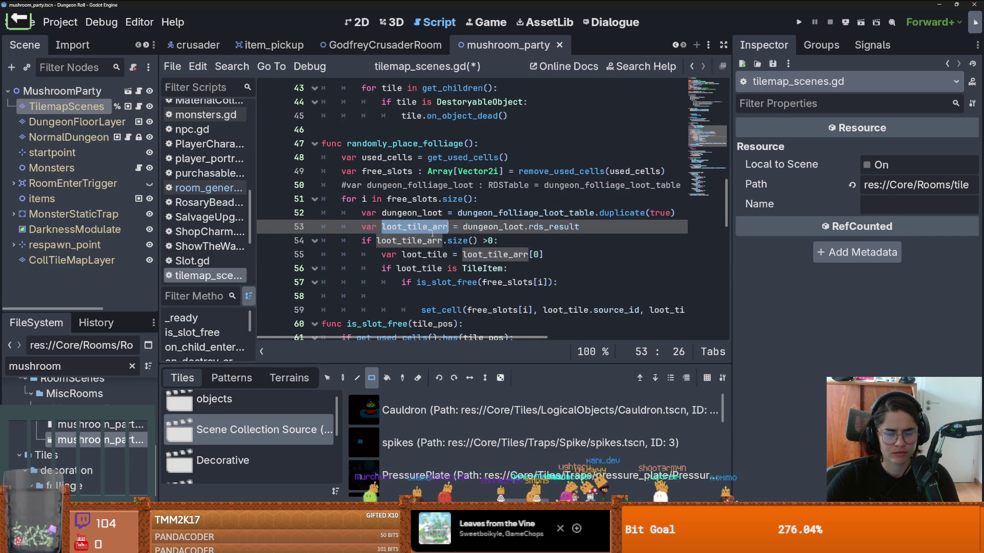
{"action": "double_click", "coordinate": [397, 239]}
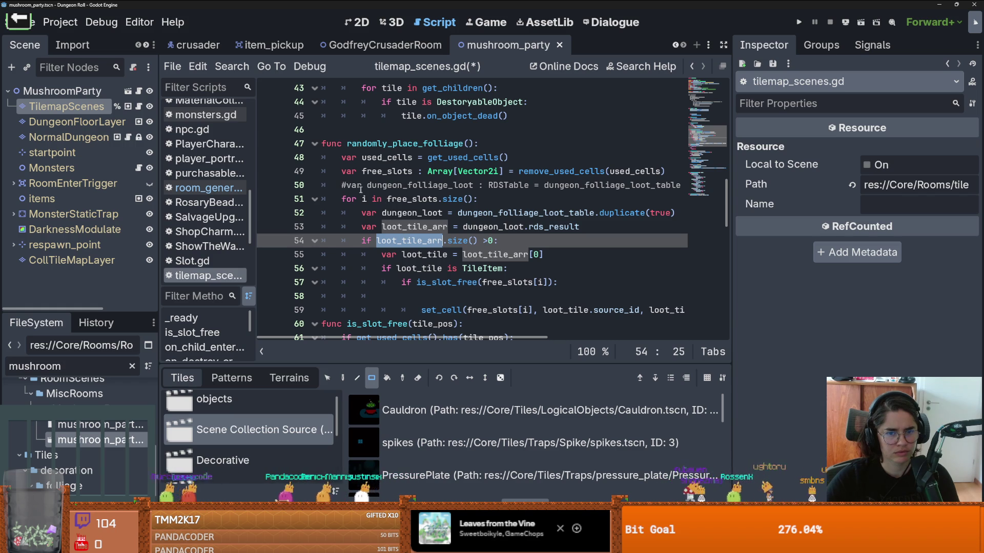
{"action": "double_click", "coordinate": [412, 199]}
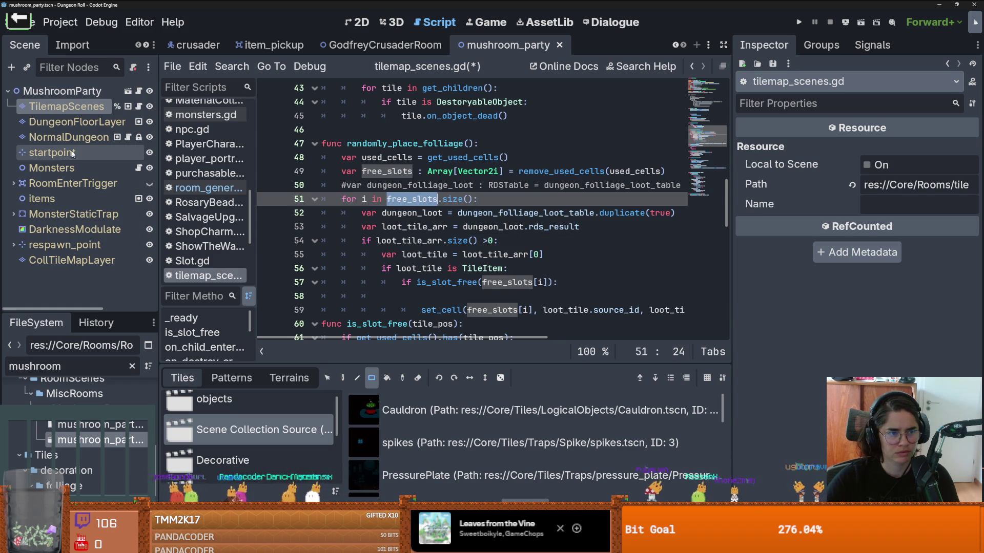
{"action": "double_click", "coordinate": [403, 240]}
Add an empty indented line after 'if loot_tile_arr.size() >0:'
{"action": "left_click", "coordinate": [511, 242]}
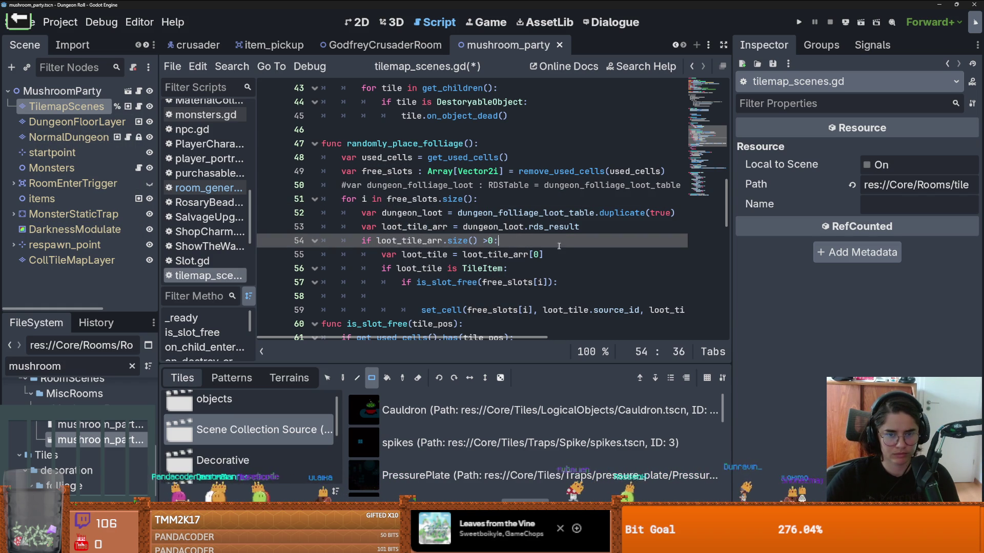
{"action": "double_click", "coordinate": [406, 241]}
{"action": "left_click", "coordinate": [521, 242]}
{"action": "key", "text": "Return"}
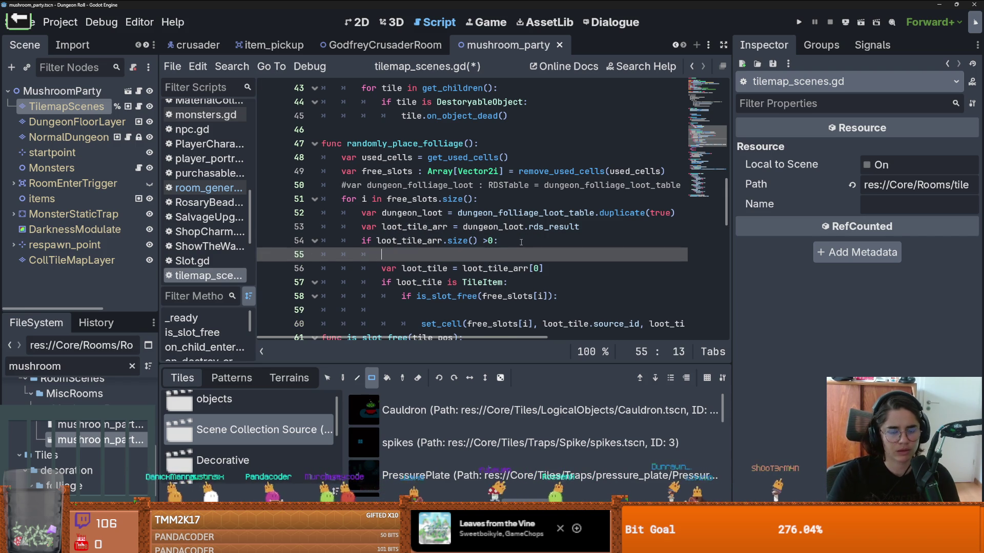
{"action": "double_click", "coordinate": [428, 226]}
{"action": "left_click", "coordinate": [430, 254]}
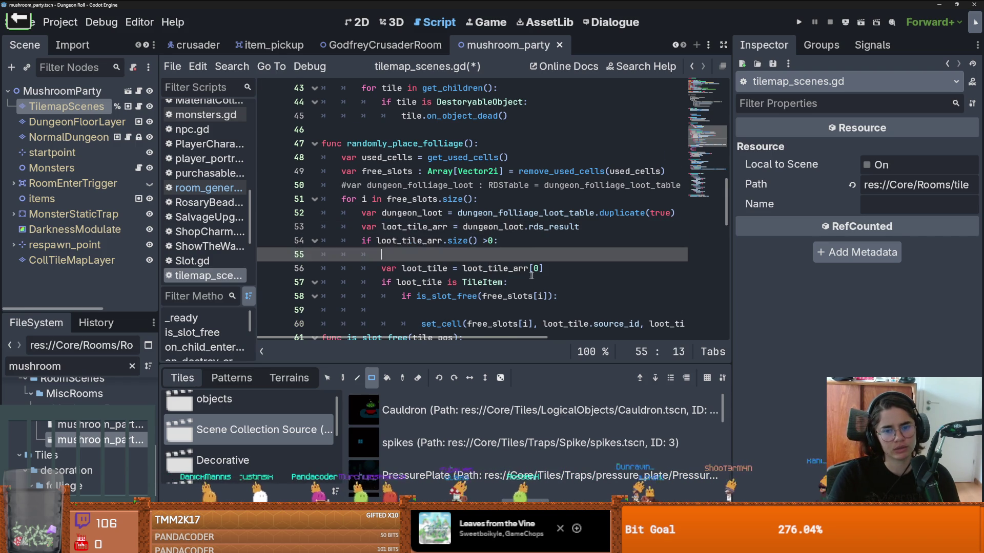
{"action": "scroll", "coordinate": [565, 239], "scroll_direction": "down", "scroll_amount": 1}
{"action": "left_click", "coordinate": [569, 227]}
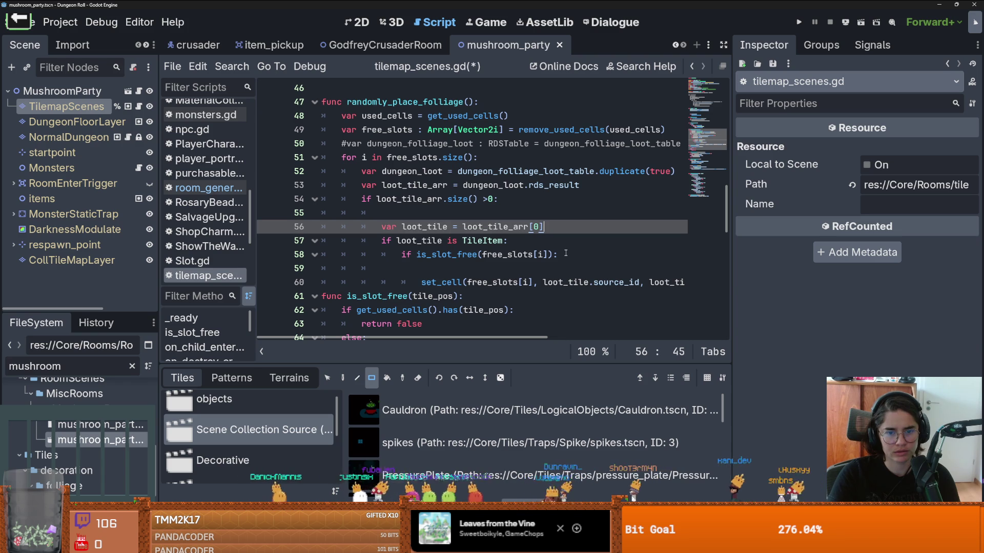
{"action": "scroll", "coordinate": [562, 262], "scroll_direction": "down", "scroll_amount": 1}
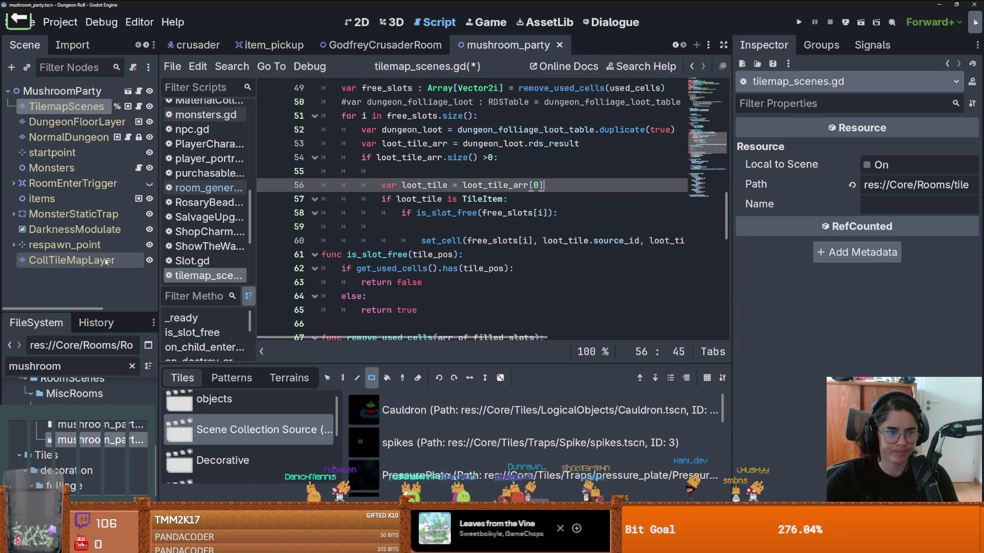
Inspect TilemapScenes' Rds Contents entries NULL.tres and AnamitaTile.tres in a wider Inspector
{"action": "left_click", "coordinate": [77, 122]}
{"action": "key", "text": "Up"}
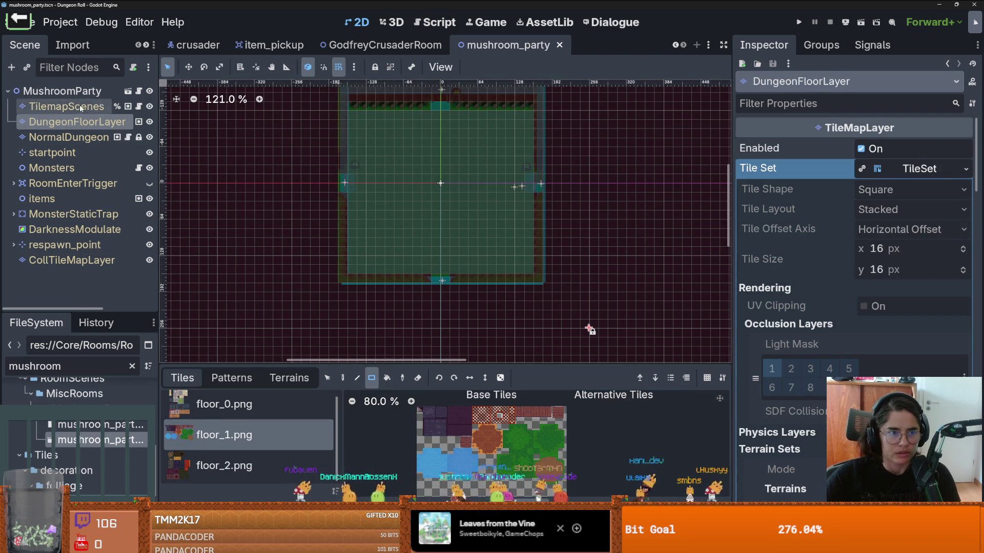
{"action": "left_click_drag", "start_coordinate": [732, 209], "coordinate": [554, 209]}
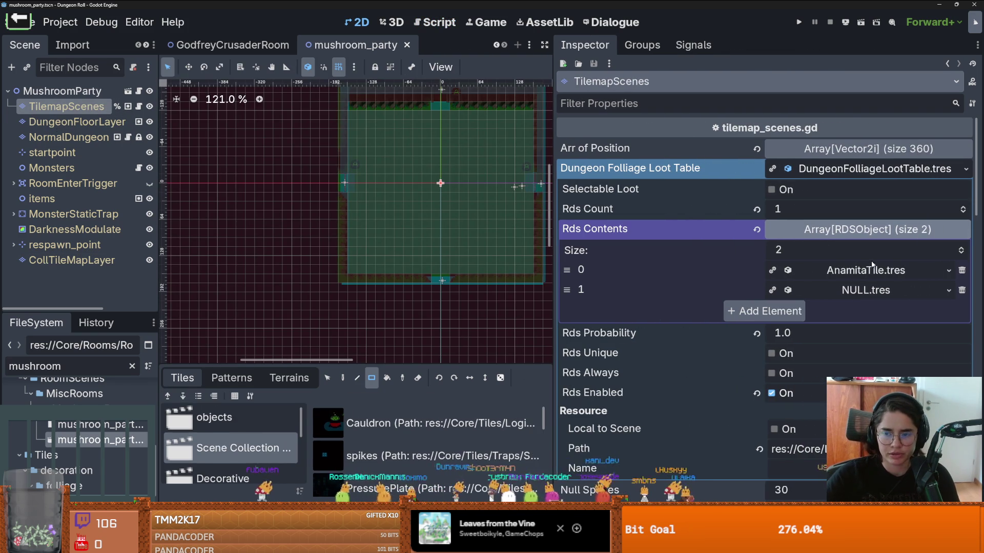
{"action": "left_click", "coordinate": [863, 289]}
{"action": "left_click", "coordinate": [862, 289]}
{"action": "left_click", "coordinate": [862, 289]}
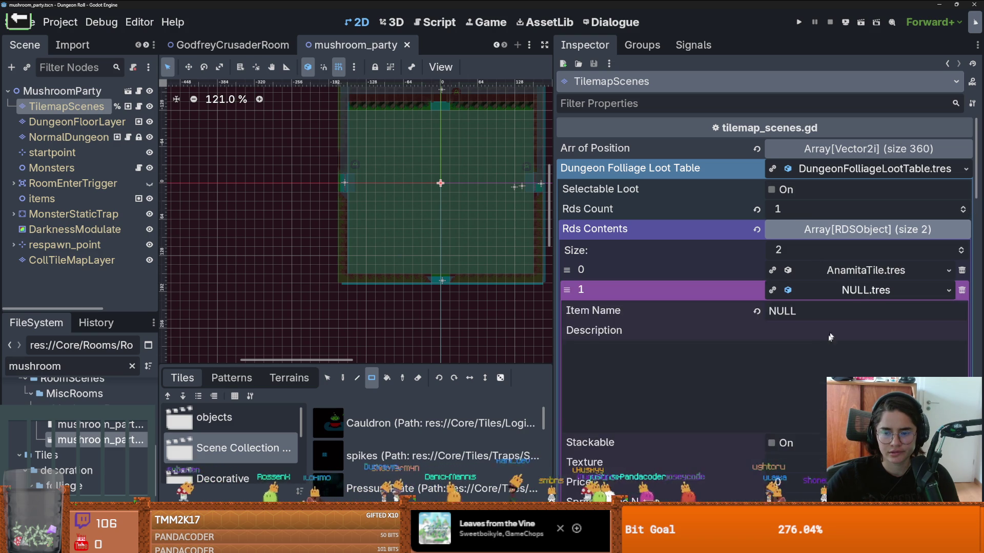
{"action": "scroll", "coordinate": [824, 351], "scroll_direction": "down", "scroll_amount": 5}
{"action": "scroll", "coordinate": [782, 269], "scroll_direction": "up", "scroll_amount": 3}
{"action": "left_click", "coordinate": [851, 138]}
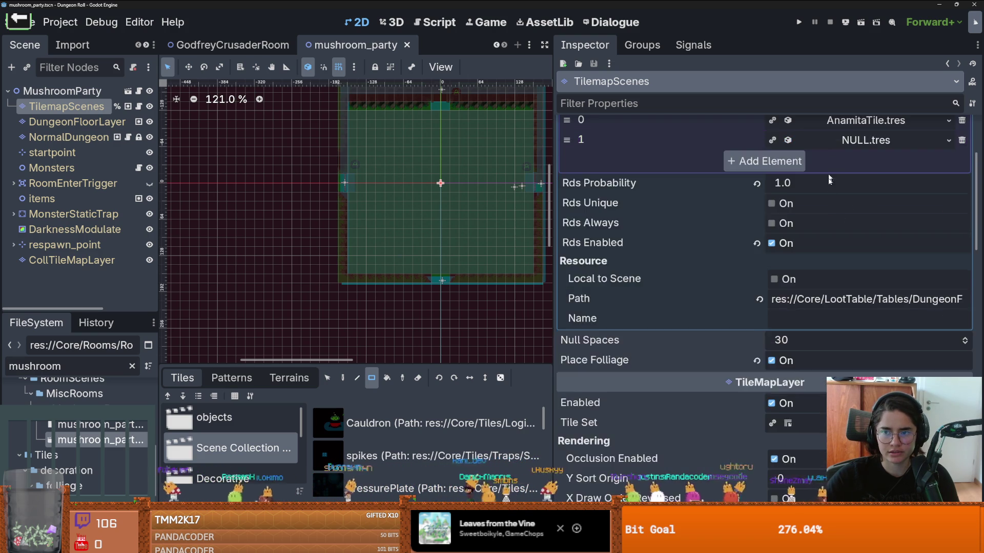
{"action": "scroll", "coordinate": [842, 201], "scroll_direction": "up", "scroll_amount": 1}
{"action": "left_click", "coordinate": [866, 170]}
Save the mushroom_party scene and run the project
{"action": "key", "text": "ctrl+s"}
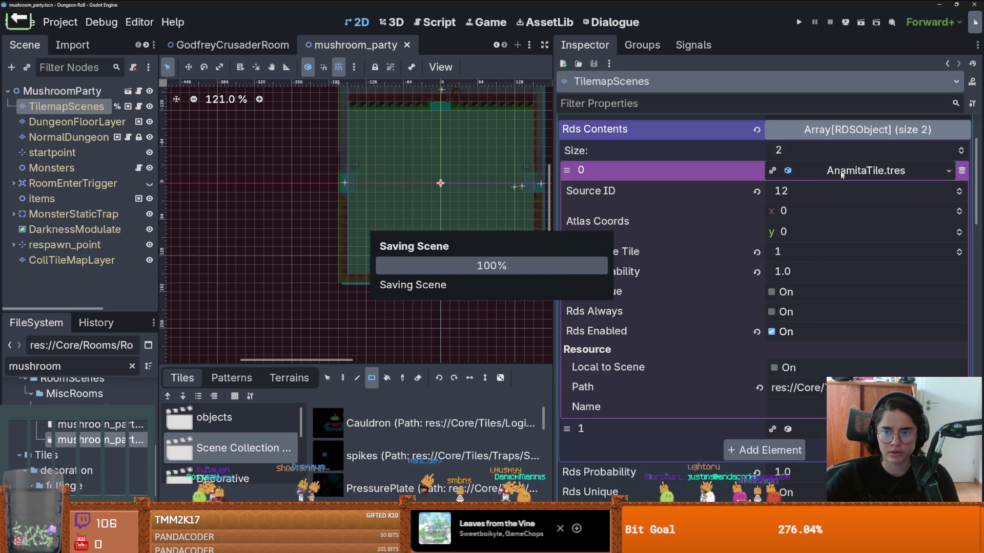
{"action": "scroll", "coordinate": [836, 244], "scroll_direction": "up", "scroll_amount": 2}
{"action": "left_click", "coordinate": [867, 229]}
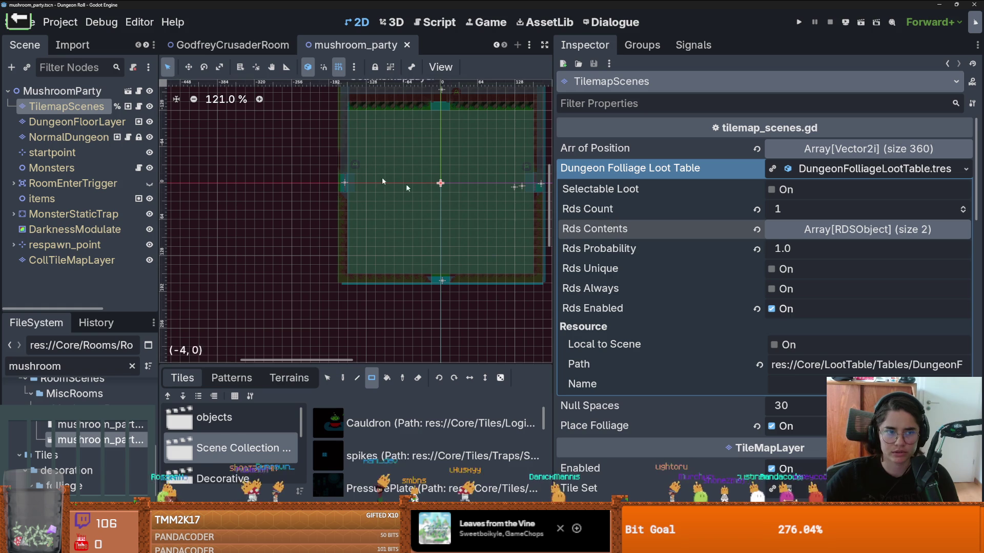
{"action": "left_click", "coordinate": [827, 21]}
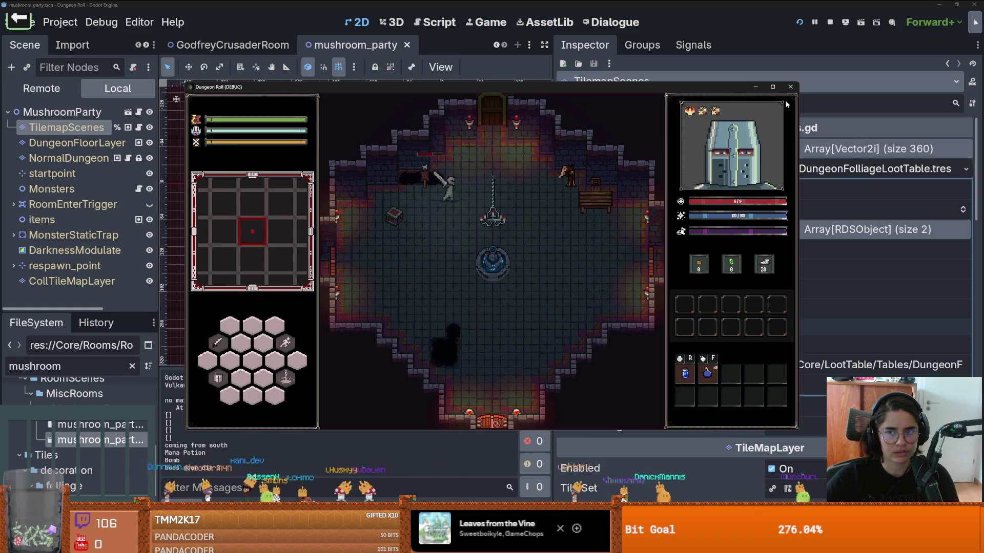
Playtest the Mushroom Party room via debug room selection, close the game, and edit Rds Probability
{"action": "left_click", "coordinate": [777, 91]}
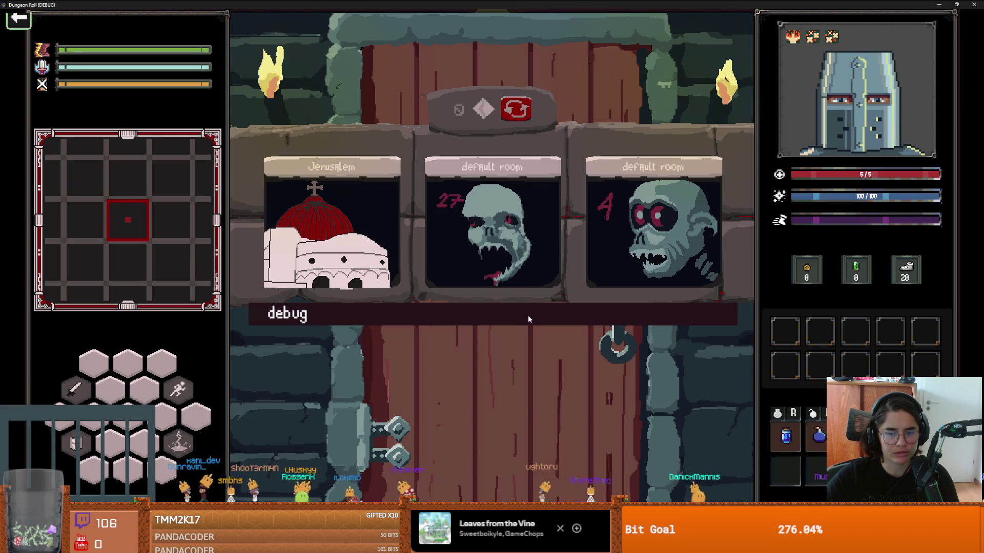
{"action": "left_click", "coordinate": [528, 315]}
{"action": "scroll", "coordinate": [492, 410], "scroll_direction": "down", "scroll_amount": 10}
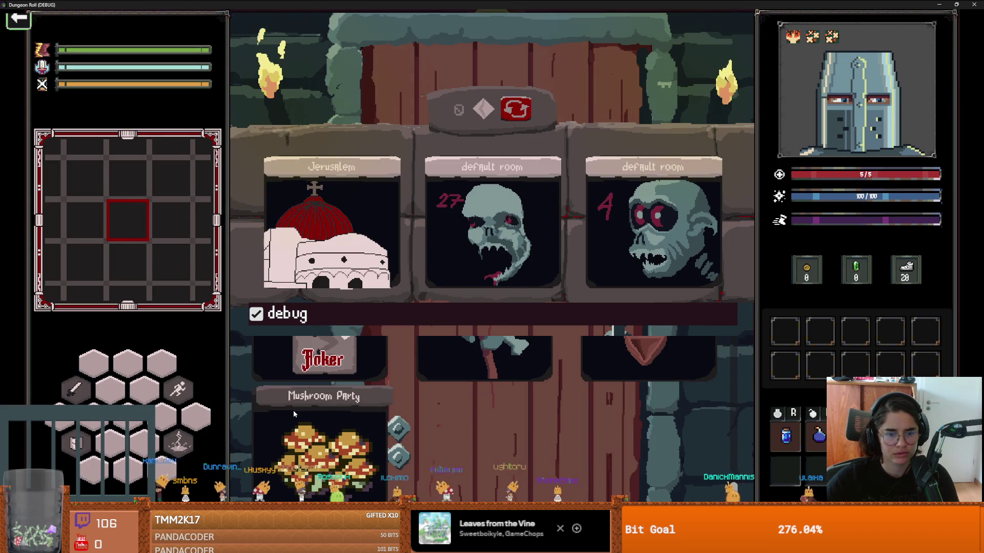
{"action": "left_click", "coordinate": [302, 410]}
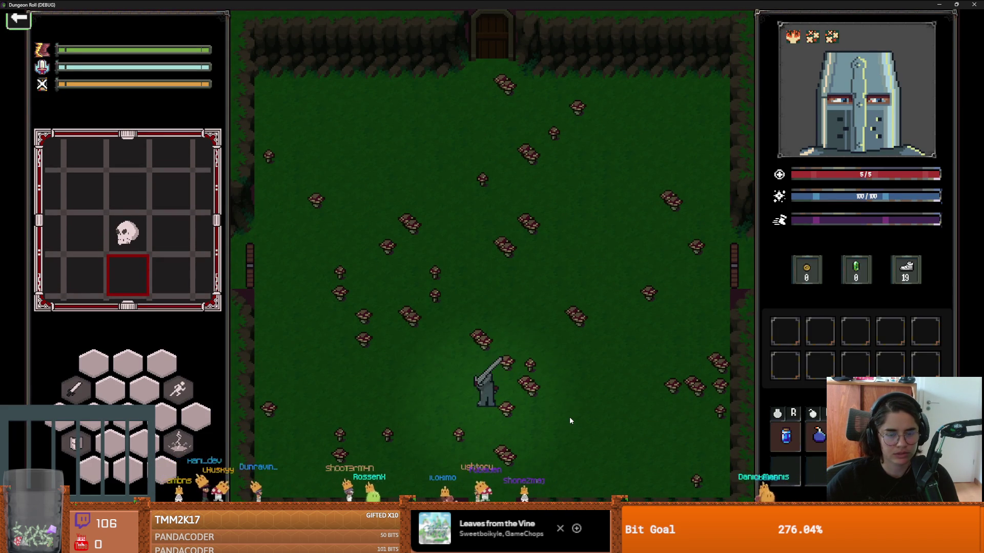
{"action": "key", "text": "a"}
{"action": "key", "text": "w"}
{"action": "key", "text": "super+Down"}
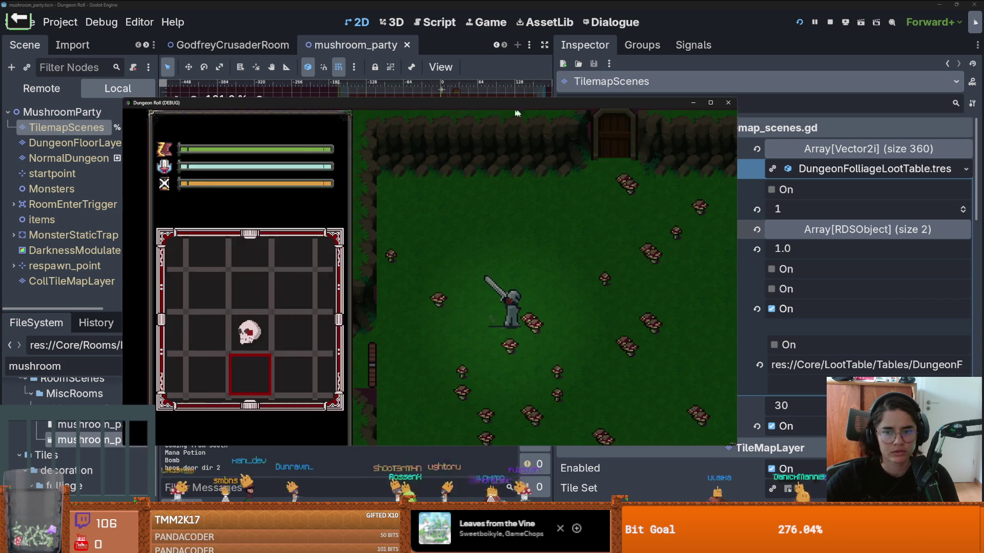
{"action": "mouse_move", "coordinate": [617, 138]}
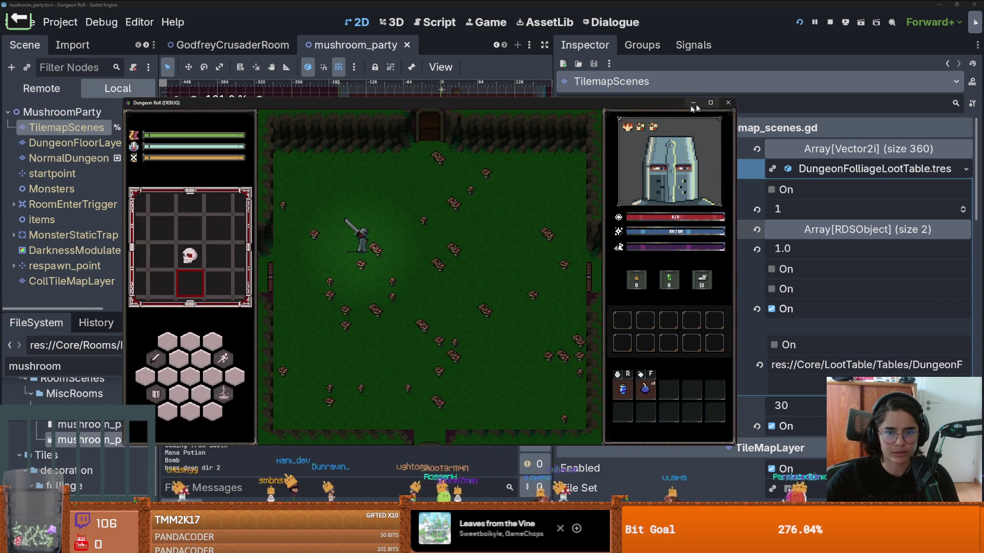
{"action": "left_click", "coordinate": [728, 103]}
{"action": "left_click", "coordinate": [799, 248]}
Set Rds Probability to 5.0 and playtest the Mushroom Party room
{"action": "type", "text": "5"}
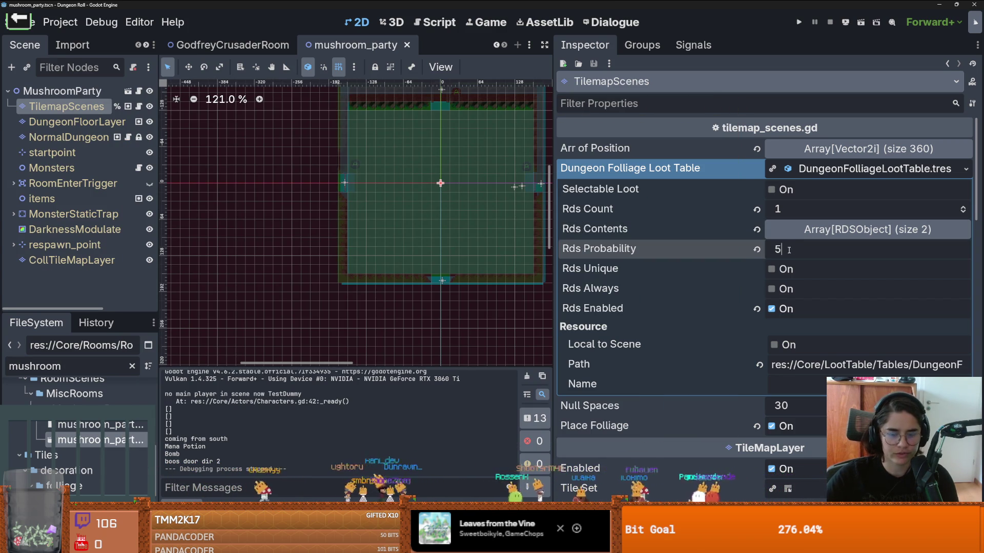
{"action": "key", "text": "Return"}
{"action": "left_click", "coordinate": [799, 22]}
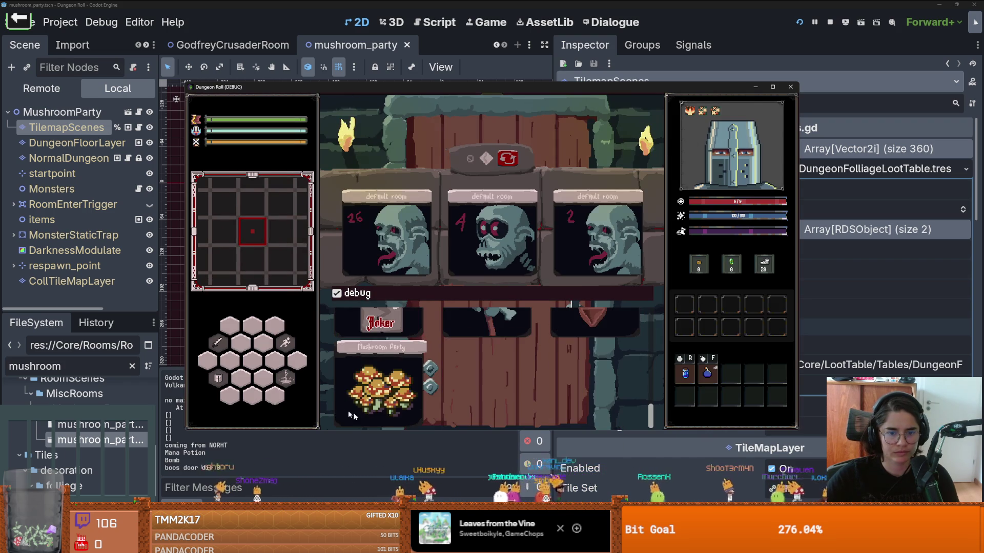
{"action": "left_click", "coordinate": [368, 385]}
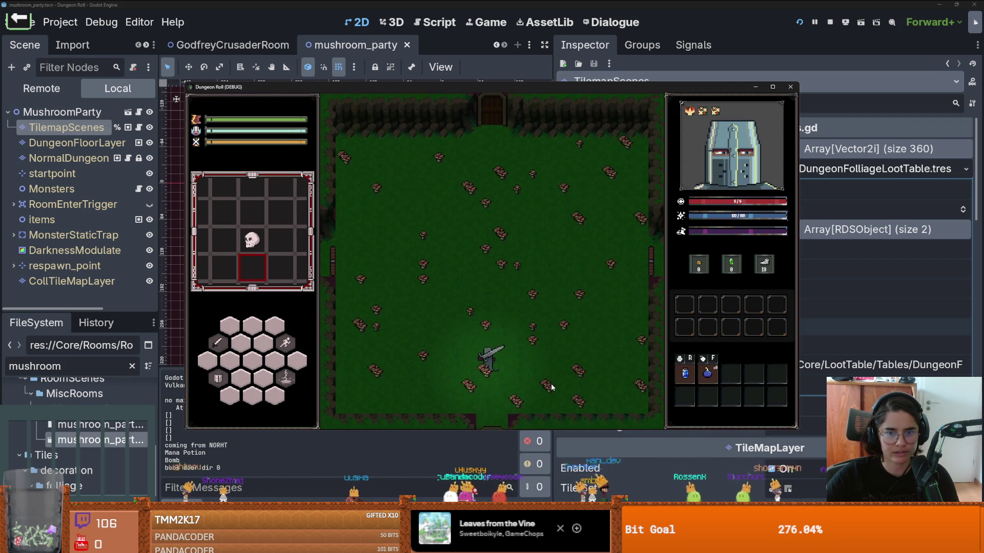
{"action": "left_click", "coordinate": [790, 87]}
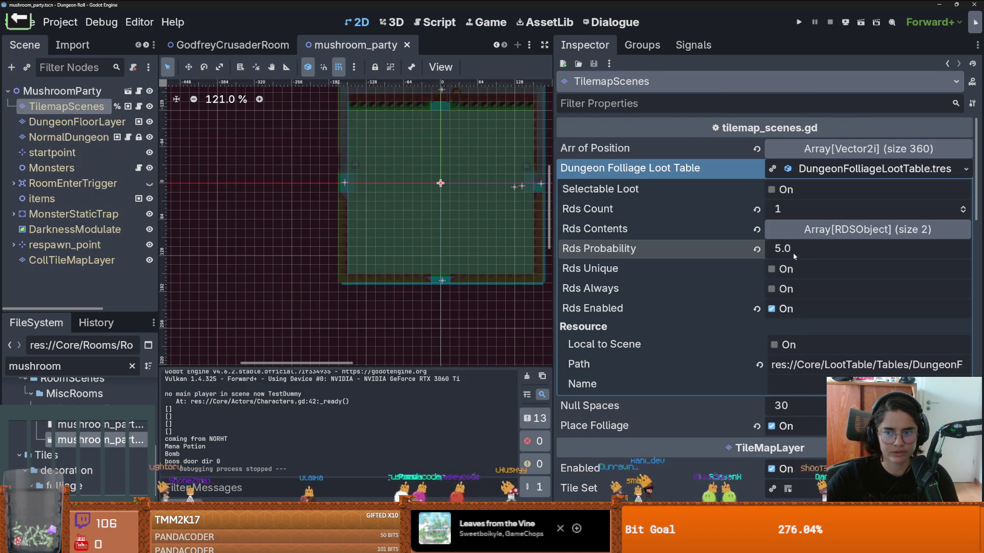
{"action": "type", "text": "10"}
Set Rds Probability to 10.0, playtest a debug-selected room again, then save the scene
{"action": "key", "text": "Return"}
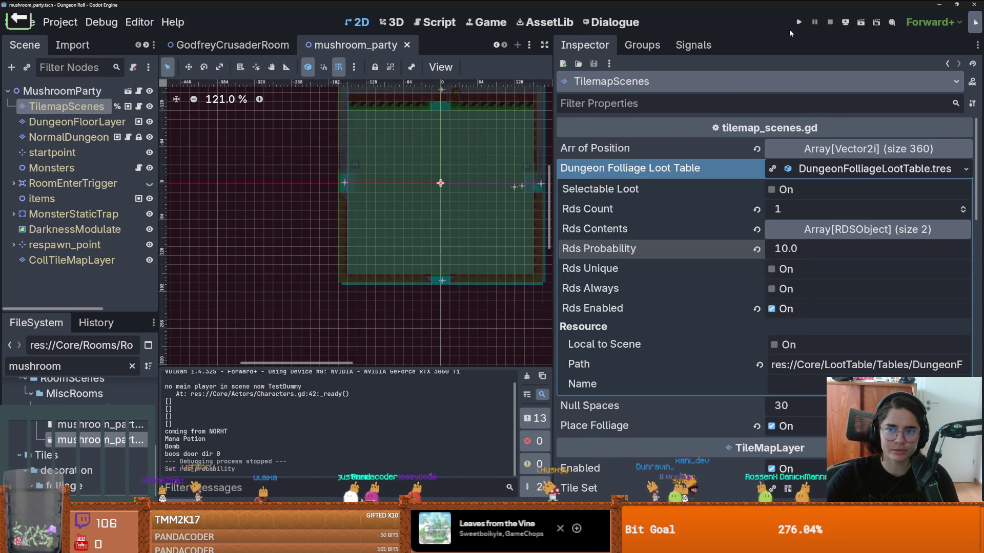
{"action": "left_click", "coordinate": [799, 22]}
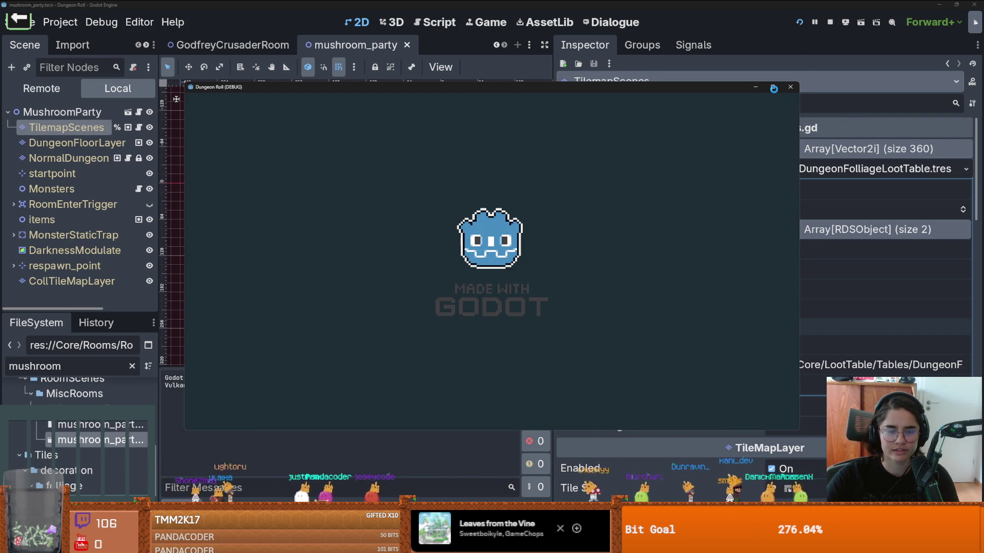
{"action": "left_click", "coordinate": [773, 87]}
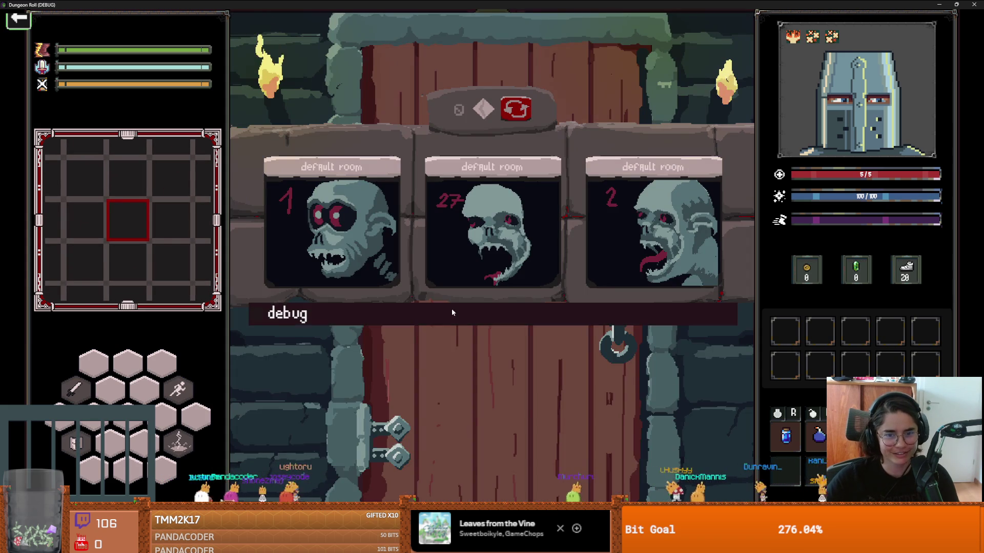
{"action": "left_click", "coordinate": [451, 308]}
{"action": "scroll", "coordinate": [736, 358], "scroll_direction": "down", "scroll_amount": 3}
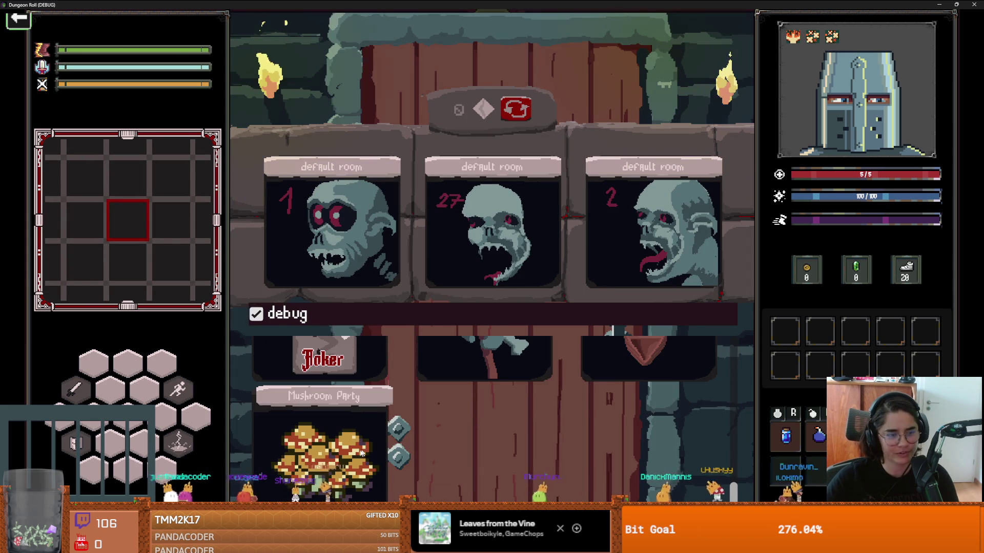
{"action": "left_click", "coordinate": [336, 453]}
{"action": "key", "text": "w"}
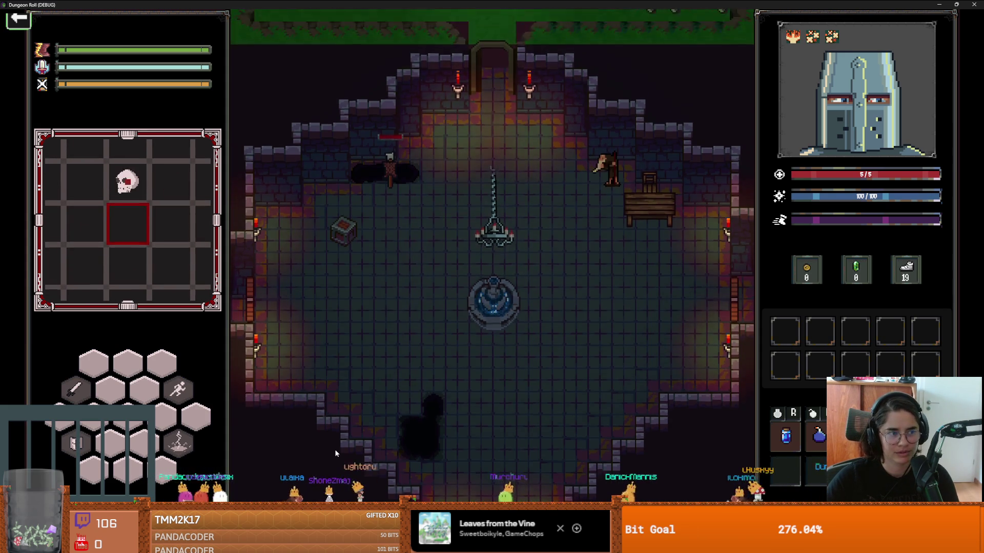
{"action": "key", "text": "F8"}
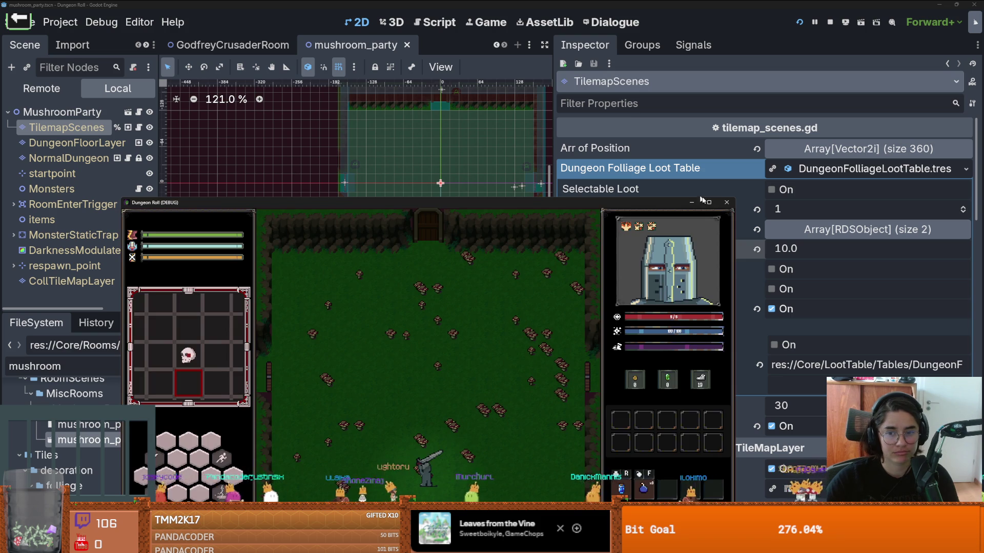
{"action": "key", "text": "ctrl+s"}
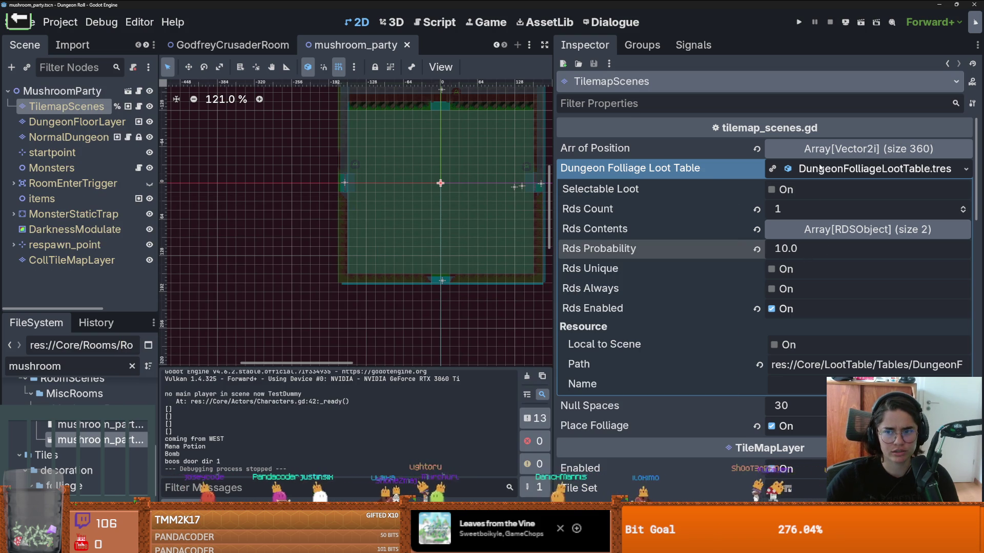
Set AnamitaTile.tres Rds Probability to 10.0 and playtest the denser Mushroom Party room
{"action": "left_click", "coordinate": [818, 235]}
{"action": "left_click", "coordinate": [865, 270]}
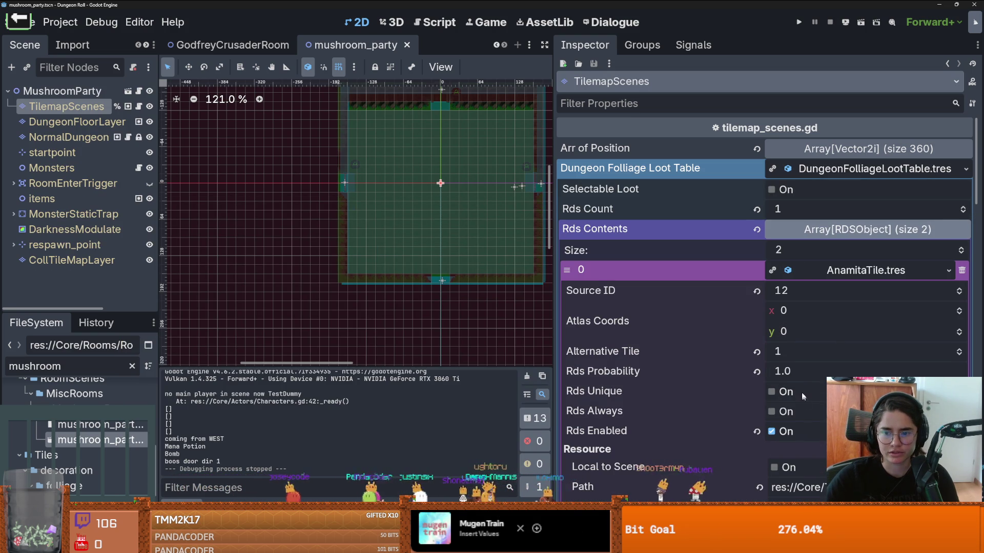
{"action": "left_click", "coordinate": [790, 371]}
{"action": "type", "text": "10"}
{"action": "key", "text": "Return"}
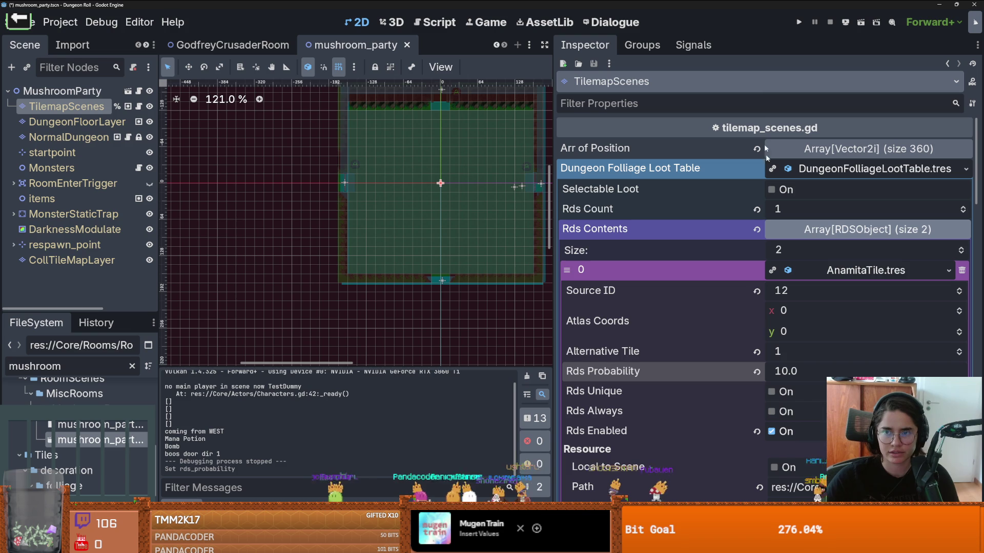
{"action": "key", "text": "F5"}
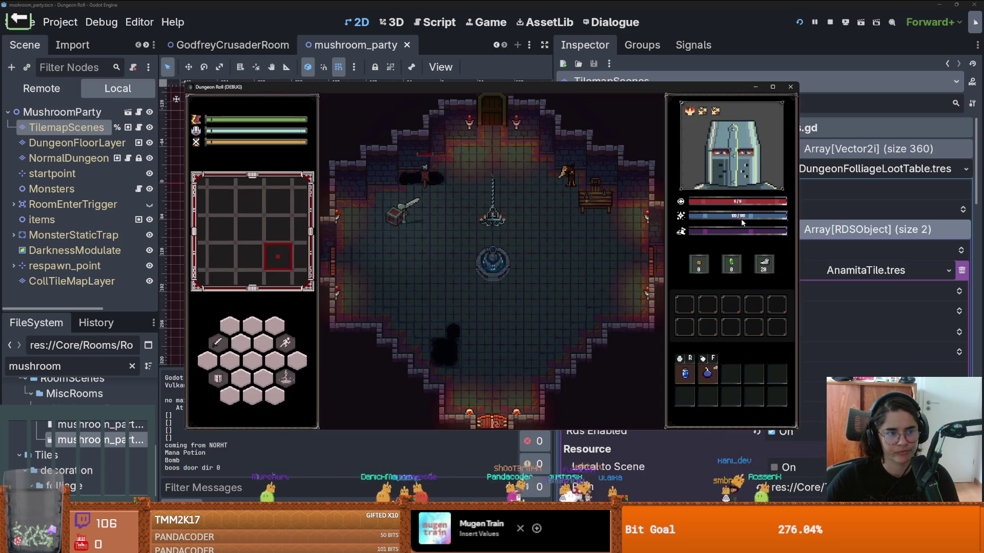
{"action": "key", "text": "w"}
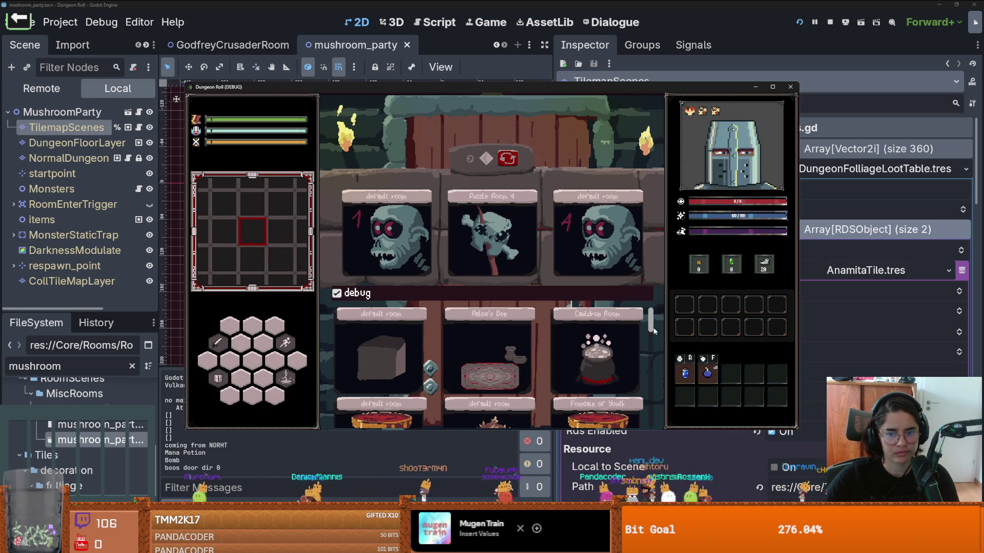
{"action": "left_click", "coordinate": [398, 376]}
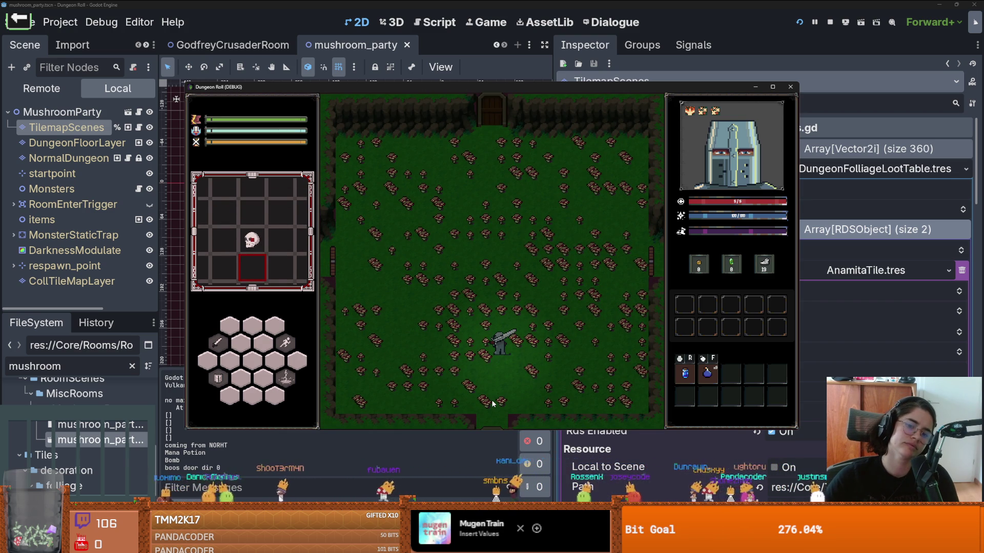
{"action": "left_click", "coordinate": [830, 22]}
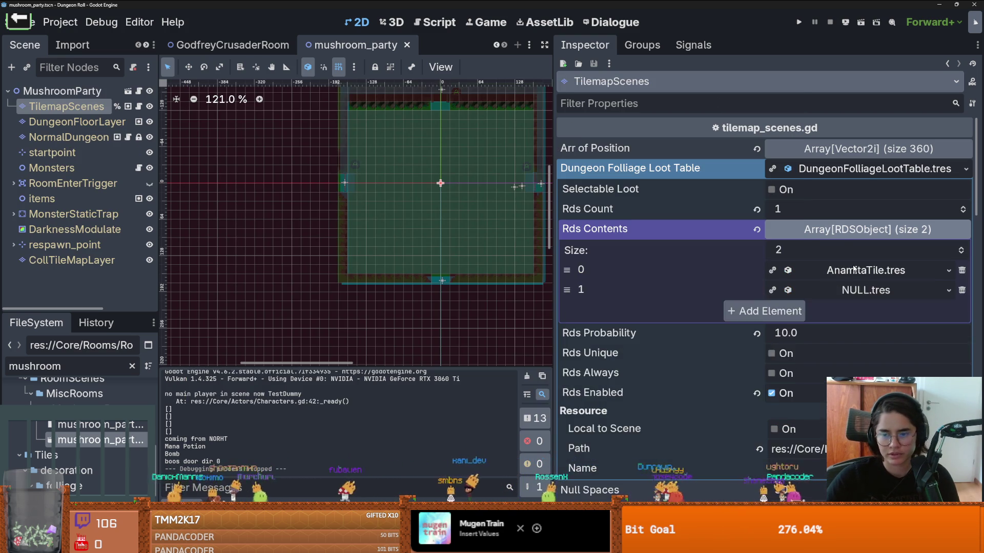
Change AnamitaTile's Rds Probability to 1 and relaunch the game
{"action": "left_click", "coordinate": [800, 366]}
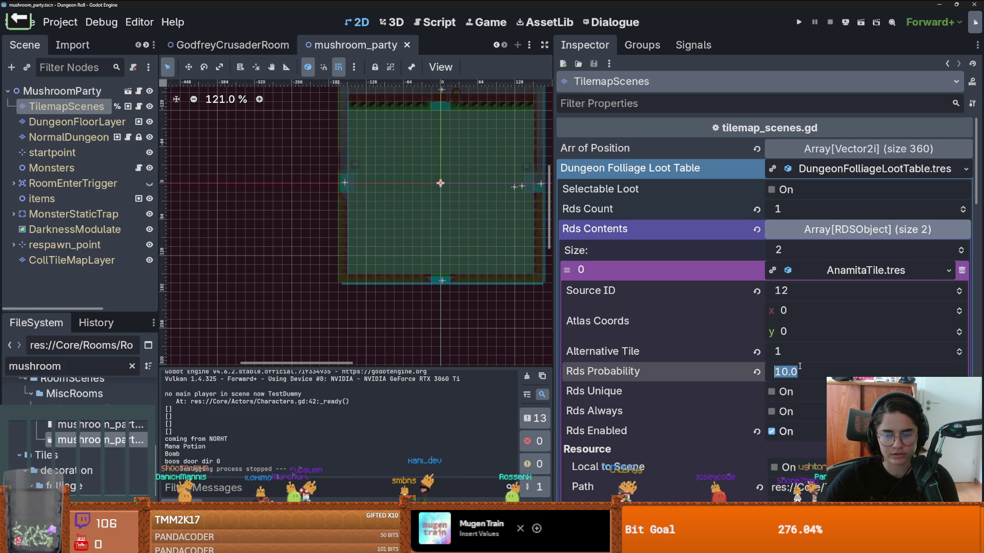
{"action": "type", "text": "1"}
{"action": "key", "text": "F5"}
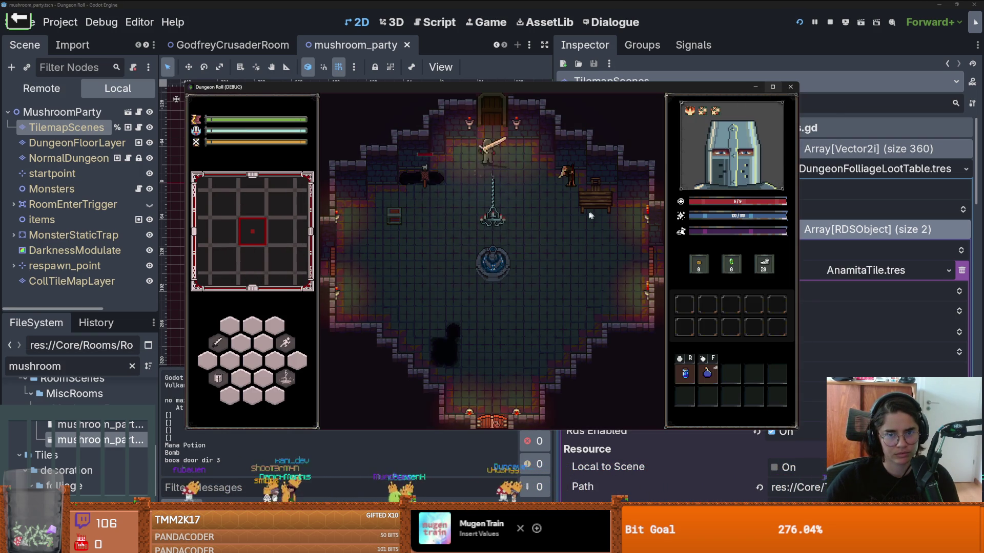
Enter the Mushroom Party room and walk the knight around it
{"action": "key", "text": "w"}
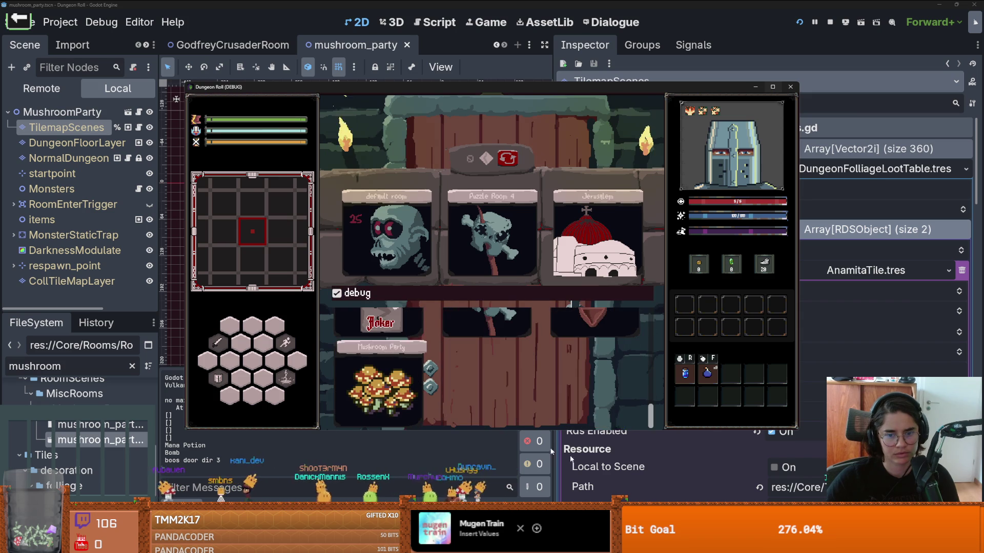
{"action": "left_click", "coordinate": [372, 388]}
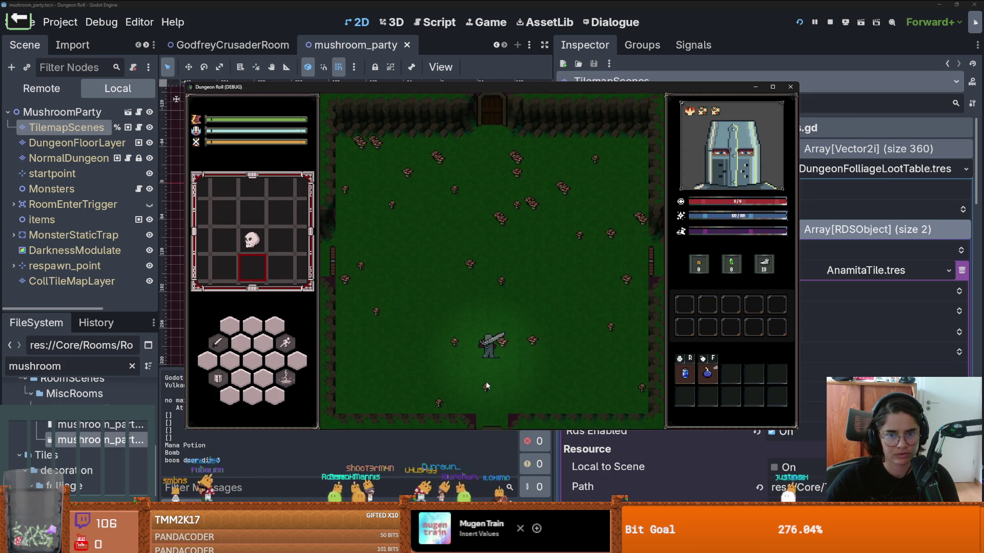
{"action": "key", "text": "w"}
{"action": "key", "text": "a"}
{"action": "key", "text": "d"}
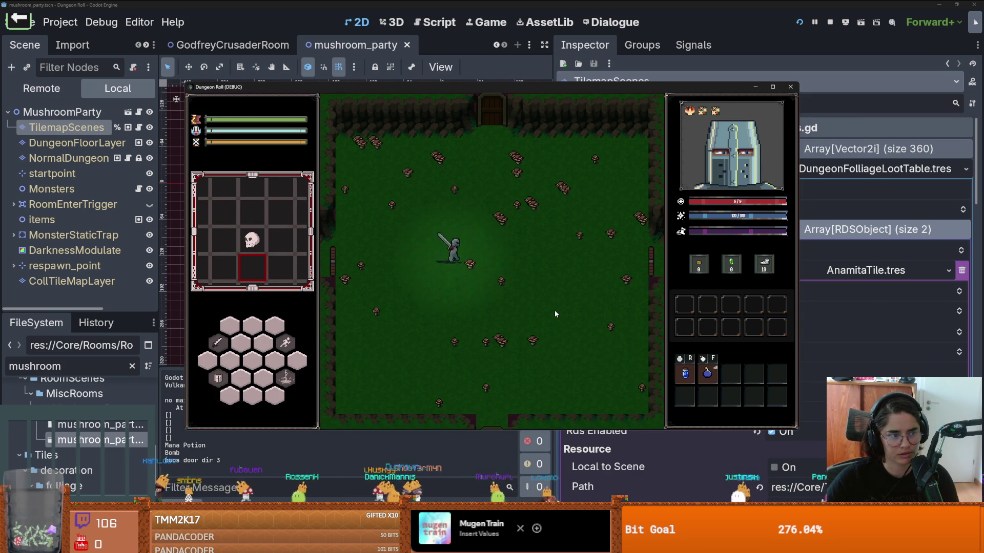
{"action": "key", "text": "s"}
{"action": "key", "text": "a"}
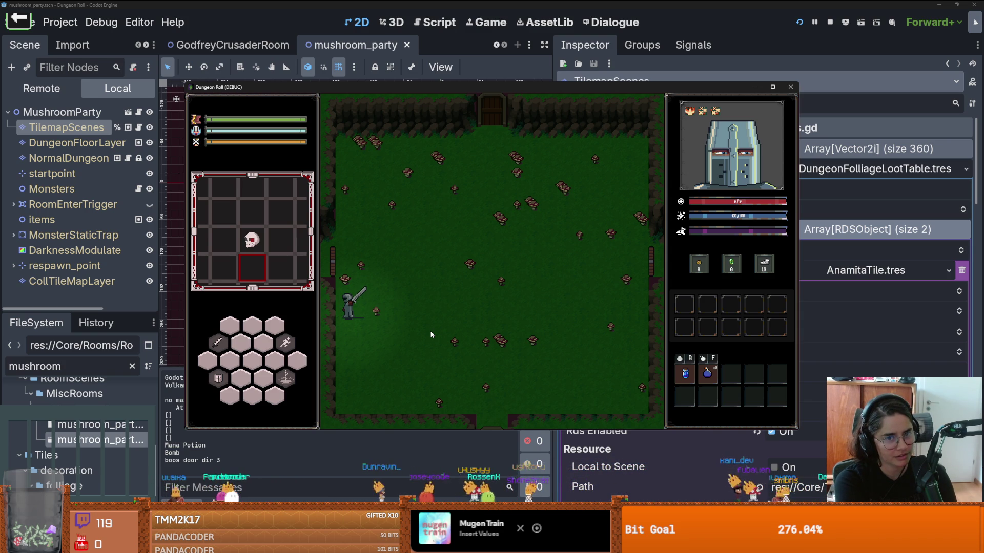
{"action": "key", "text": "w"}
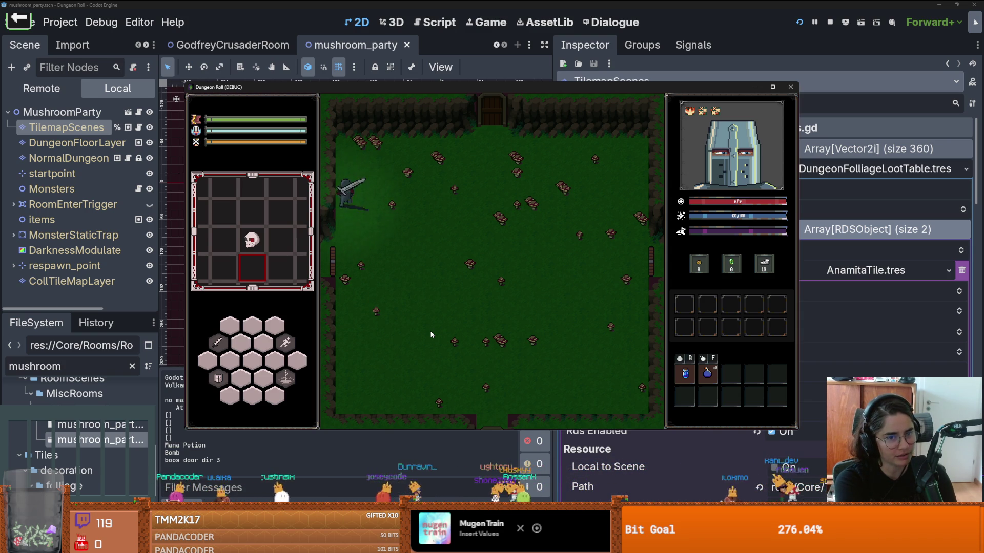
{"action": "key", "text": "d"}
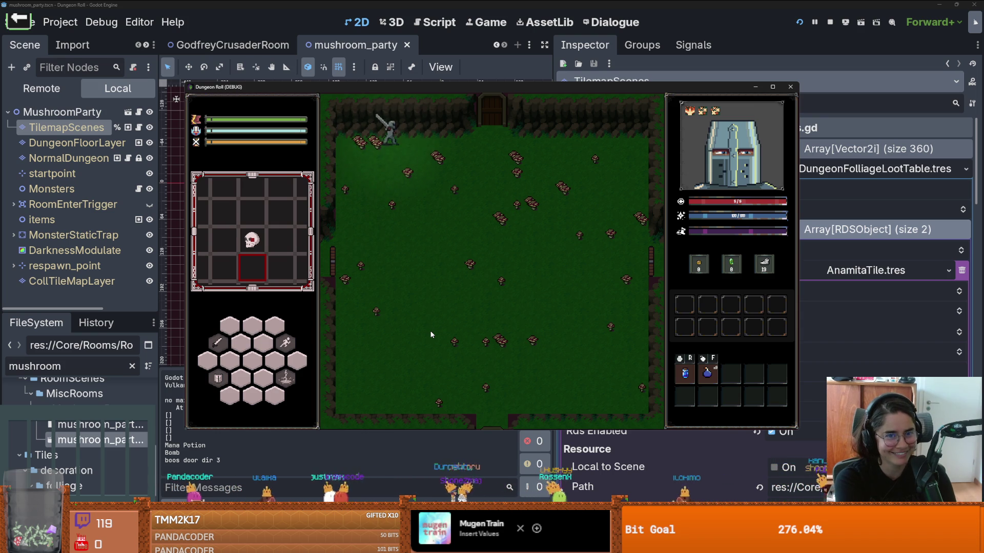
{"action": "key", "text": "s"}
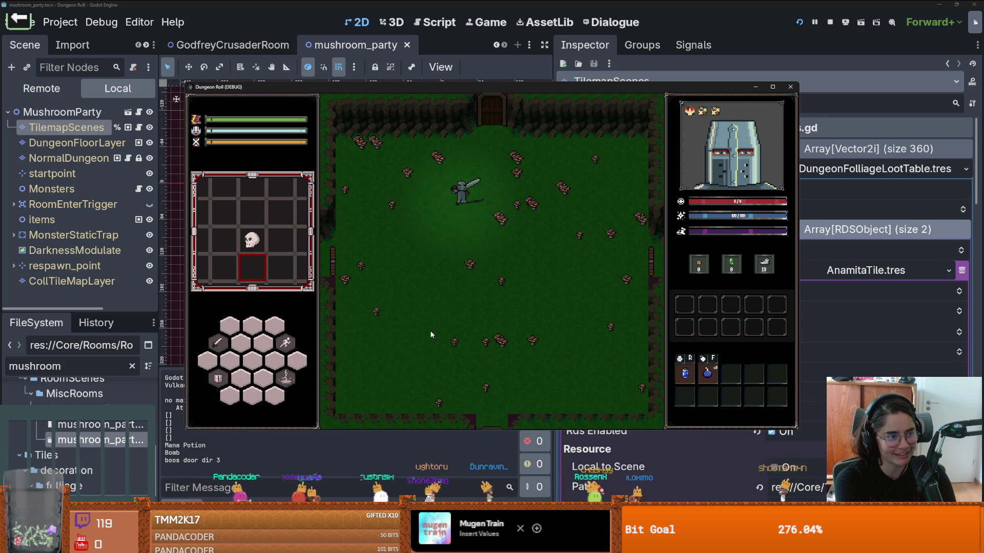
{"action": "key", "text": "a"}
{"action": "key", "text": "d"}
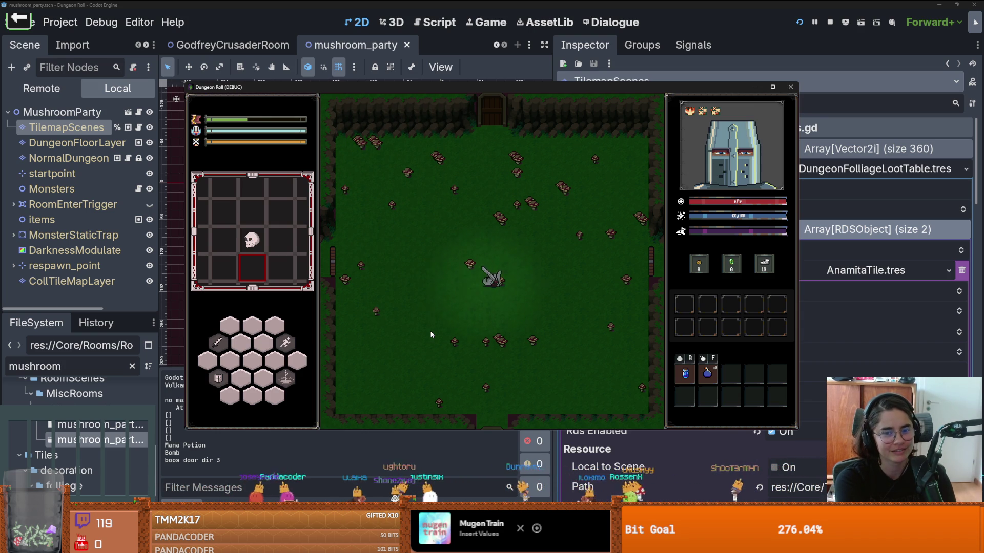
{"action": "key", "text": "s"}
{"action": "key", "text": "a"}
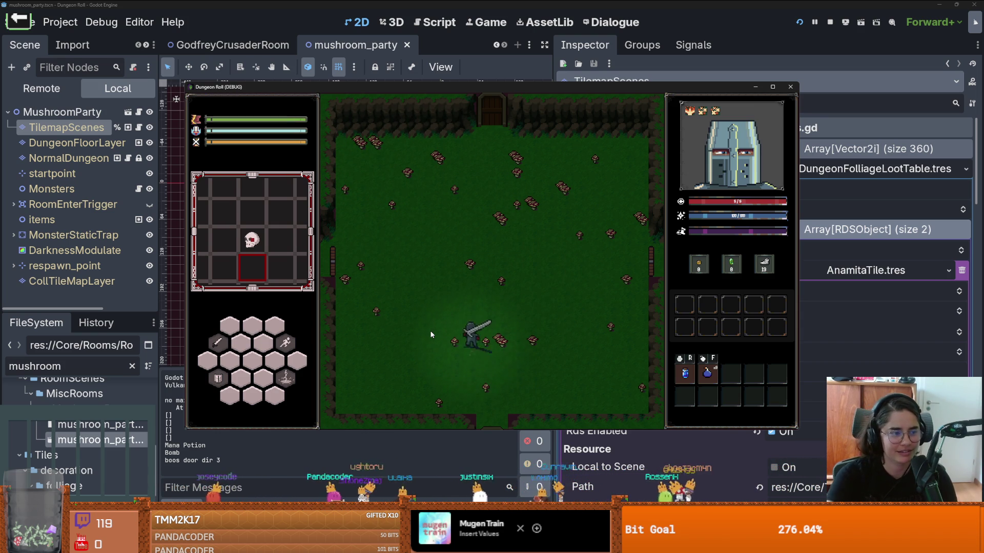
{"action": "key", "text": "d"}
Attack mushrooms to break one and collect an Anamita Muscaria, then close the game and save
{"action": "left_click", "coordinate": [519, 349]}
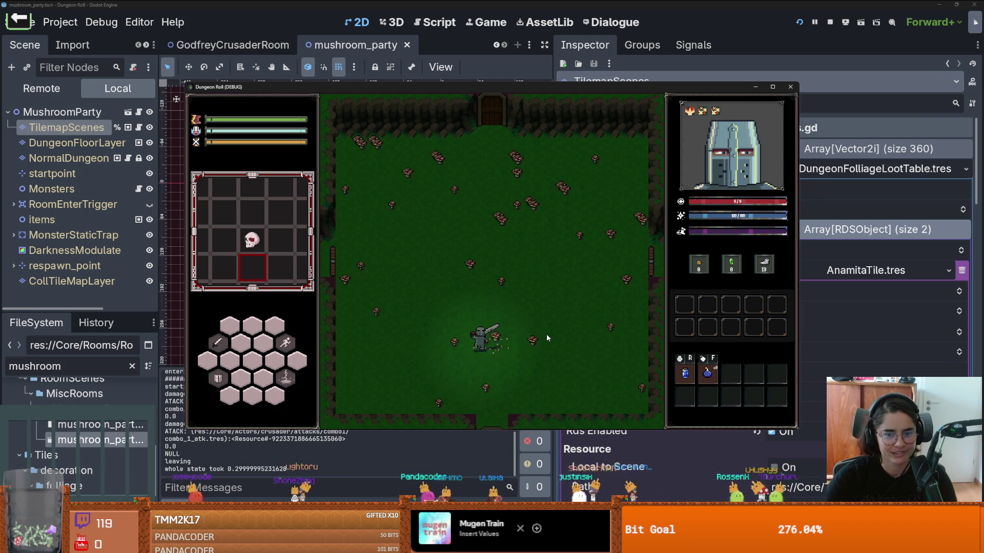
{"action": "key", "text": "a"}
{"action": "key", "text": "d"}
{"action": "left_click", "coordinate": [530, 343]}
{"action": "key", "text": "w"}
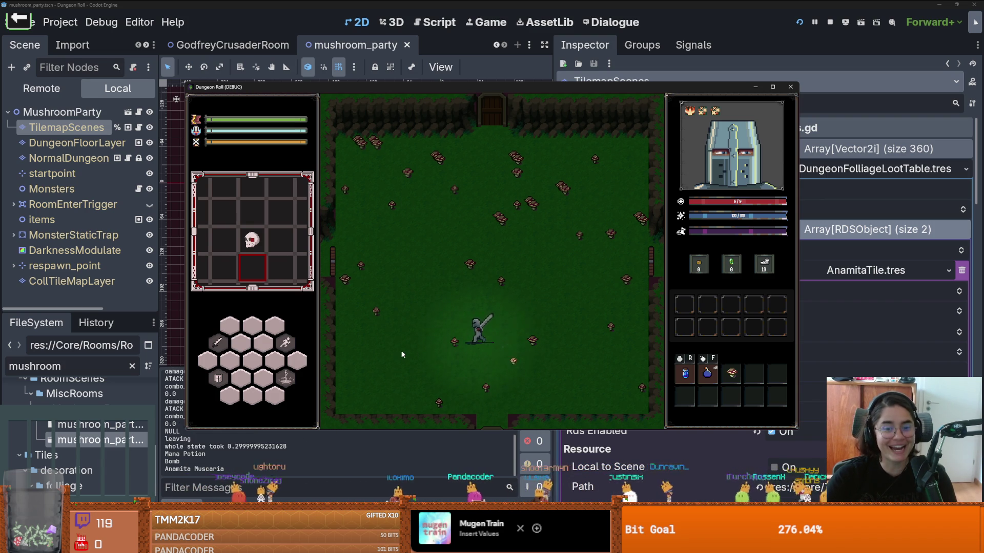
{"action": "key", "text": "a"}
{"action": "key", "text": "s"}
{"action": "key", "text": "d"}
{"action": "left_click", "coordinate": [489, 410]}
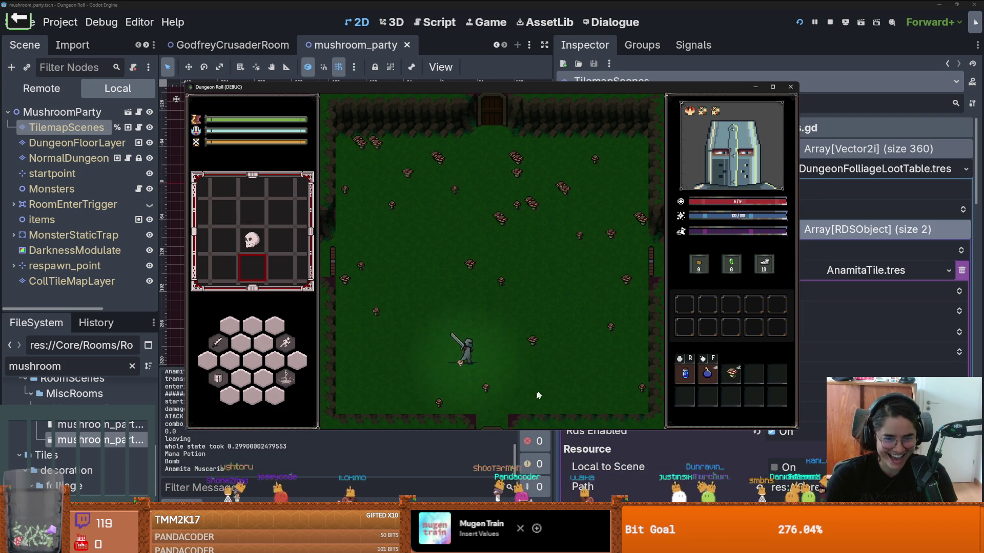
{"action": "key", "text": "w"}
{"action": "key", "text": "d"}
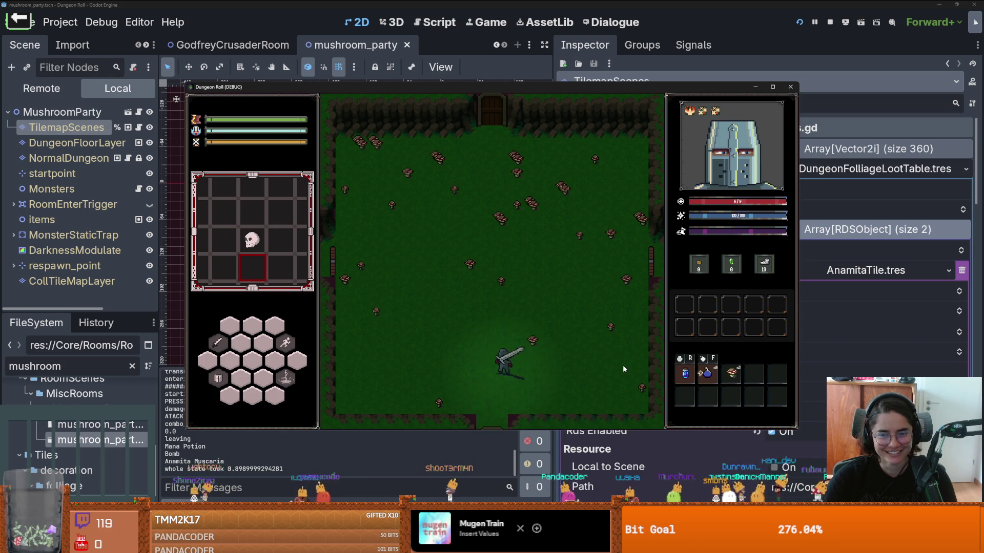
{"action": "left_click", "coordinate": [622, 365]}
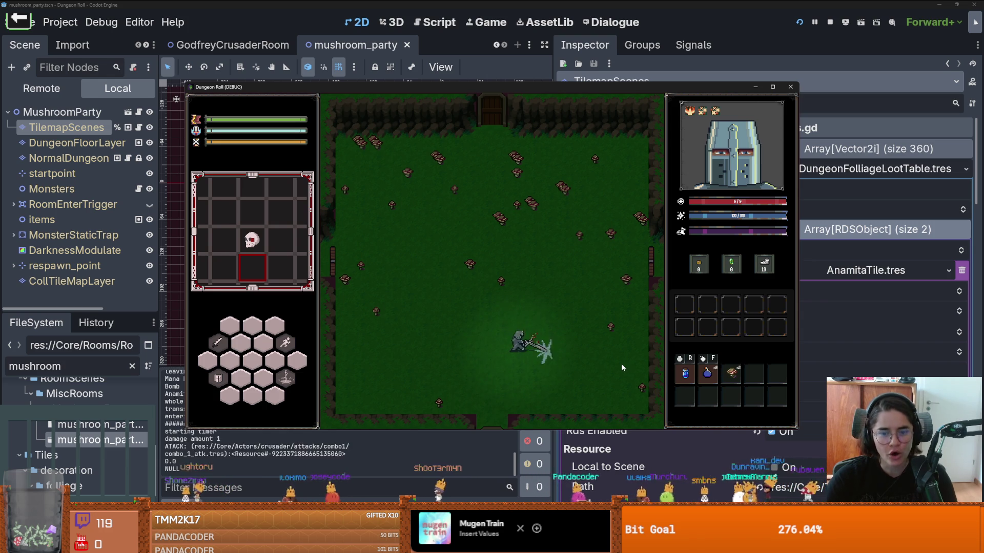
{"action": "left_click", "coordinate": [790, 86]}
{"action": "key", "text": "ctrl+s"}
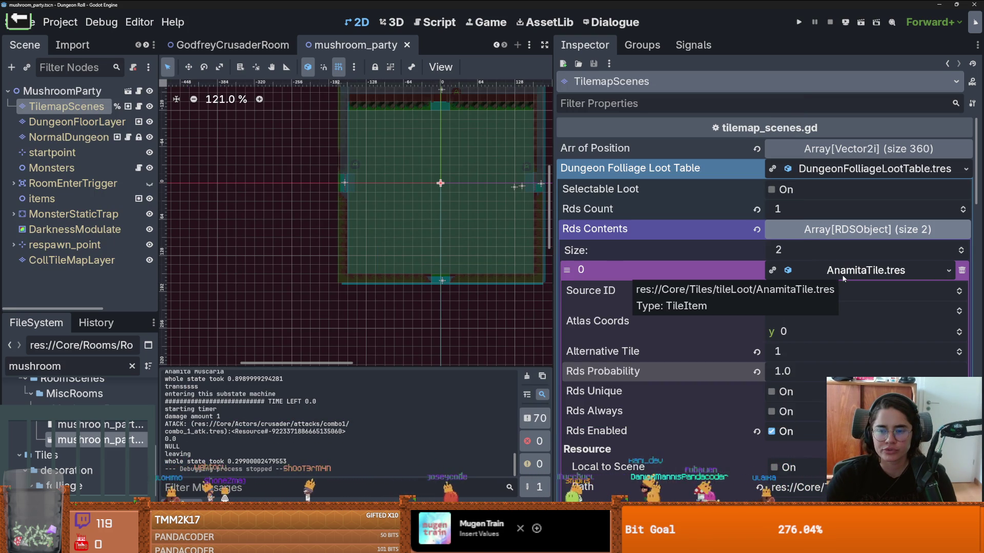
Inspect the AnamitaTile.tres loot entry and enlarge the left dock and FileSystem panel
{"action": "left_click", "coordinate": [843, 277]}
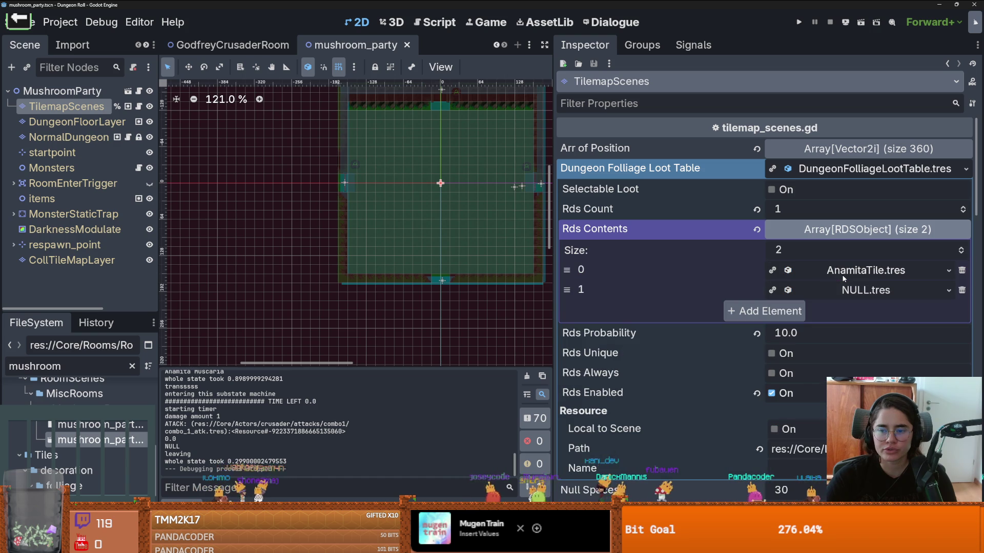
{"action": "left_click", "coordinate": [829, 277]}
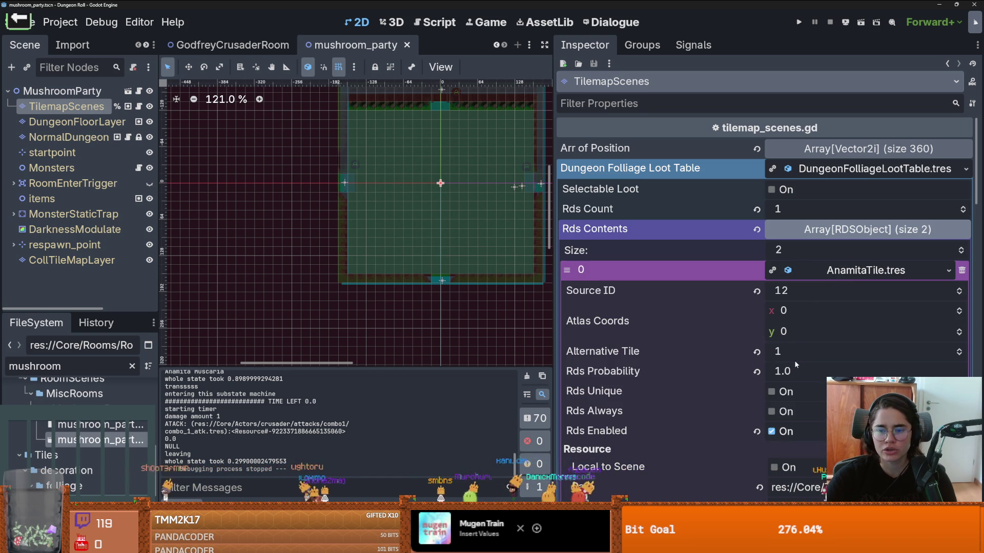
{"action": "left_click", "coordinate": [860, 271]}
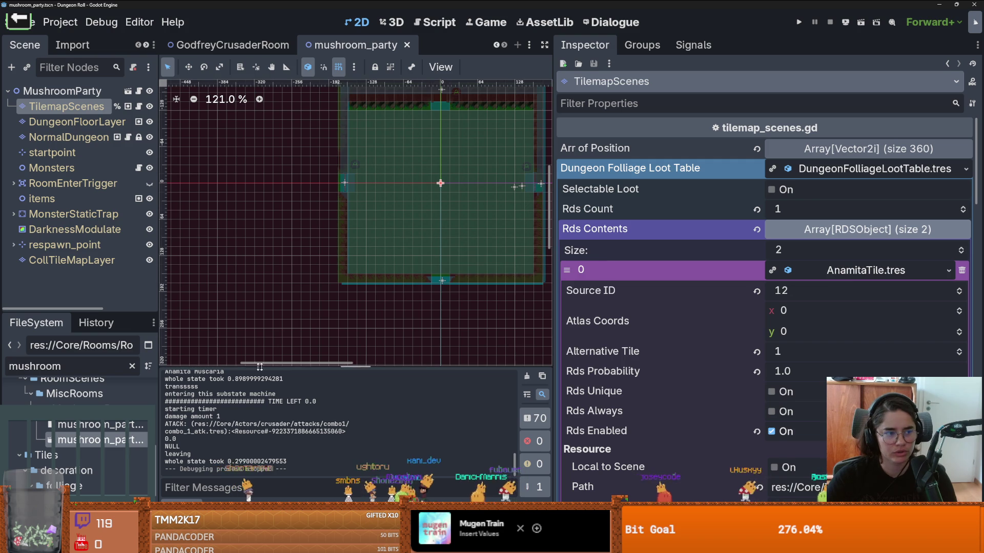
{"action": "left_click_drag", "start_coordinate": [158, 375], "coordinate": [190, 375]}
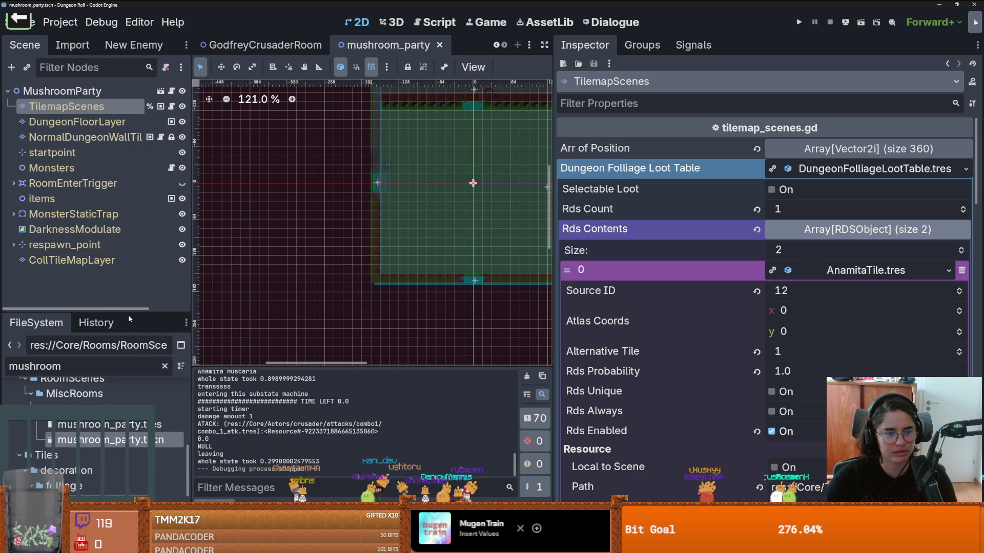
{"action": "left_click_drag", "start_coordinate": [129, 313], "coordinate": [154, 204]}
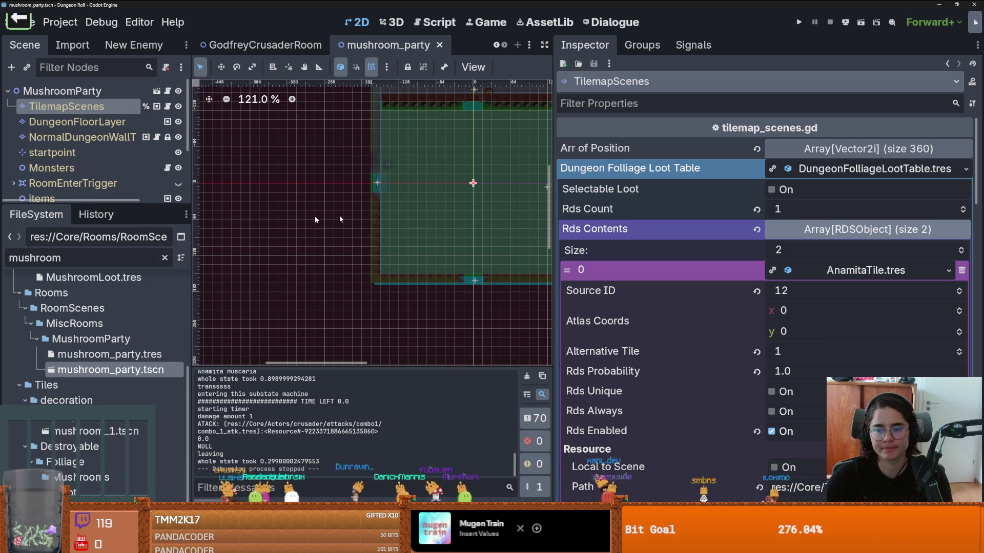
{"action": "left_click", "coordinate": [948, 271]}
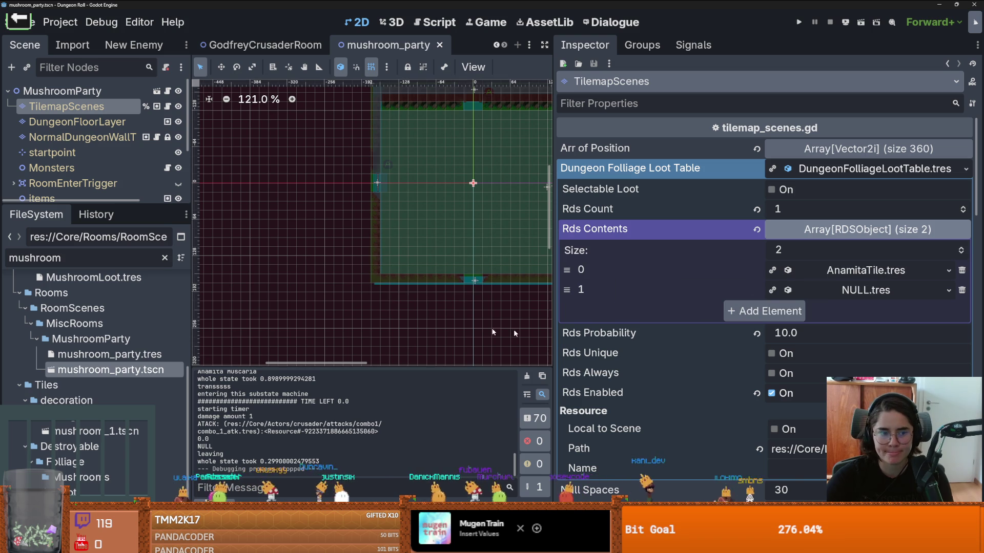
Filter the FileSystem for 'anamita' and open the AnamitaMuscaria.tres item data
{"action": "left_click", "coordinate": [102, 260]}
{"action": "key", "text": "ctrl+a"}
{"action": "type", "text": "ana"}
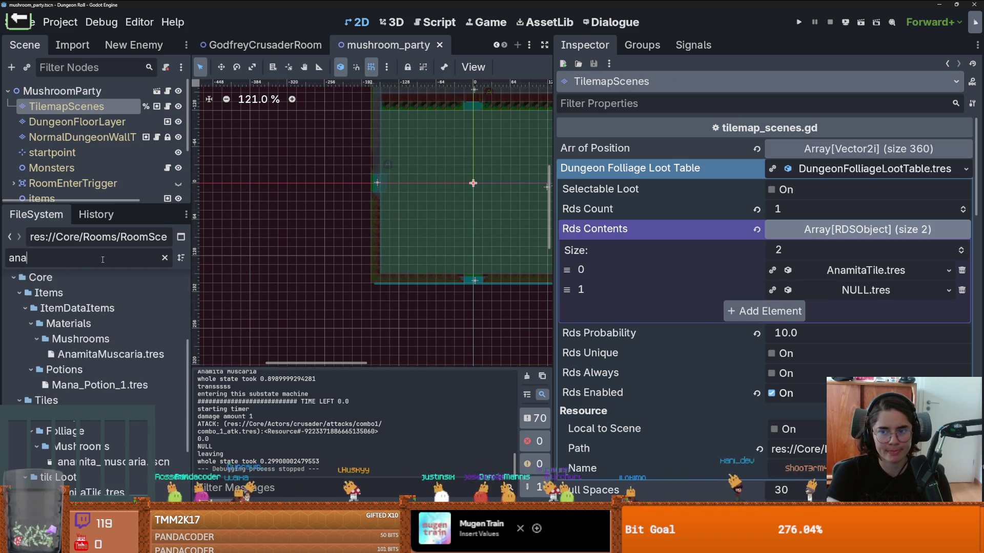
{"action": "type", "text": "mita"}
{"action": "left_click", "coordinate": [110, 390]}
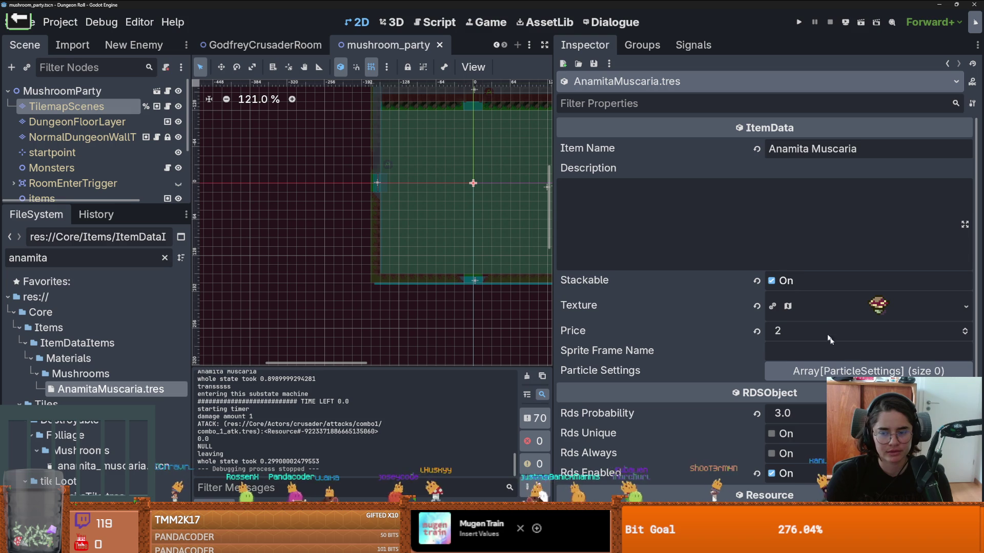
Save, then open the anamita_muscaria.tscn scene
{"action": "key", "text": "ctrl+s"}
{"action": "scroll", "coordinate": [840, 346], "scroll_direction": "down", "scroll_amount": 3}
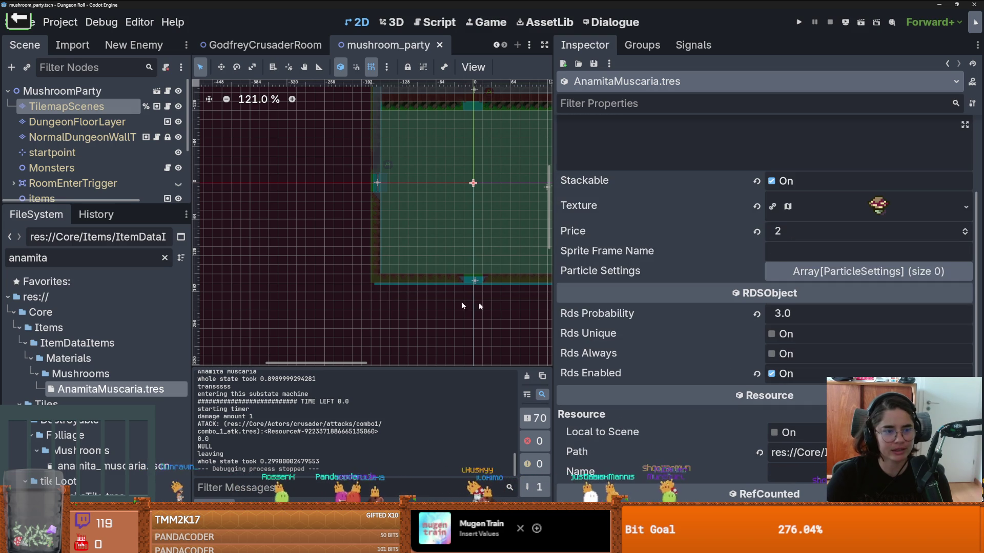
{"action": "mouse_move", "coordinate": [96, 204]}
{"action": "left_mouse_down"}
{"action": "mouse_move", "coordinate": [120, 282]}
{"action": "mouse_move", "coordinate": [120, 351]}
{"action": "left_mouse_up"}
{"action": "double_click", "coordinate": [114, 475]}
Select the LootDropper and expand its loot table contents to view the NULL.tres entry
{"action": "left_click", "coordinate": [113, 94]}
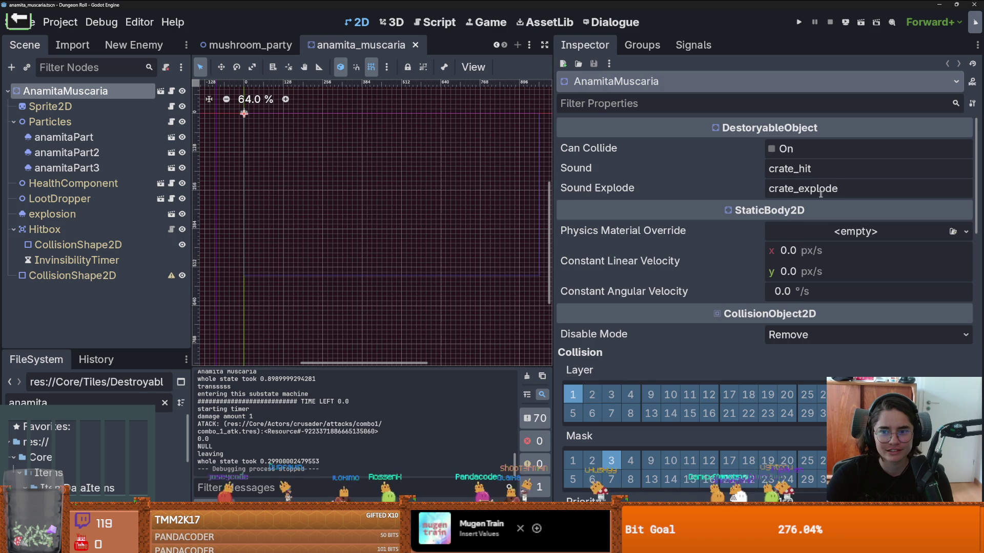
{"action": "left_click", "coordinate": [60, 198]}
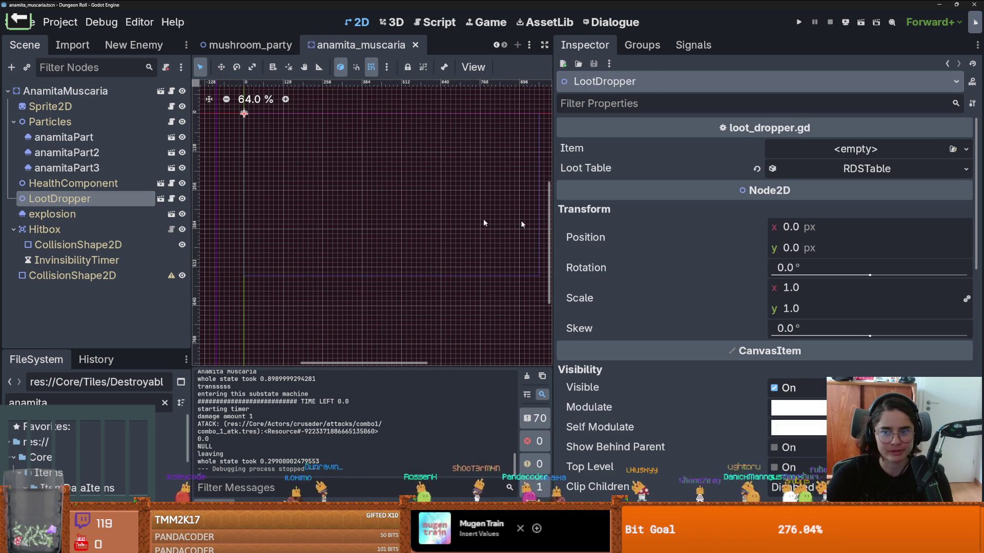
{"action": "left_click", "coordinate": [882, 165]}
{"action": "left_click", "coordinate": [867, 229]}
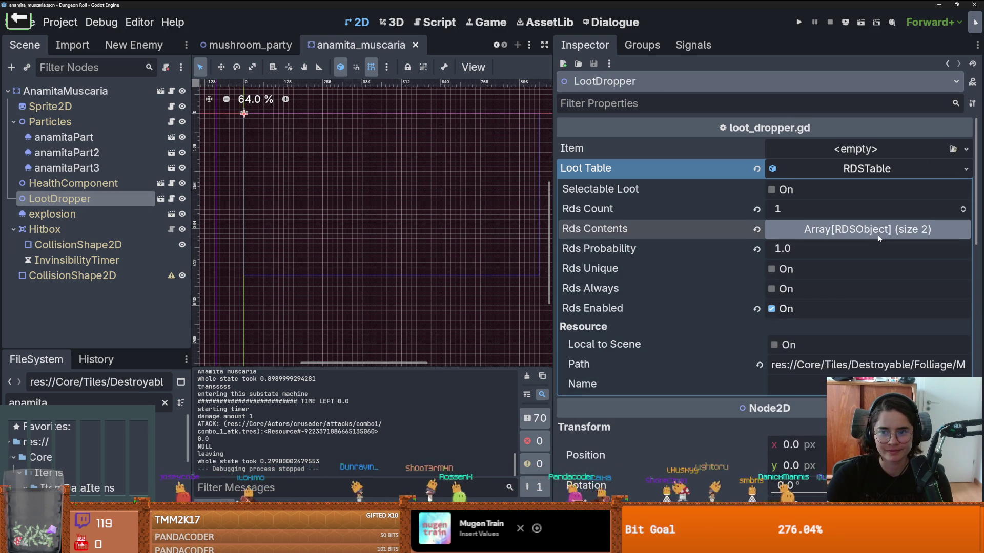
{"action": "left_click", "coordinate": [873, 275]}
Check the AnamitaMuscaria.tres loot entry, then run the game with F5
{"action": "scroll", "coordinate": [866, 272], "scroll_direction": "down", "scroll_amount": 2}
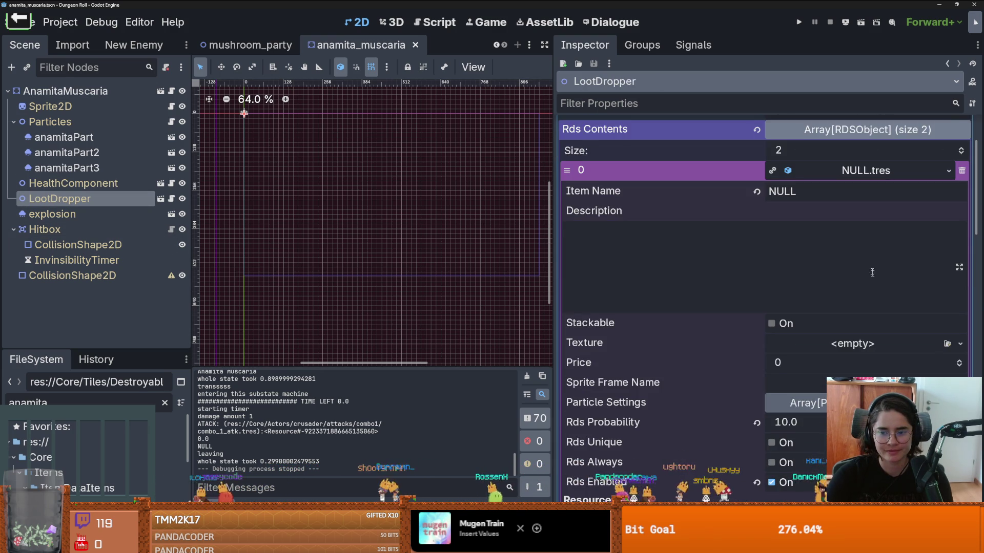
{"action": "scroll", "coordinate": [859, 221], "scroll_direction": "up", "scroll_amount": 1}
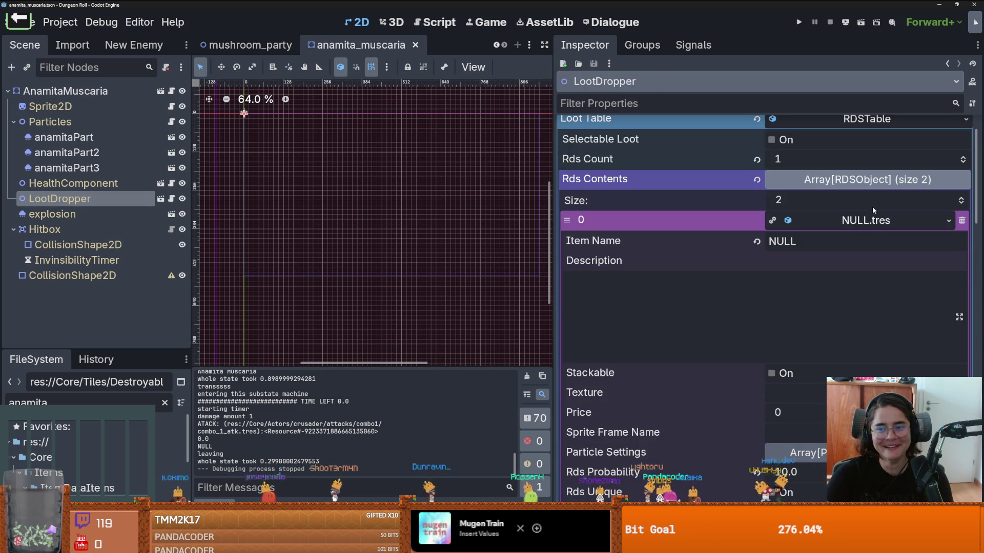
{"action": "left_click", "coordinate": [868, 219]}
{"action": "left_click", "coordinate": [868, 241]}
{"action": "left_click", "coordinate": [867, 241]}
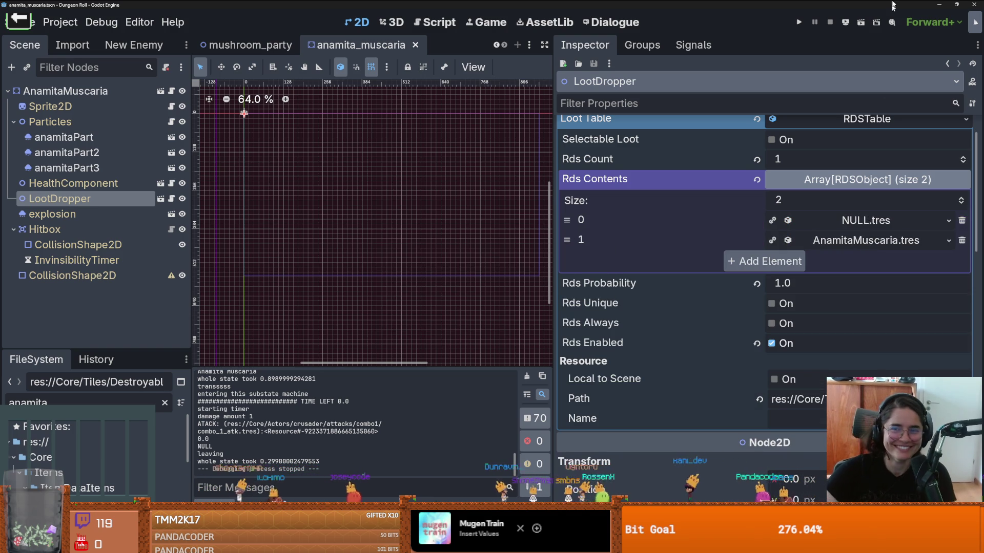
{"action": "key", "text": "F5"}
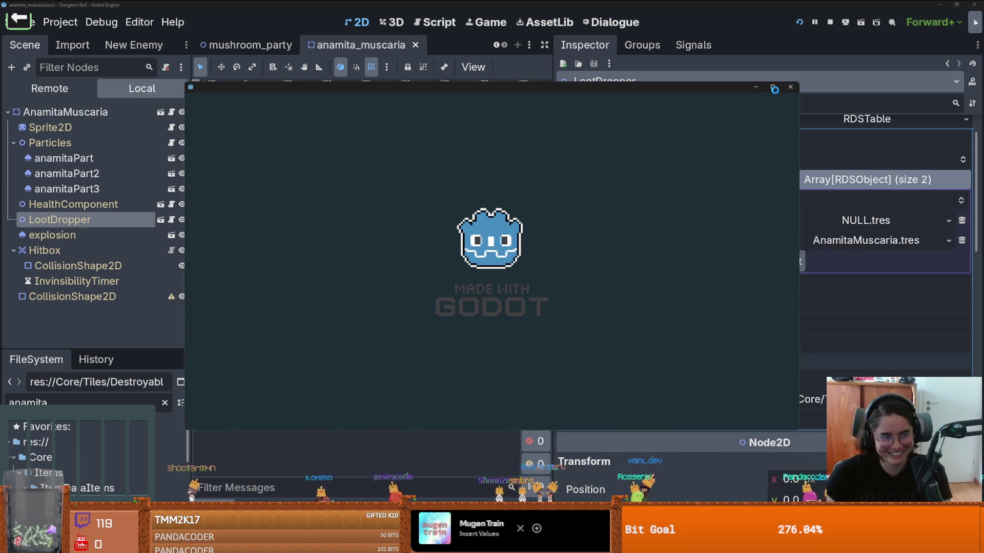
Maximize the game, walk the knight to the top door, enable debug and pick a room
{"action": "left_click", "coordinate": [772, 88]}
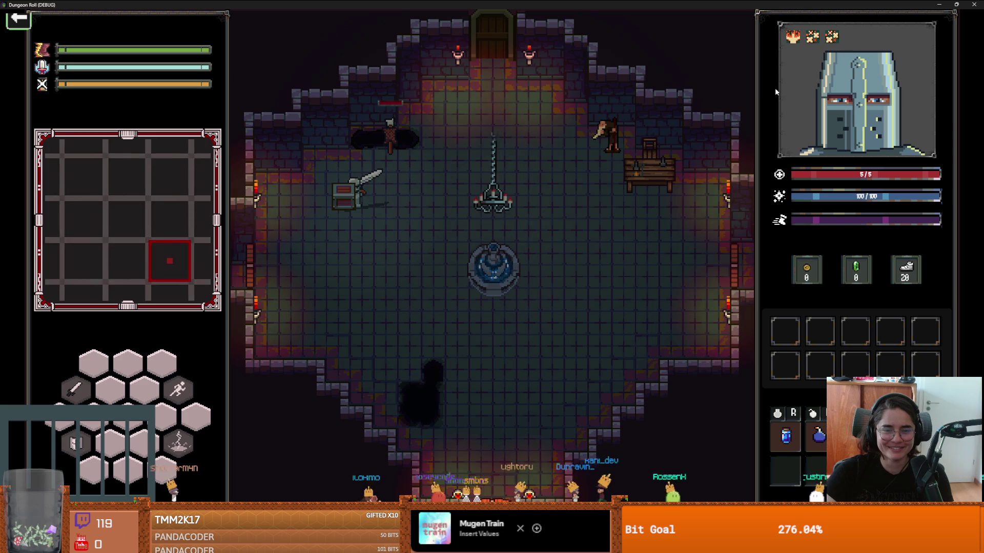
{"action": "key", "text": "w"}
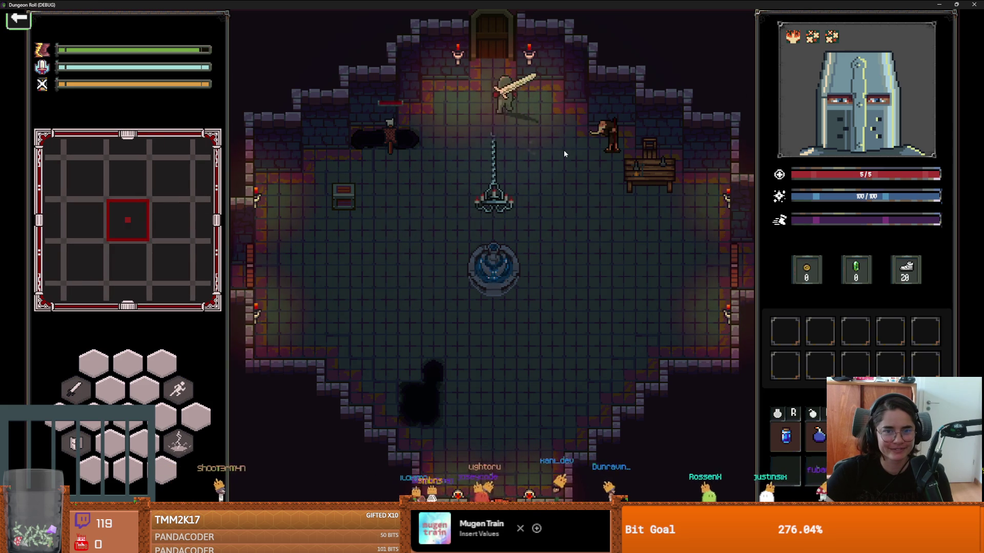
{"action": "left_click", "coordinate": [583, 313]}
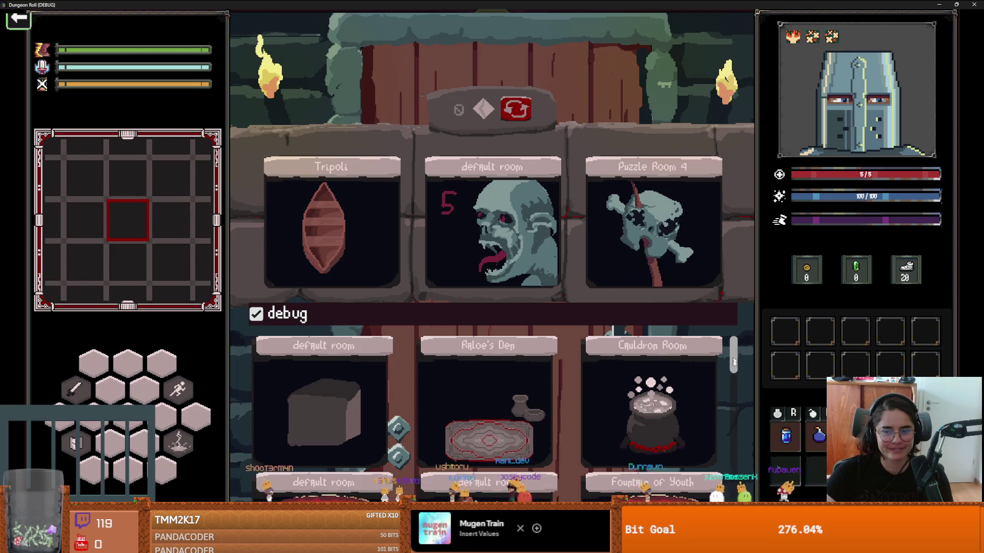
{"action": "scroll", "coordinate": [491, 410], "scroll_direction": "down", "scroll_amount": 5}
{"action": "left_click", "coordinate": [398, 423]}
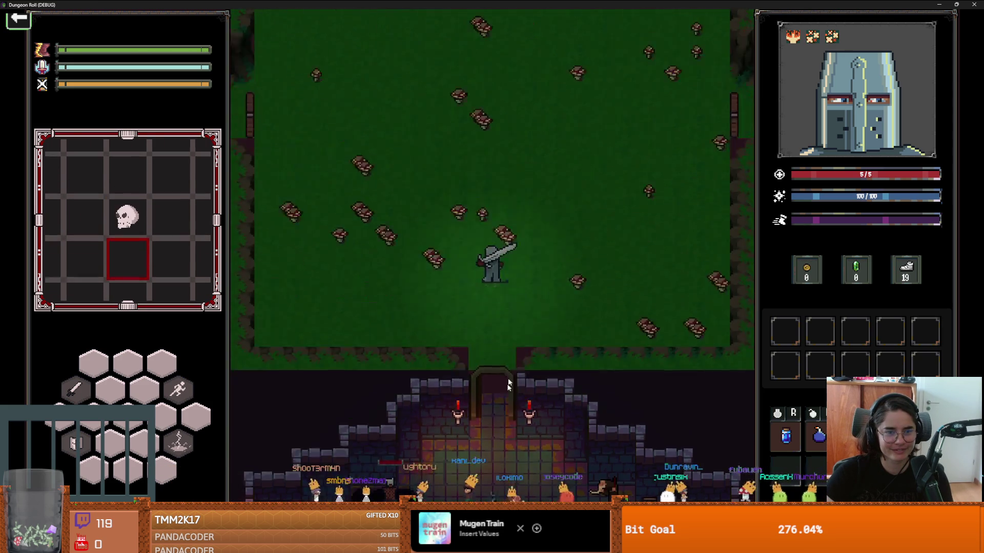
Walk the knight across the grass room and swing the sword at the mushrooms
{"action": "key", "text": "a"}
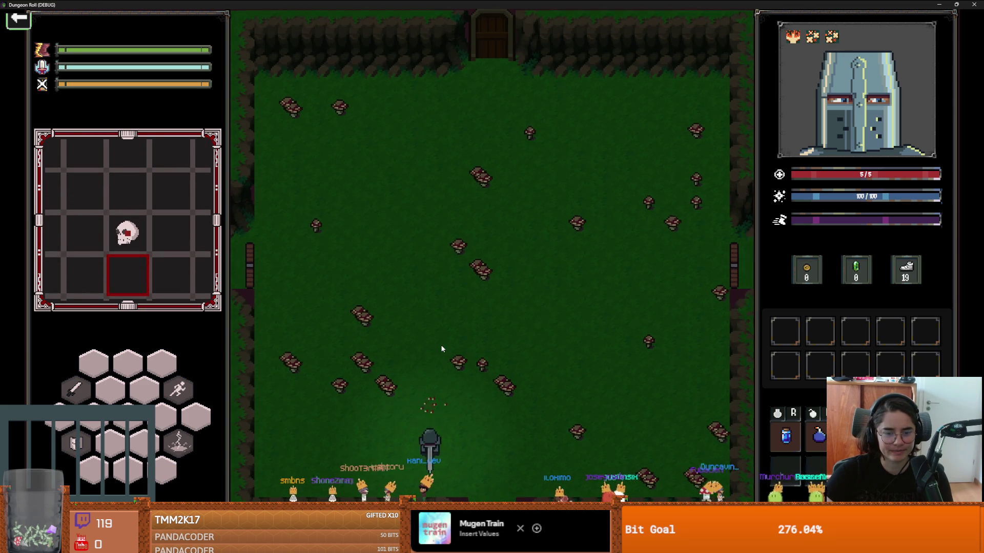
{"action": "key", "text": "d"}
{"action": "key", "text": "w"}
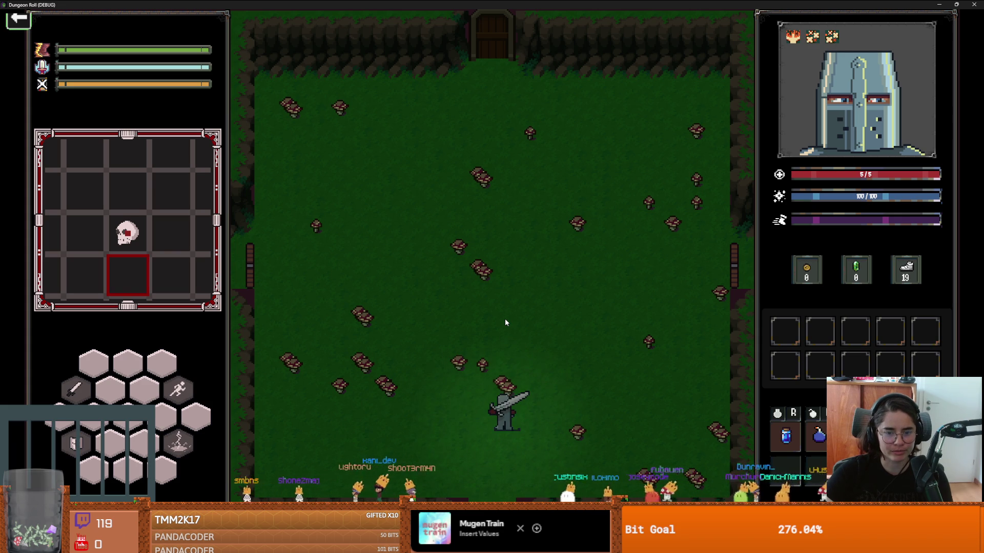
{"action": "key", "text": "a"}
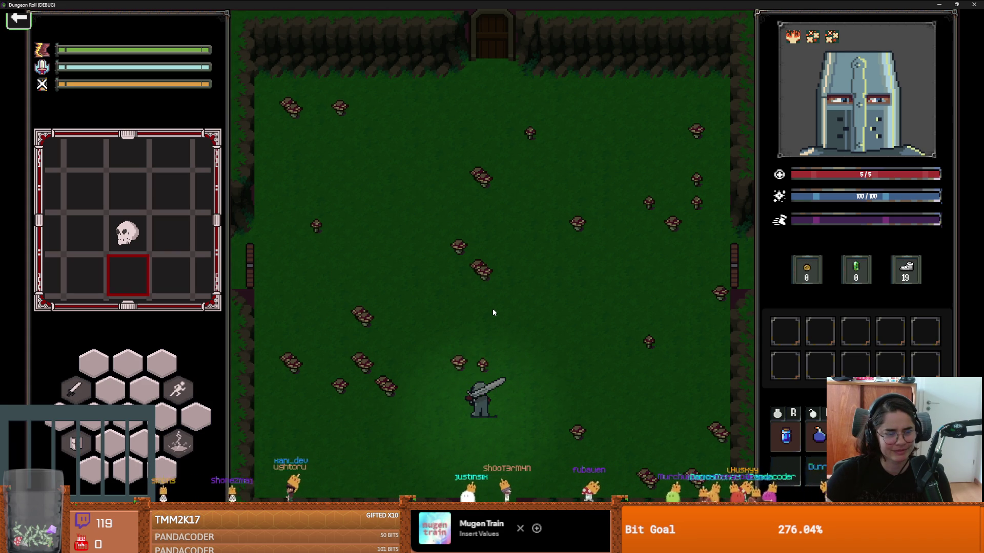
{"action": "key", "text": "w"}
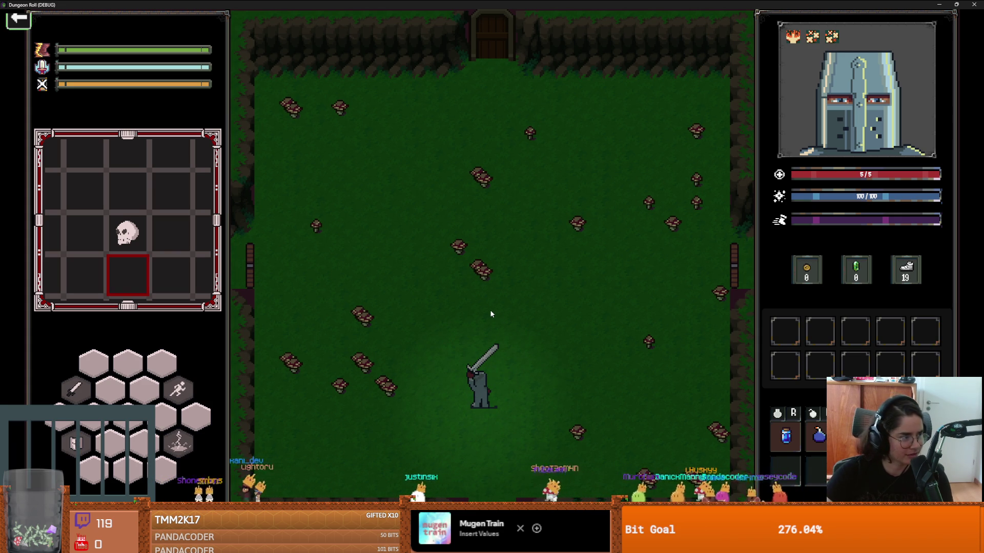
{"action": "key", "text": "a"}
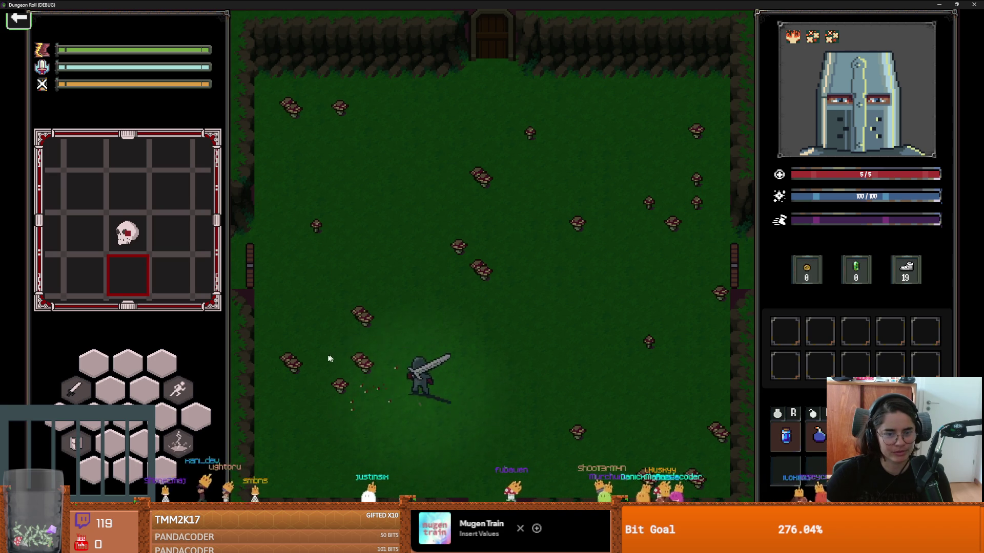
{"action": "left_click", "coordinate": [317, 355]}
Keep roaming the grass field, circling and attacking around the mushrooms
{"action": "key", "text": "a"}
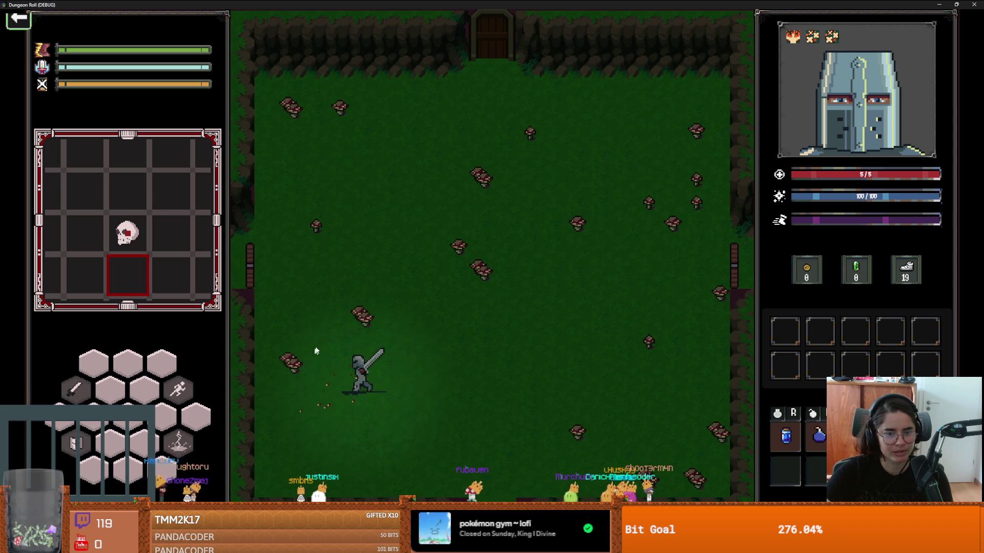
{"action": "key", "text": "s"}
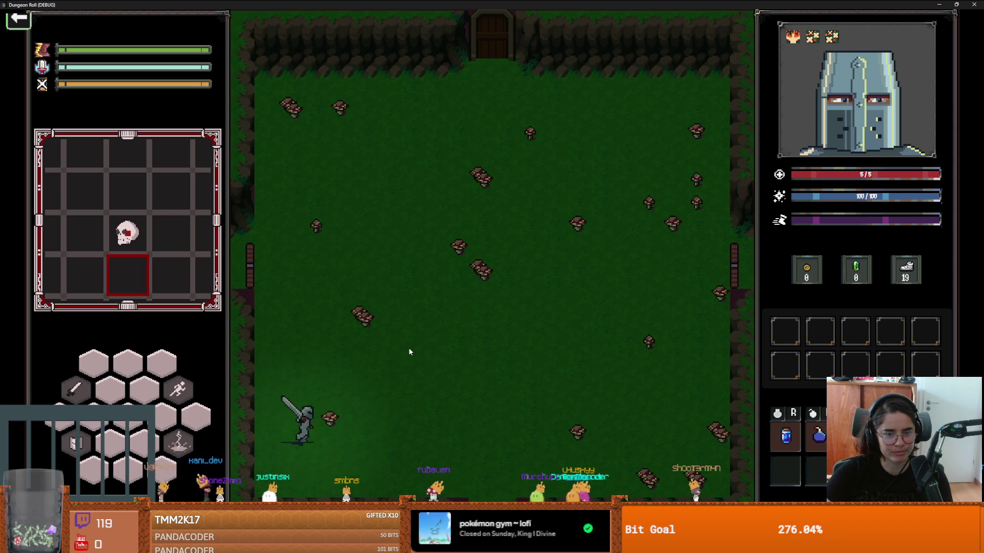
{"action": "key", "text": "d"}
{"action": "key", "text": "w"}
{"action": "key", "text": "d"}
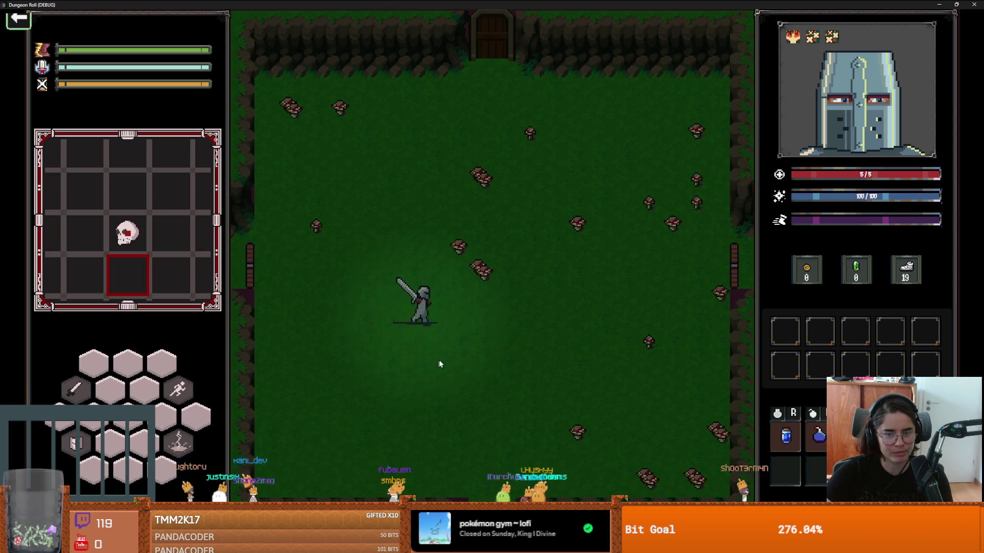
{"action": "key", "text": "w"}
{"action": "key", "text": "a"}
{"action": "key", "text": "w"}
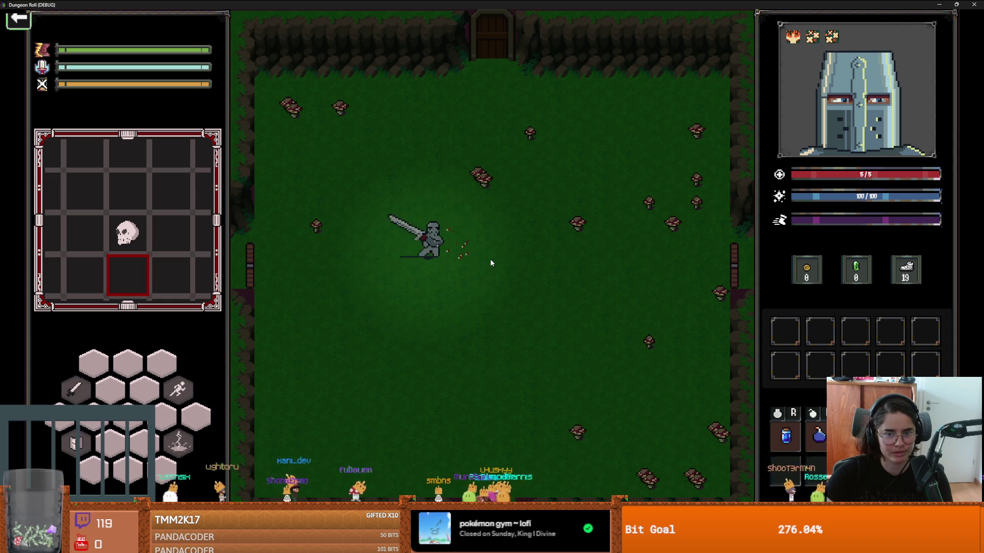
{"action": "key", "text": "a"}
{"action": "key", "text": "a"}
{"action": "key", "text": "s"}
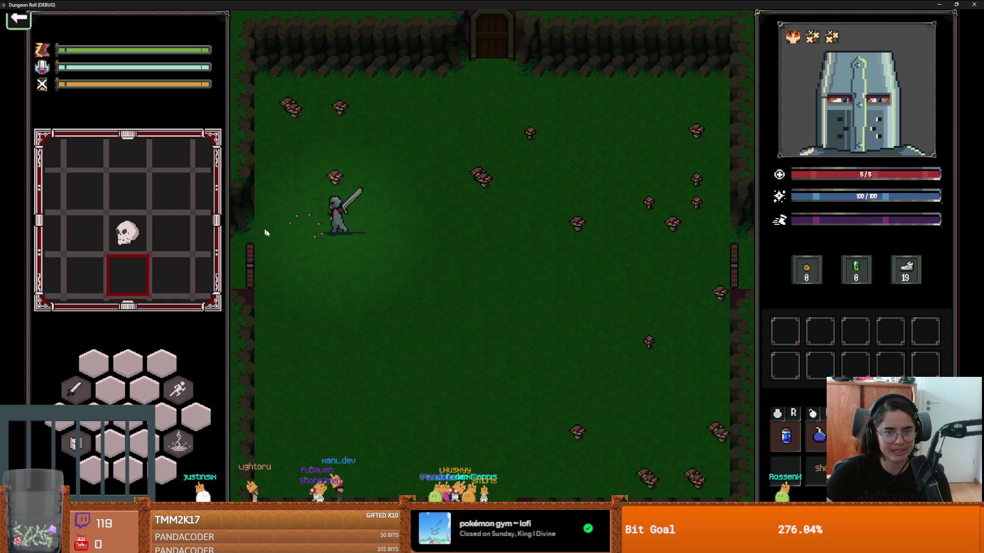
{"action": "key", "text": "d"}
{"action": "key", "text": "w"}
{"action": "key", "text": "a"}
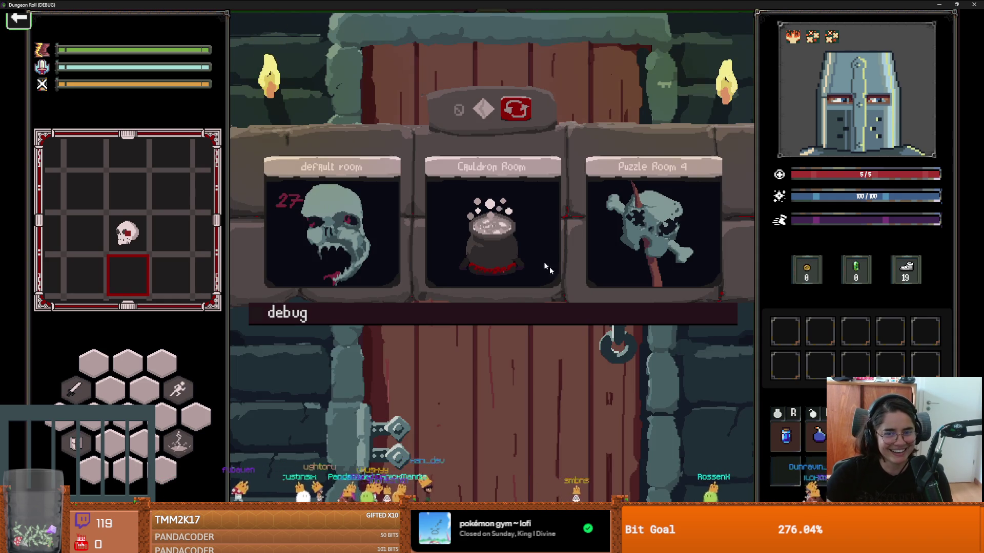
Enable the debug room list, enter Mushroom Party, and shrink the game window
{"action": "left_click", "coordinate": [559, 311]}
{"action": "scroll", "coordinate": [512, 400], "scroll_direction": "down", "scroll_amount": 5}
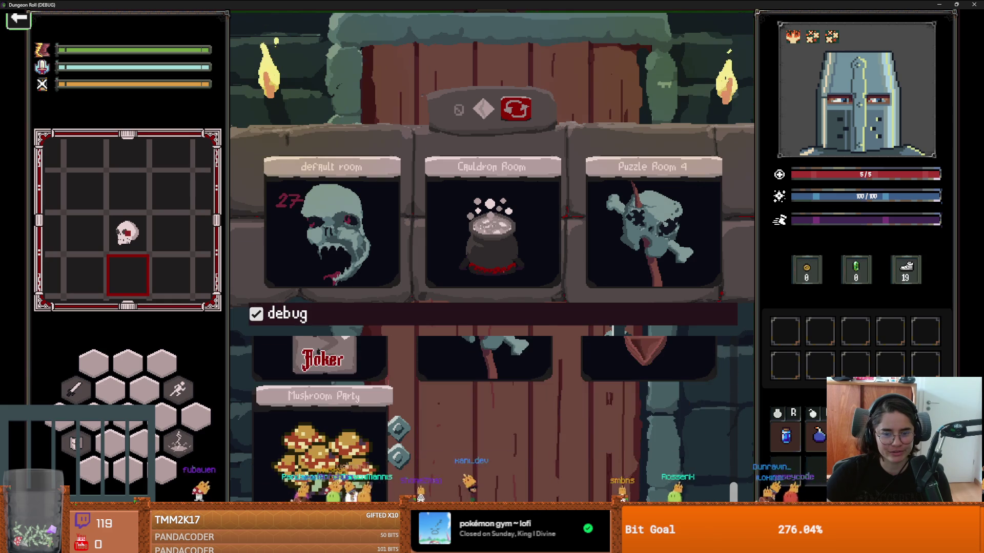
{"action": "left_click", "coordinate": [373, 444]}
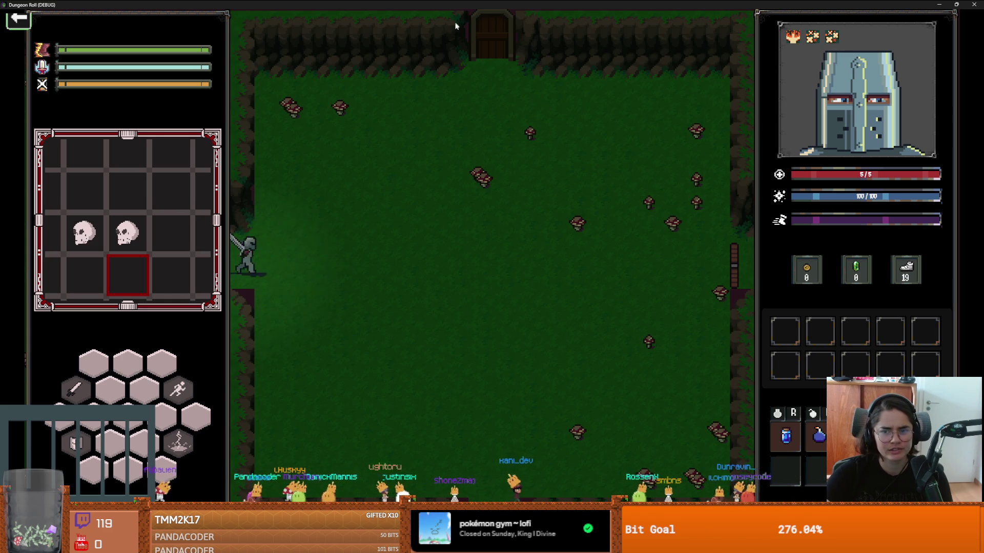
{"action": "key", "text": "super+Down"}
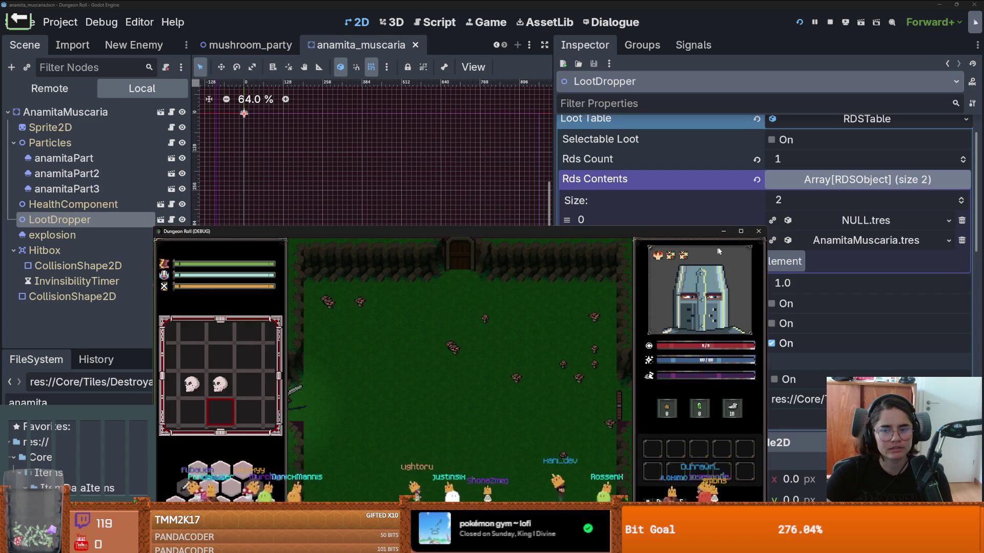
Close the running game and open dock.tscn via a 'dock' FileSystem search
{"action": "key", "text": "super+Up"}
{"action": "key", "text": "super+Down"}
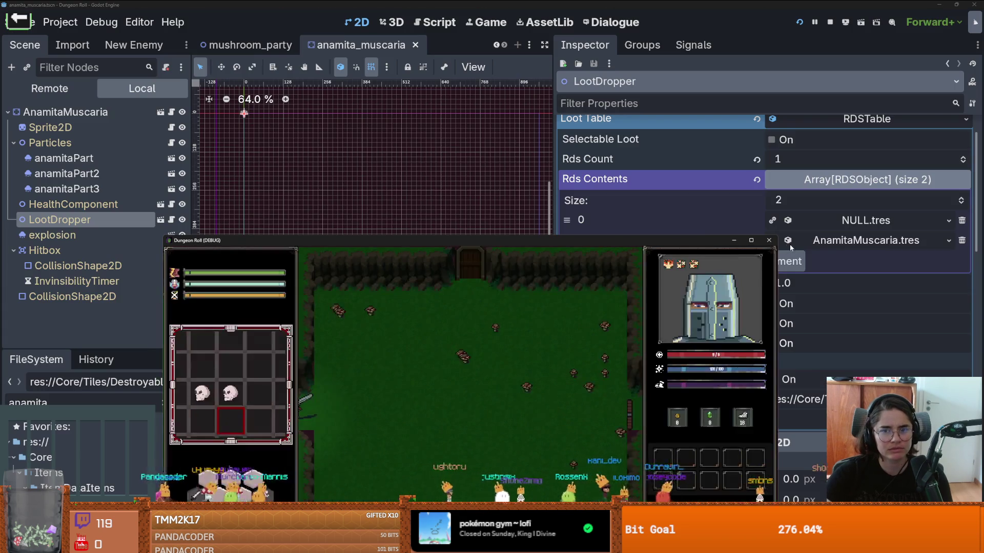
{"action": "left_click", "coordinate": [789, 243]}
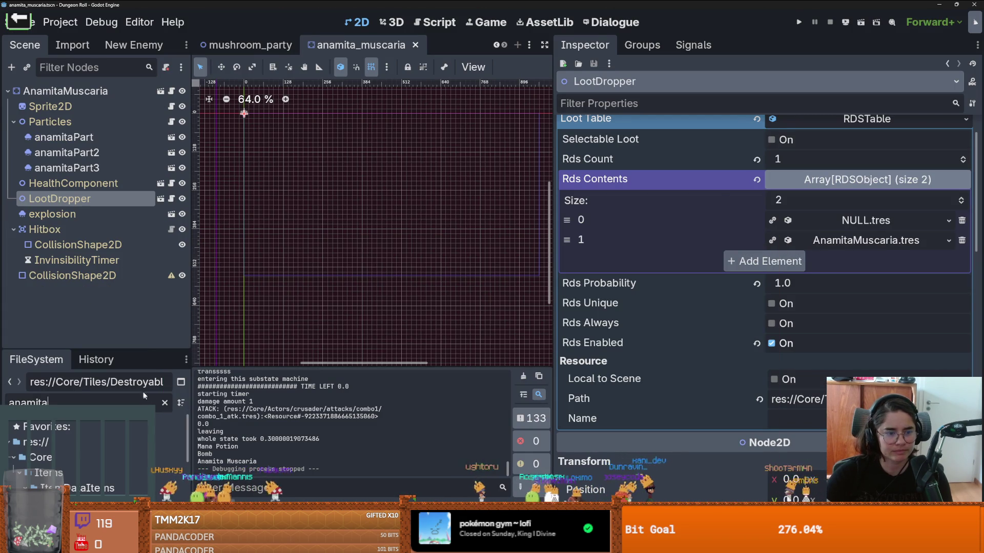
{"action": "key", "text": "ctrl+a"}
{"action": "type", "text": "dock"}
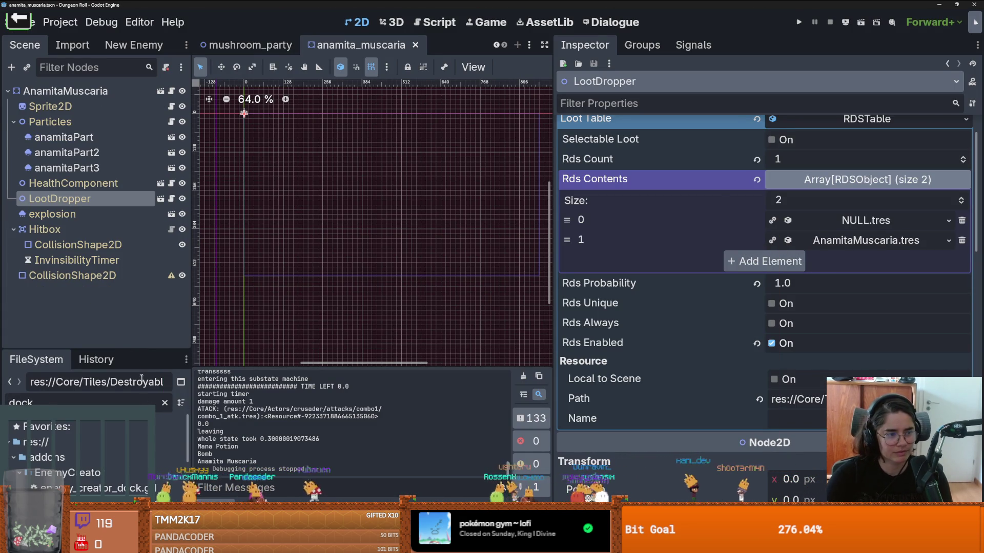
{"action": "left_click_drag", "start_coordinate": [120, 351], "coordinate": [120, 153]}
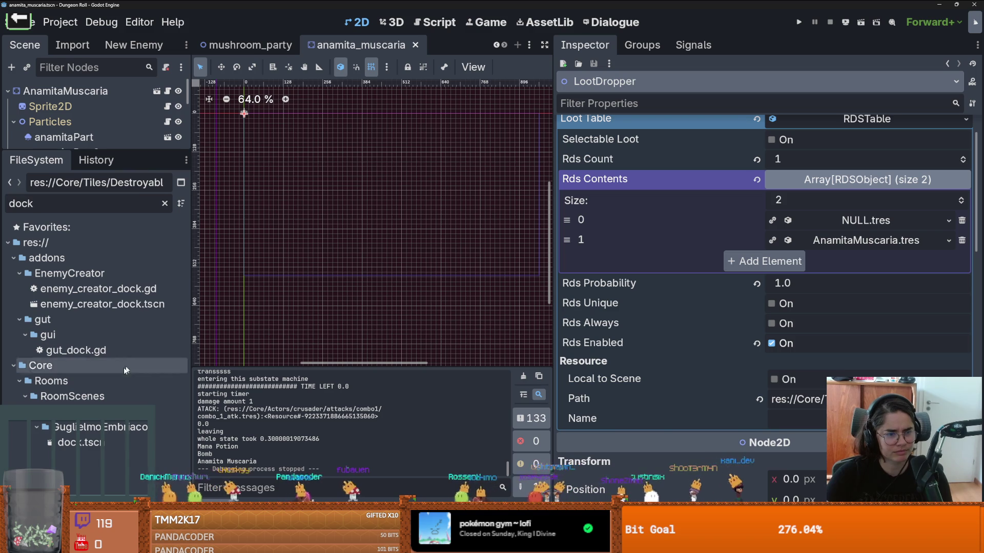
{"action": "double_click", "coordinate": [79, 442]}
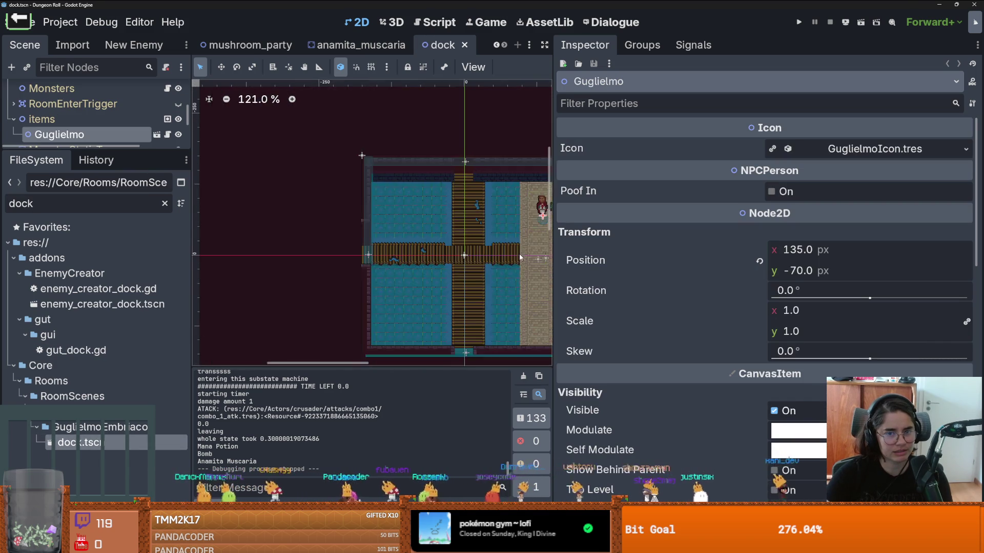
Zoom in on the dock walkway and select the collision shape CollisionShape2D3 beside it
{"action": "scroll", "coordinate": [520, 257], "scroll_direction": "up", "scroll_amount": 11}
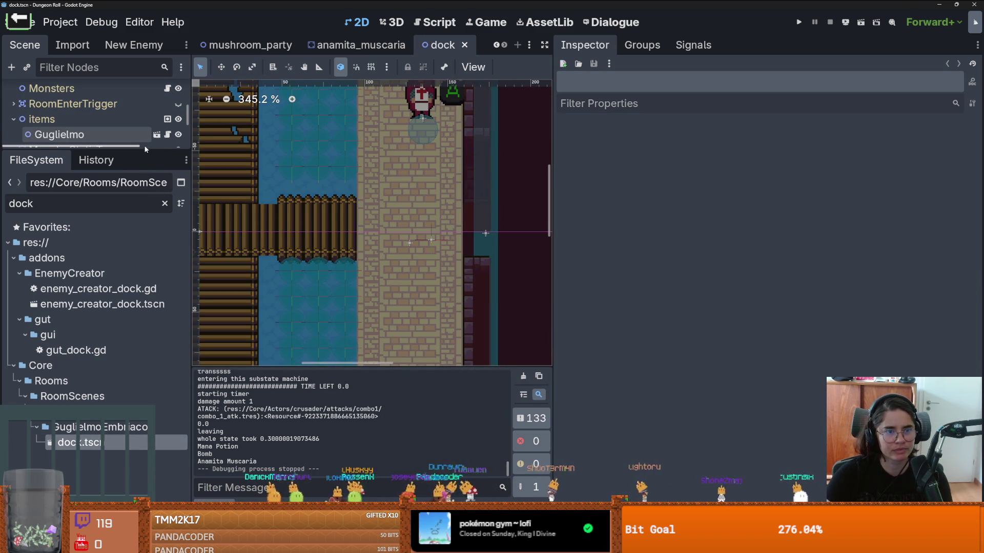
{"action": "left_click_drag", "start_coordinate": [145, 149], "coordinate": [145, 248]}
{"action": "scroll", "coordinate": [345, 232], "scroll_direction": "down", "scroll_amount": 7}
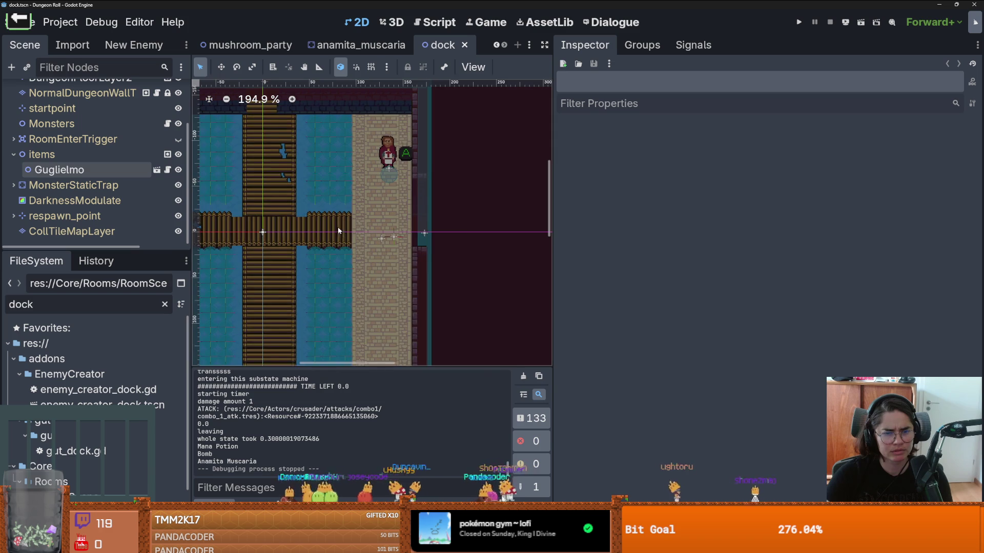
{"action": "mouse_move", "coordinate": [338, 231]}
{"action": "left_mouse_down"}
{"action": "mouse_move", "coordinate": [496, 233]}
{"action": "mouse_move", "coordinate": [359, 229]}
{"action": "left_mouse_up"}
{"action": "scroll", "coordinate": [359, 229], "scroll_direction": "up", "scroll_amount": 1}
{"action": "scroll", "coordinate": [472, 237], "scroll_direction": "up", "scroll_amount": 4}
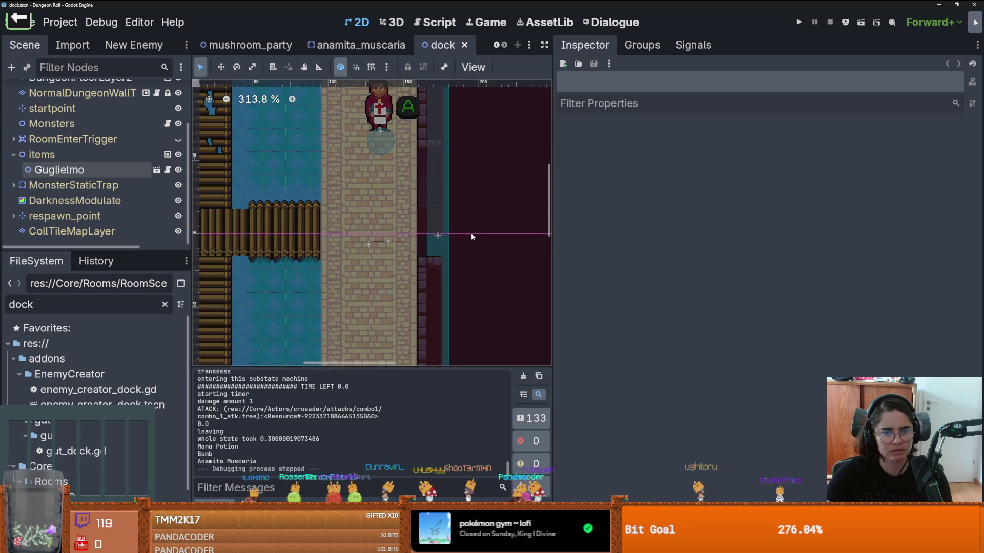
{"action": "left_click", "coordinate": [443, 240]}
{"action": "scroll", "coordinate": [461, 230], "scroll_direction": "up", "scroll_amount": 4}
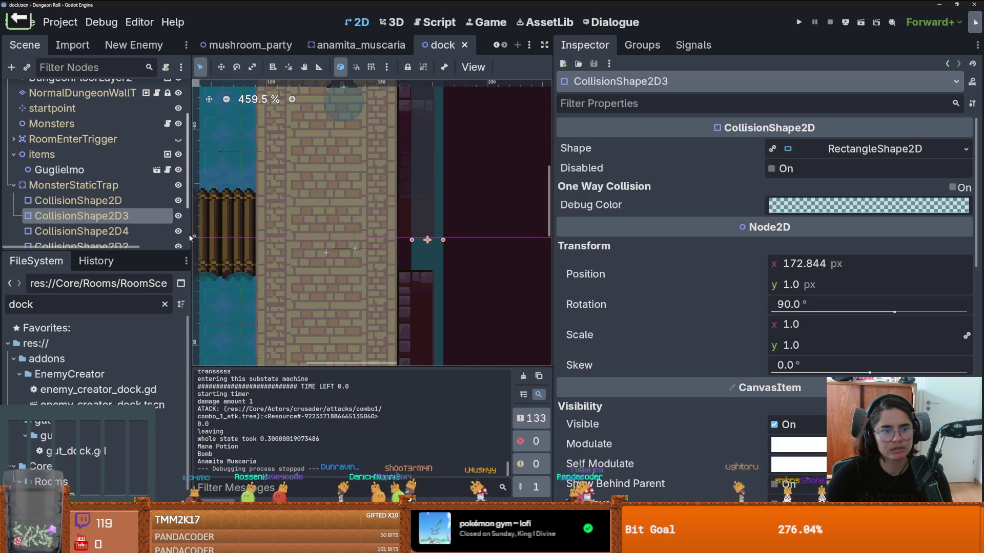
Clear the 'dock' file filter, enlarge the file browser and select the GuglielmoEmbriaco folder
{"action": "scroll", "coordinate": [128, 243], "scroll_direction": "down", "scroll_amount": 1}
{"action": "scroll", "coordinate": [328, 228], "scroll_direction": "down", "scroll_amount": 1}
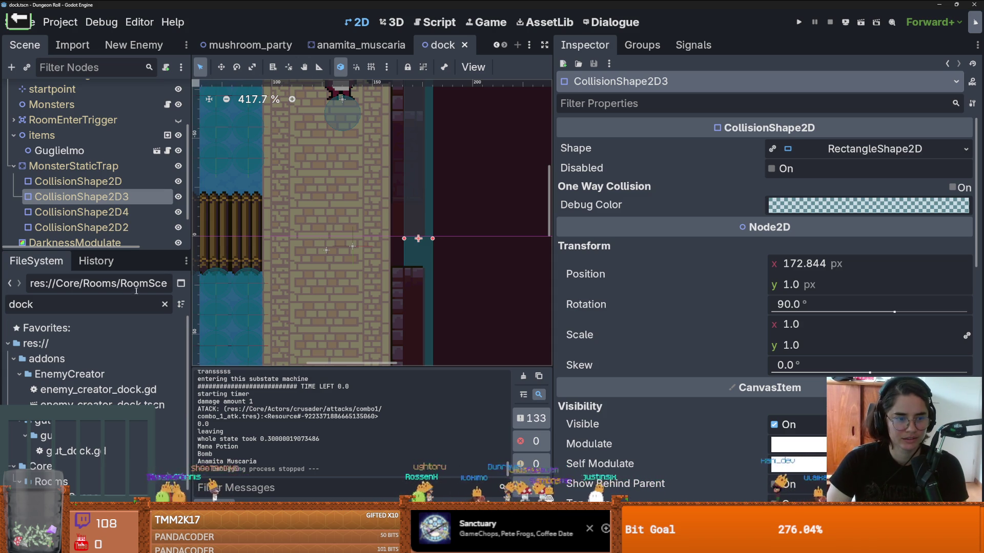
{"action": "left_click", "coordinate": [164, 304]}
{"action": "left_click_drag", "start_coordinate": [98, 251], "coordinate": [97, 99]}
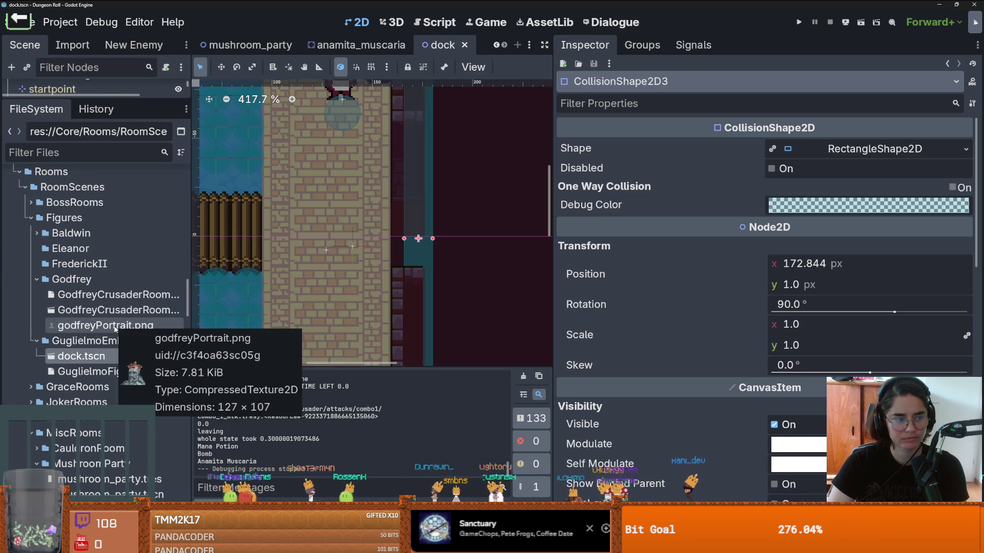
{"action": "scroll", "coordinate": [90, 300], "scroll_direction": "down", "scroll_amount": 3}
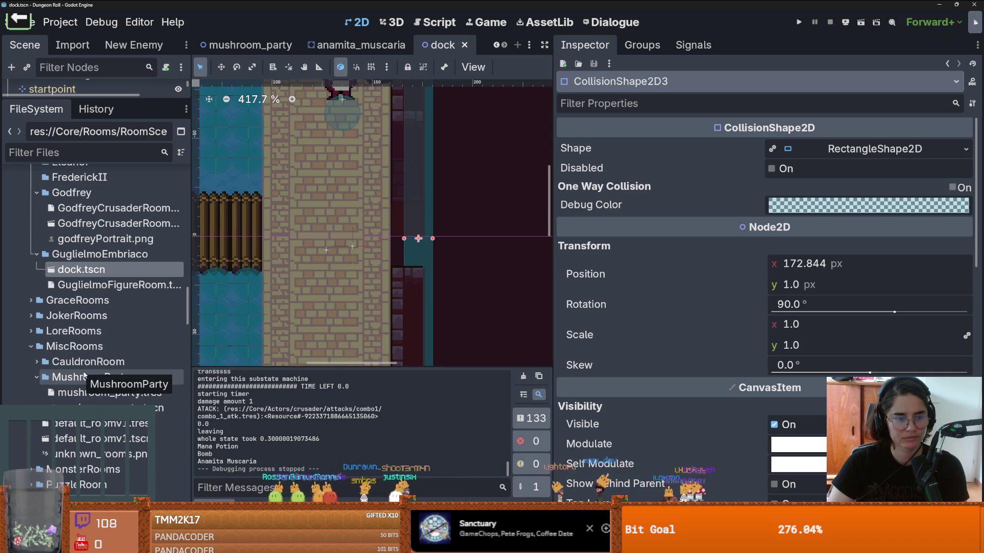
{"action": "left_click", "coordinate": [103, 258]}
Open MaterialCollector.gd from GuglielmoEmbriaco's Upgrades folder and widen the code area to read it
{"action": "scroll", "coordinate": [34, 277], "scroll_direction": "up", "scroll_amount": 6}
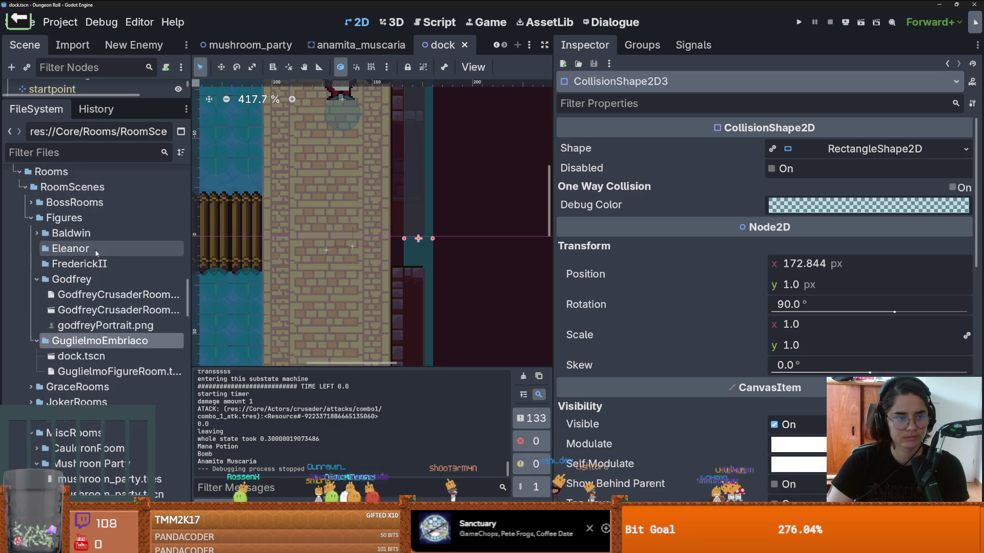
{"action": "left_click", "coordinate": [25, 277]}
{"action": "scroll", "coordinate": [41, 302], "scroll_direction": "up", "scroll_amount": 5}
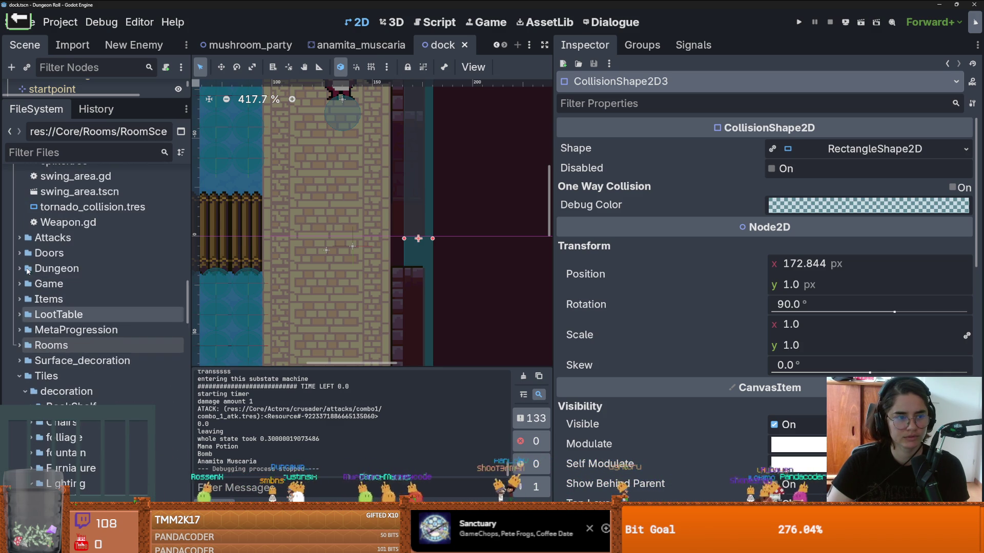
{"action": "scroll", "coordinate": [41, 302], "scroll_direction": "up", "scroll_amount": 5}
{"action": "scroll", "coordinate": [41, 302], "scroll_direction": "up", "scroll_amount": 15}
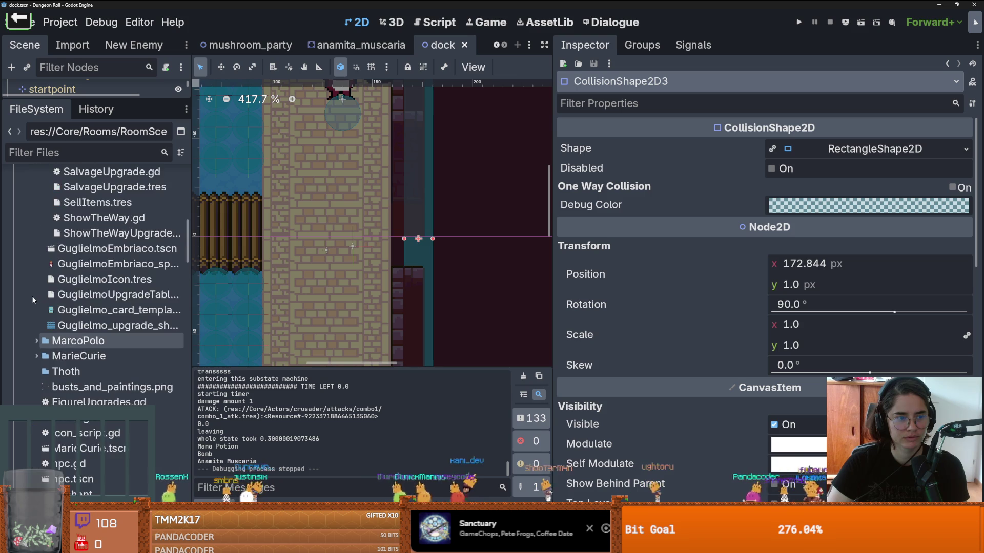
{"action": "scroll", "coordinate": [67, 348], "scroll_direction": "down", "scroll_amount": 7}
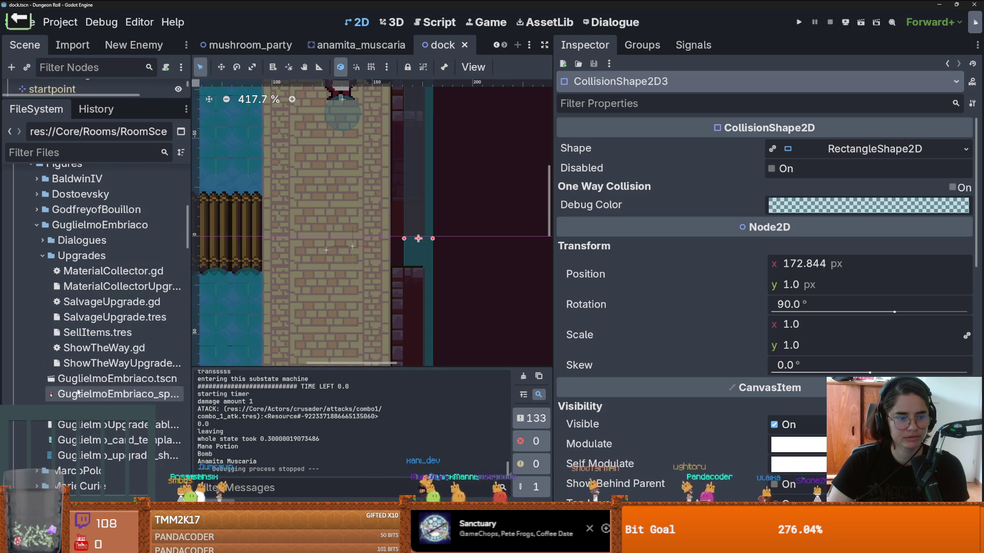
{"action": "left_click", "coordinate": [103, 287]}
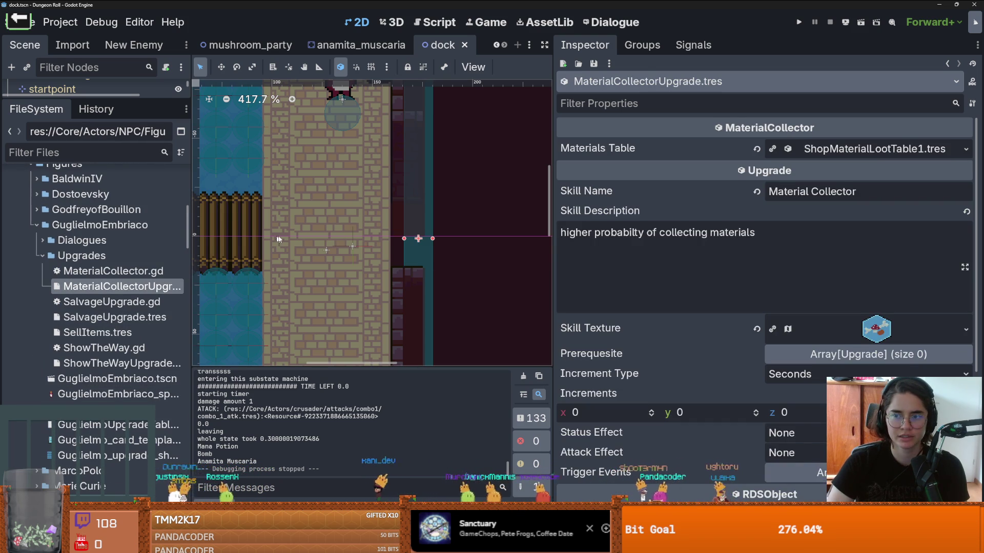
{"action": "double_click", "coordinate": [97, 273]}
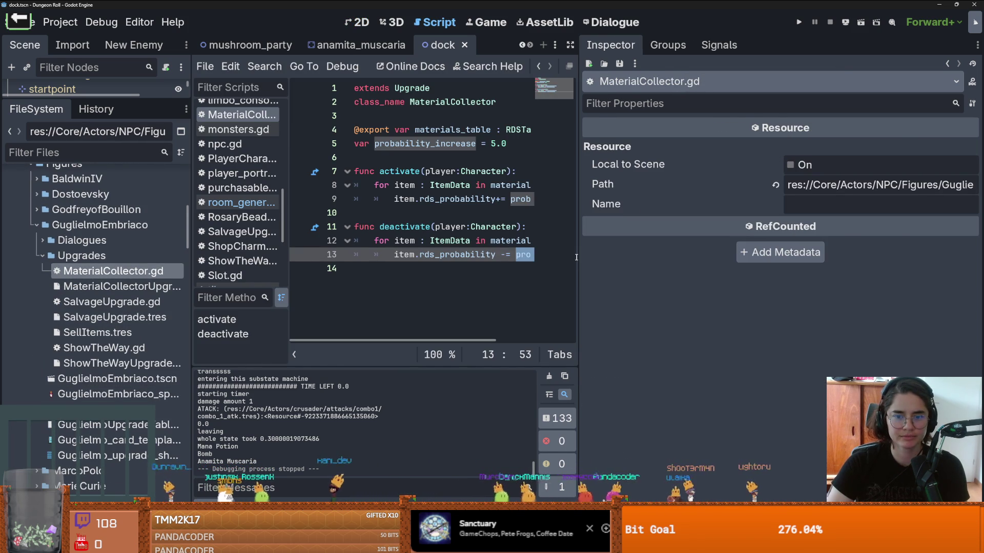
{"action": "left_click_drag", "start_coordinate": [576, 257], "coordinate": [779, 257]}
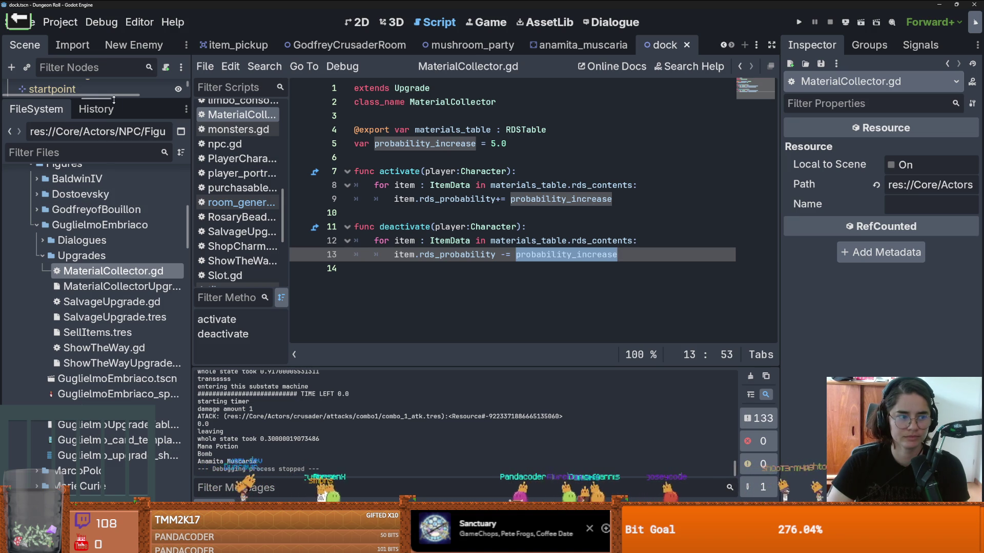
Review MaterialCollectorUpgrade.tres and its Materials Table in the Inspector, then launch the game
{"action": "left_click", "coordinate": [97, 289]}
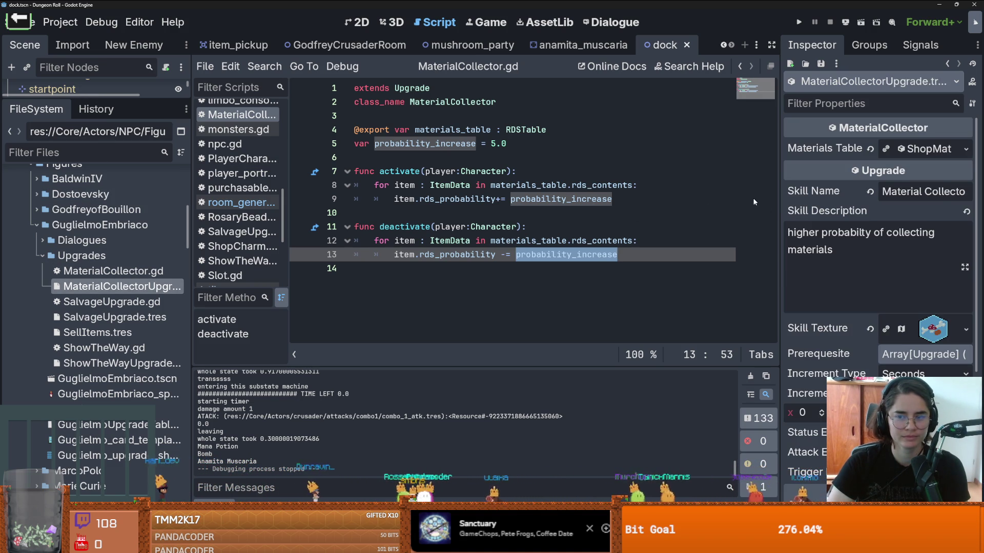
{"action": "left_click_drag", "start_coordinate": [780, 199], "coordinate": [625, 192]}
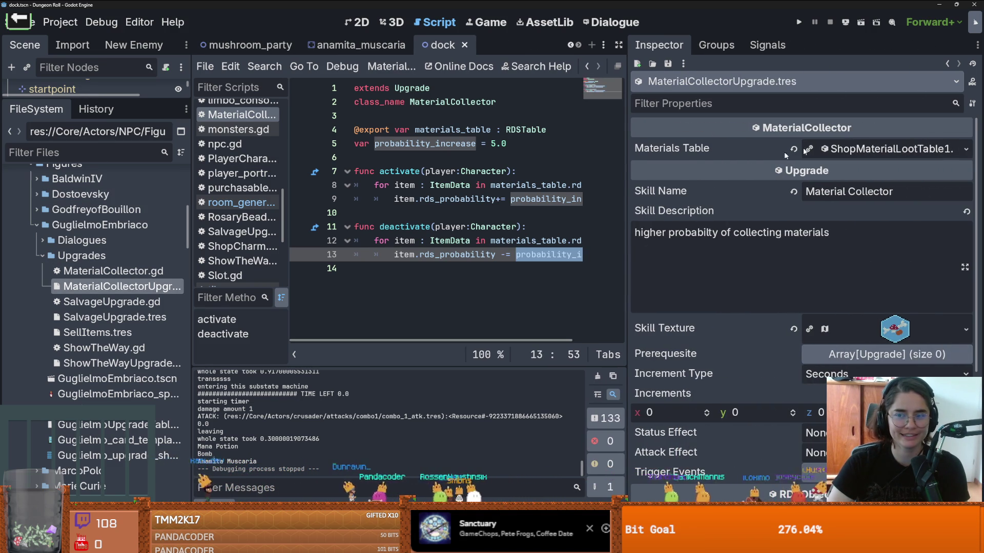
{"action": "left_click", "coordinate": [871, 148]}
{"action": "left_click", "coordinate": [871, 148]}
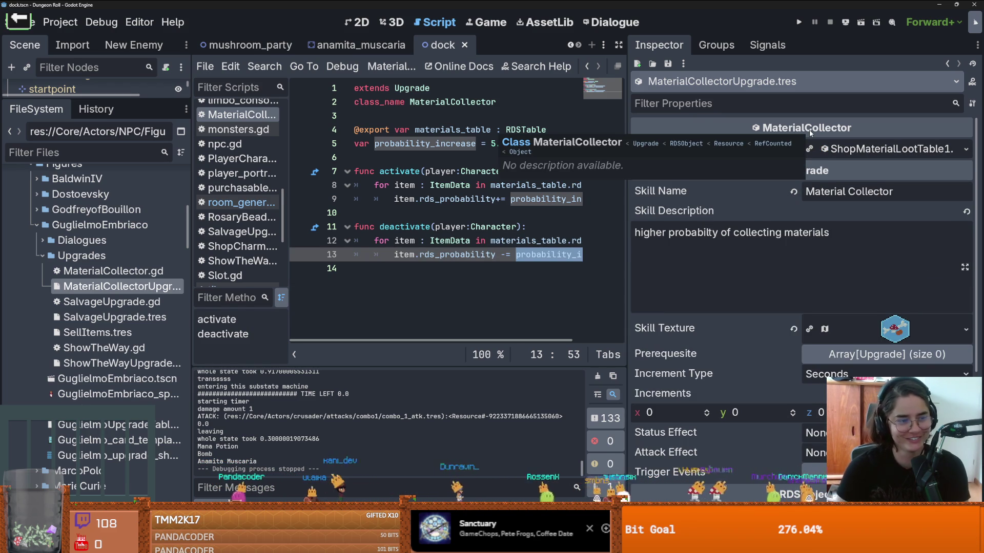
{"action": "left_click", "coordinate": [799, 22]}
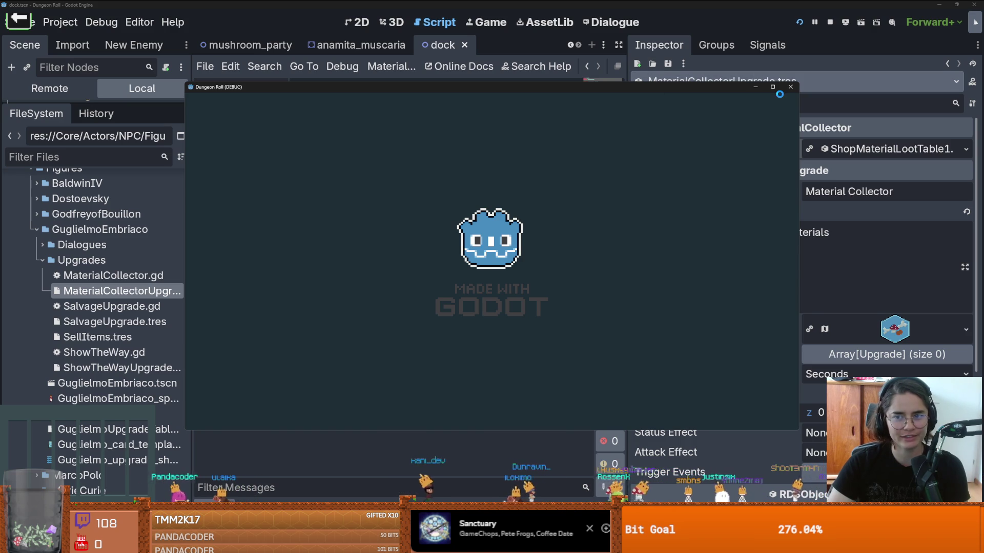
Maximize the game, take the left door into a debug-picked room, toggle the map, then close the game
{"action": "left_click", "coordinate": [773, 87]}
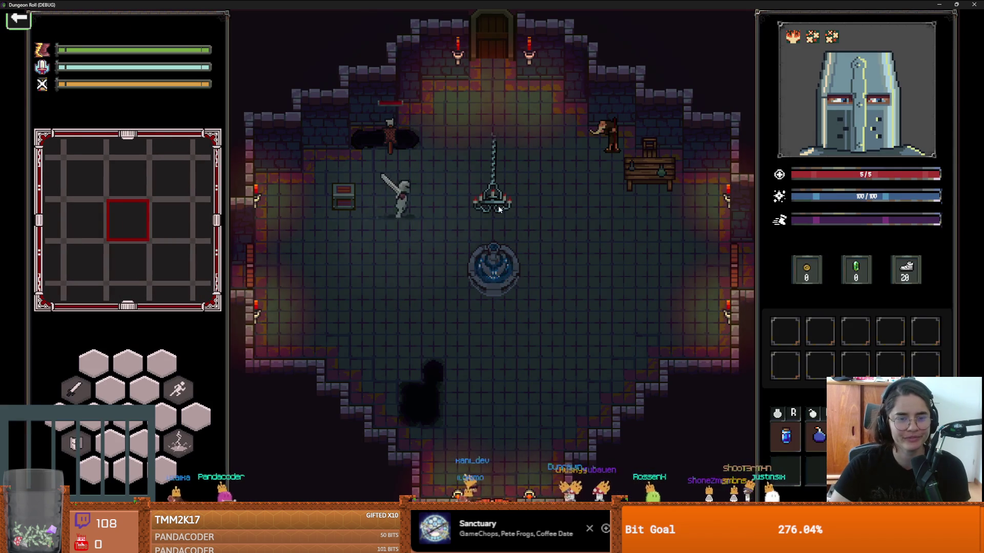
{"action": "key", "text": "a"}
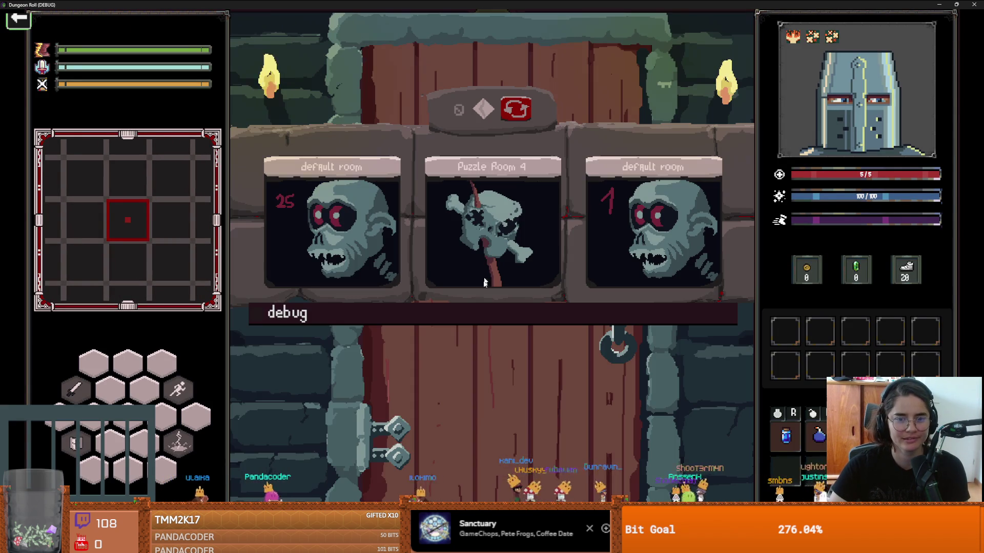
{"action": "left_click", "coordinate": [604, 319]}
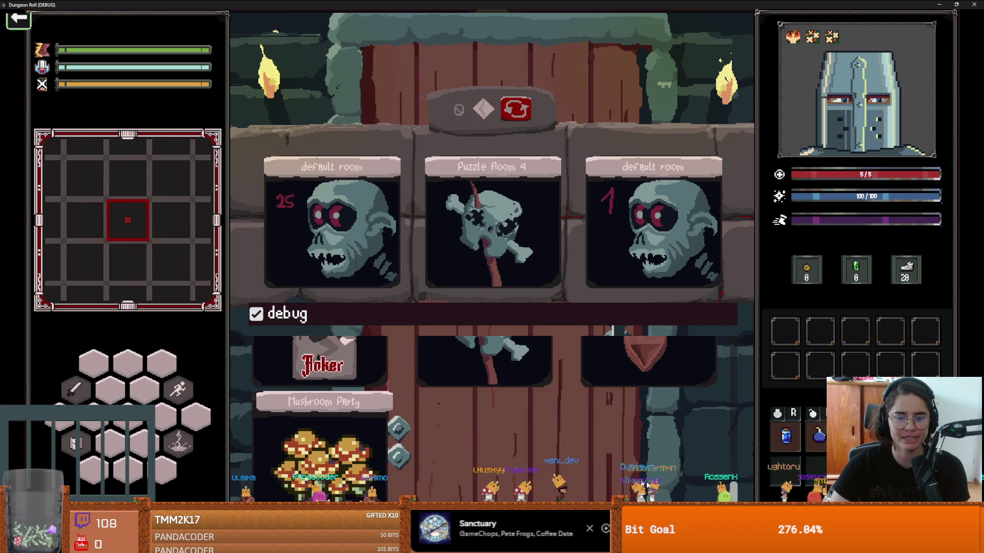
{"action": "left_click", "coordinate": [335, 451]}
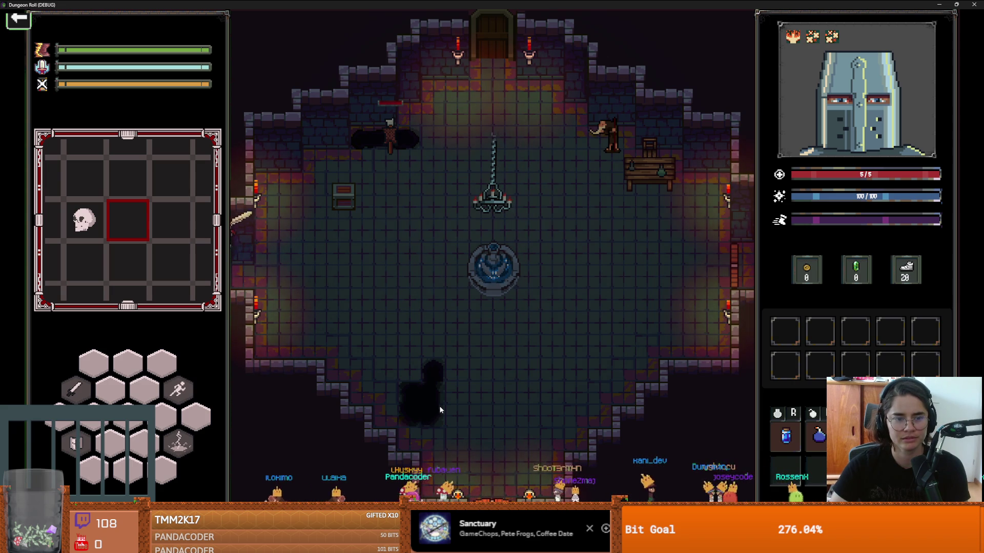
{"action": "key", "text": "m"}
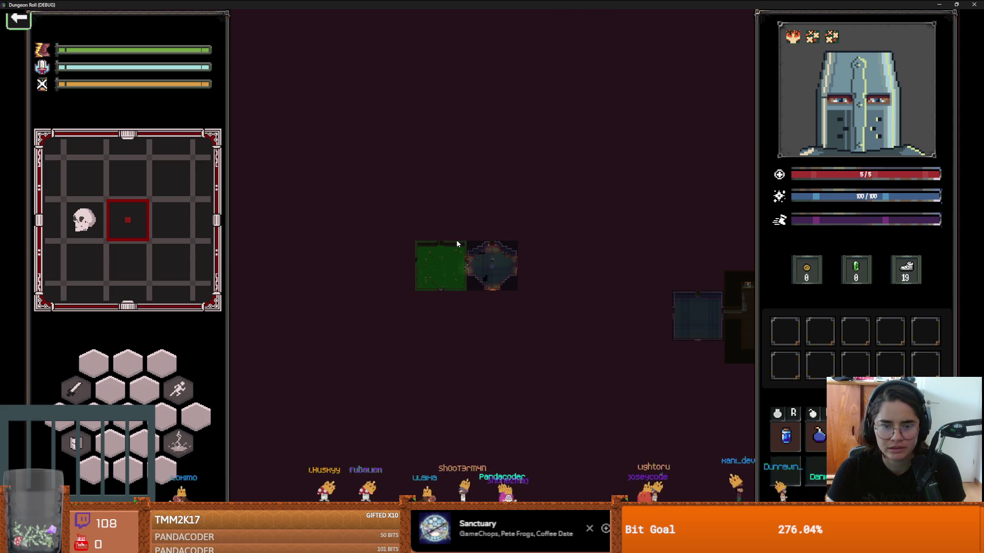
{"action": "double_click", "coordinate": [487, 4]}
{"action": "left_click", "coordinate": [677, 182]}
Save, show mushroom_party in the 2D view zoomed out, pick the TileMap paint tool, and relaunch the game
{"action": "key", "text": "ctrl+s"}
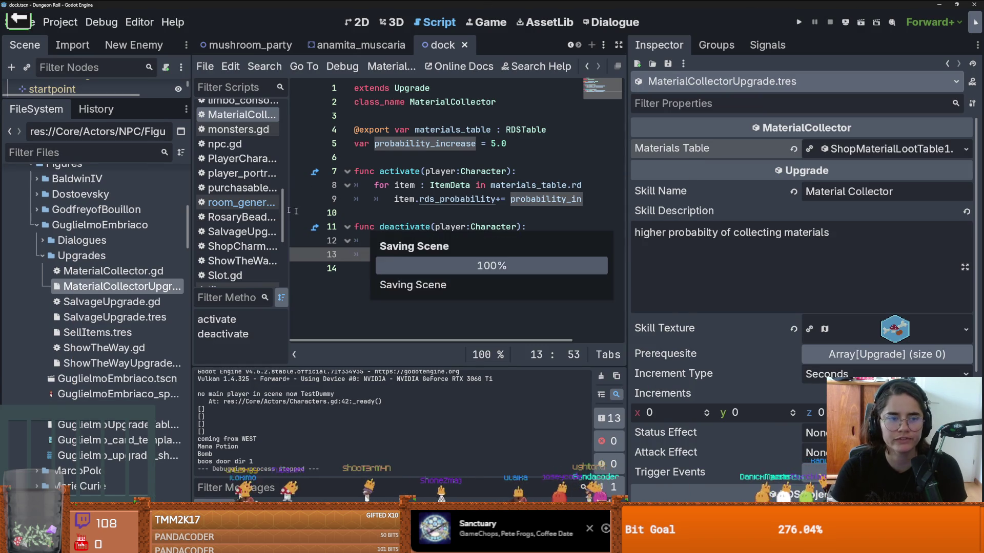
{"action": "key", "text": "ctrl+F1"}
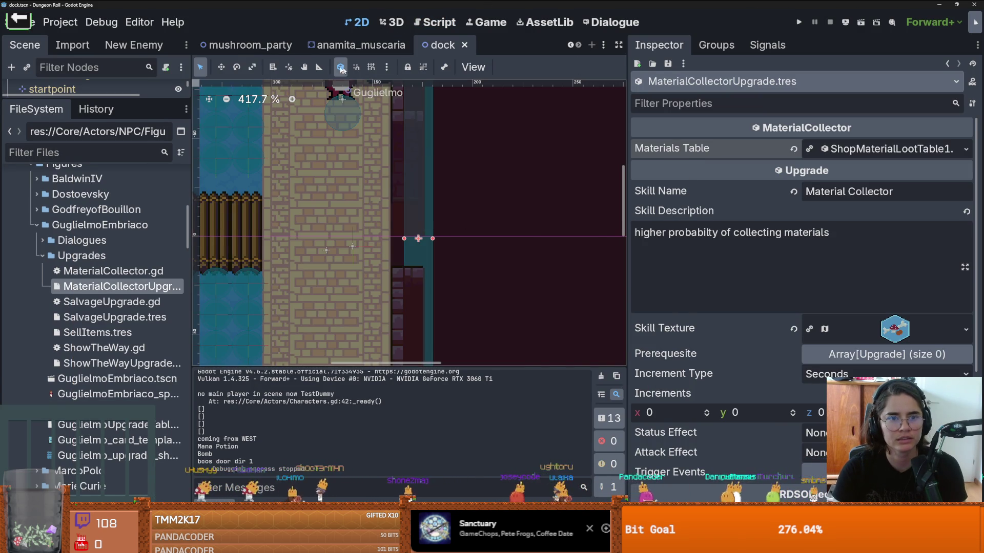
{"action": "key", "text": "ctrl+shift+Tab"}
{"action": "key", "text": "ctrl+shift+Tab"}
{"action": "scroll", "coordinate": [495, 262], "scroll_direction": "up", "scroll_amount": 9}
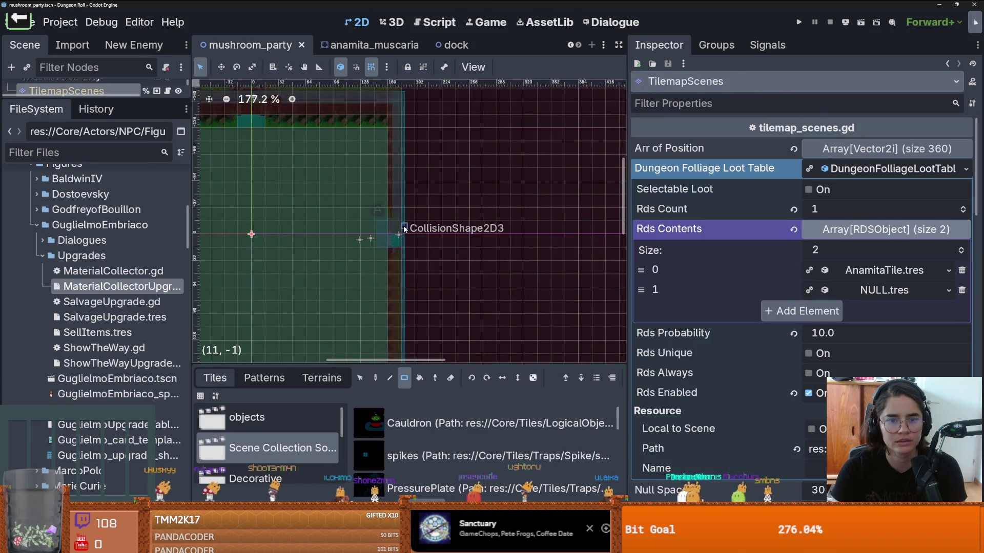
{"action": "scroll", "coordinate": [528, 254], "scroll_direction": "down", "scroll_amount": 3}
{"action": "scroll", "coordinate": [527, 253], "scroll_direction": "down", "scroll_amount": 5}
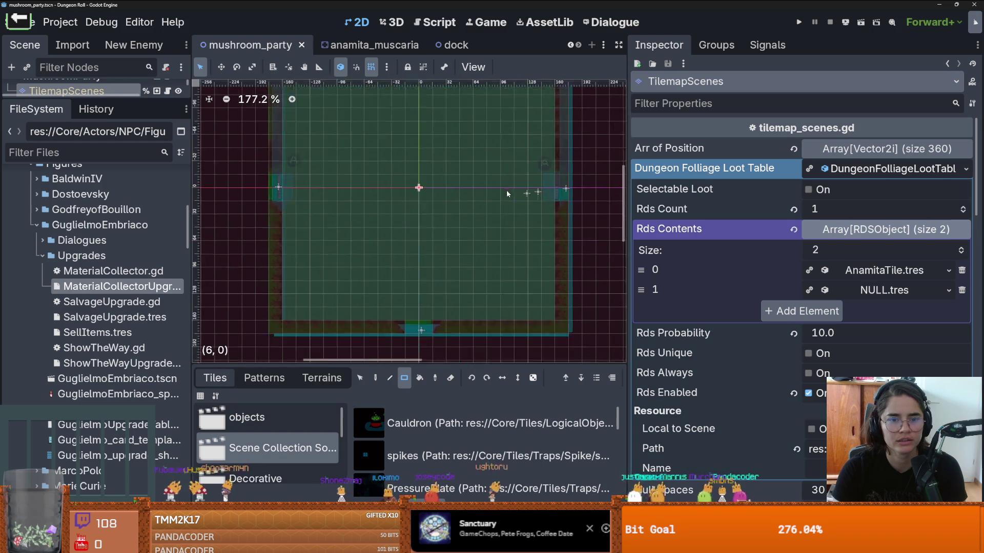
{"action": "left_click_drag", "start_coordinate": [86, 97], "coordinate": [85, 388]}
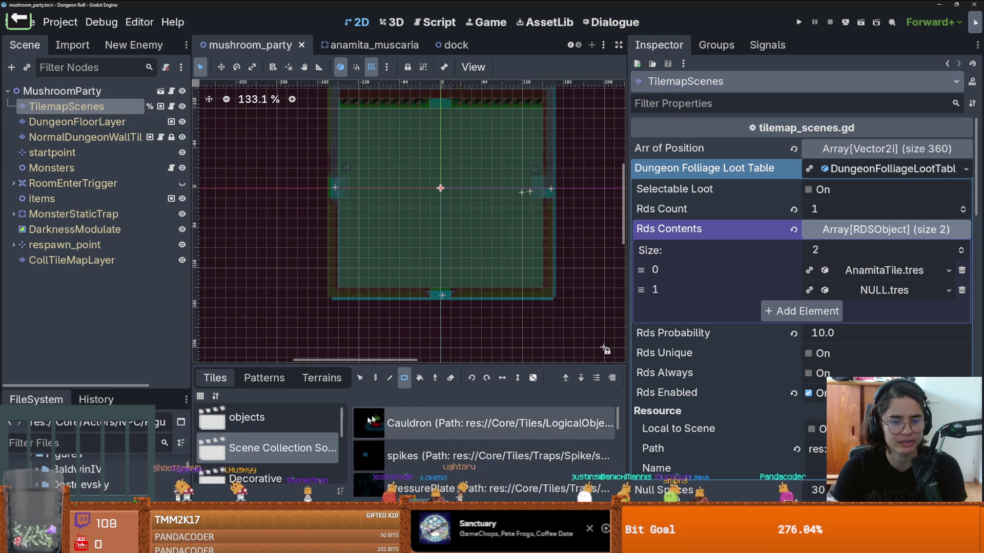
{"action": "key", "text": "d"}
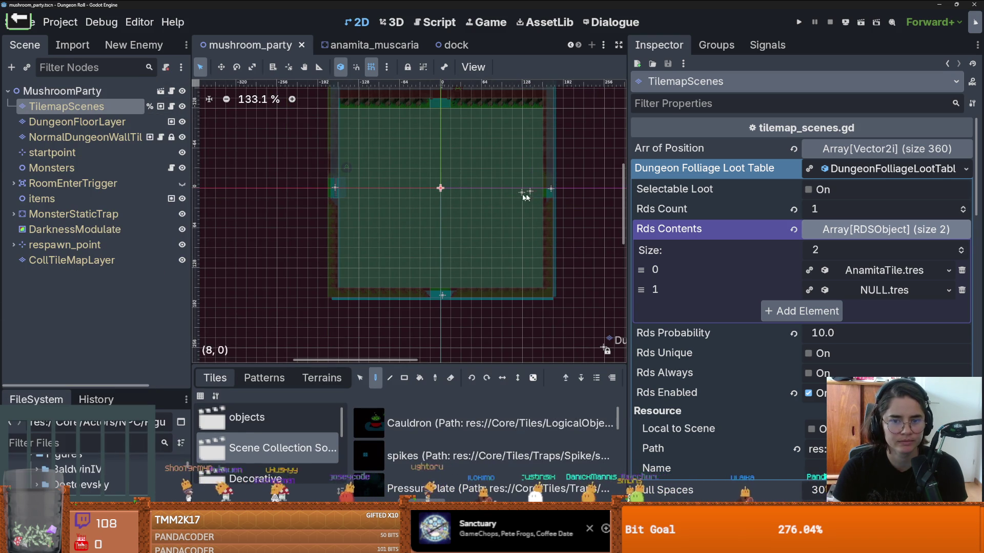
{"action": "left_click", "coordinate": [799, 22]}
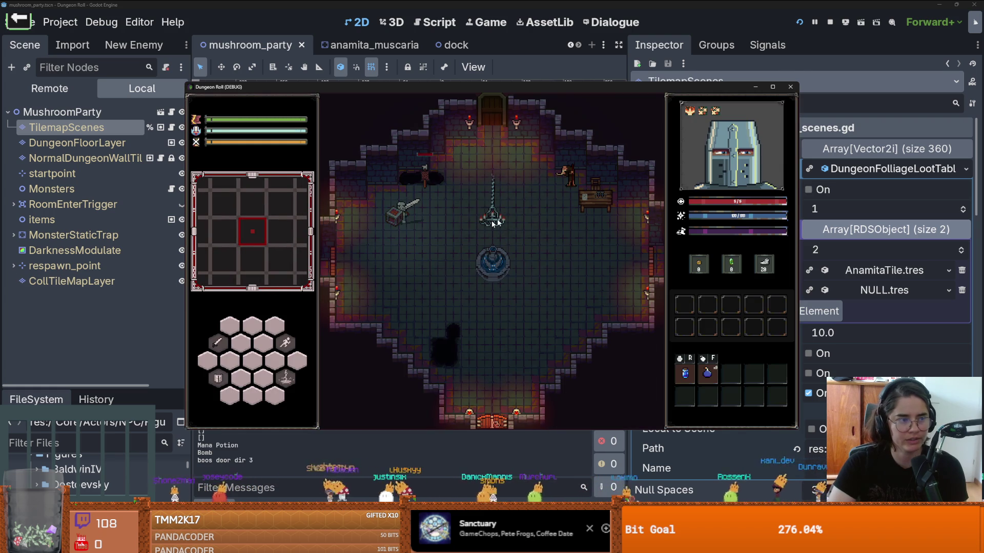
Maximize the game, take the left door and enter Mushroom Party from the debug room list
{"action": "left_click", "coordinate": [772, 87]}
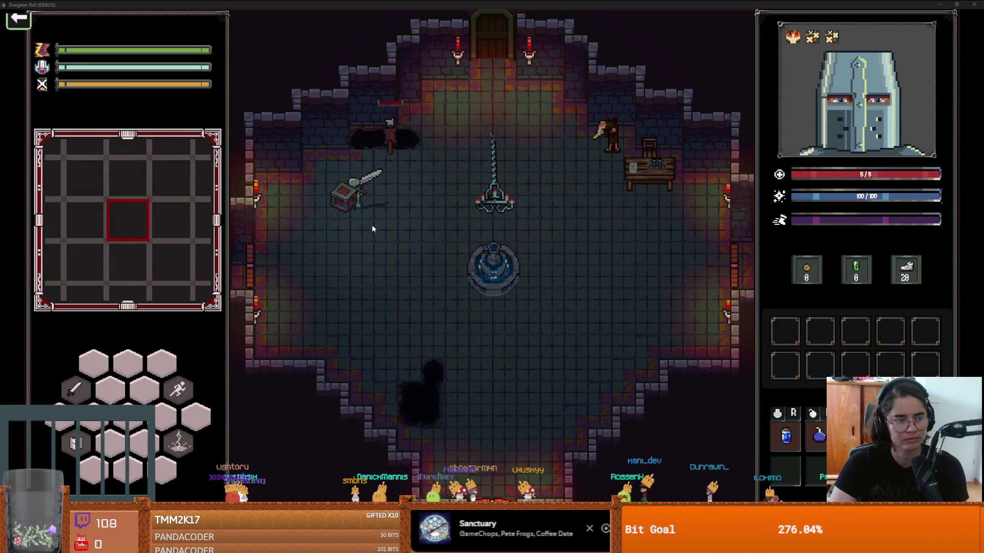
{"action": "key", "text": "a"}
{"action": "key", "text": "s"}
{"action": "key", "text": "s"}
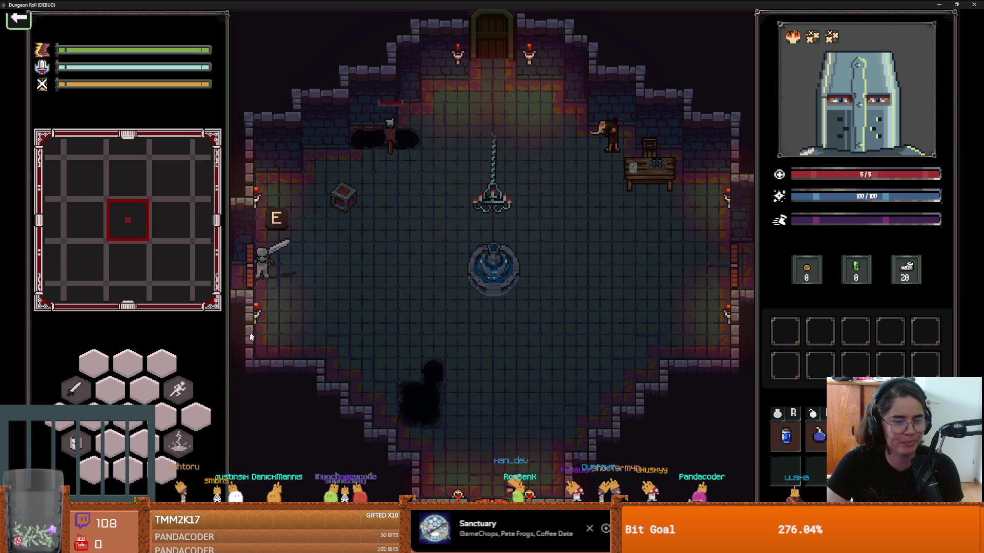
{"action": "key", "text": "e"}
{"action": "left_click", "coordinate": [490, 311]}
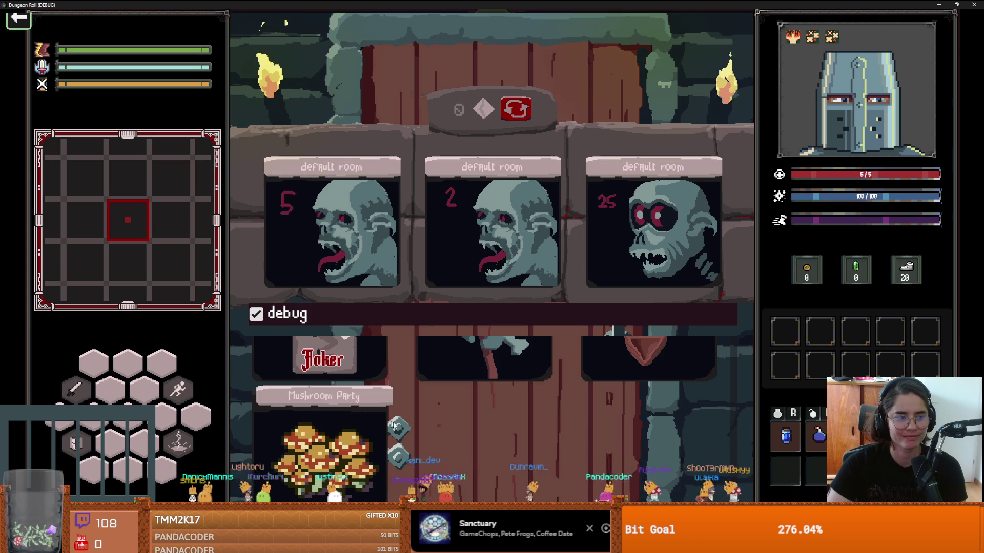
{"action": "left_click", "coordinate": [351, 442]}
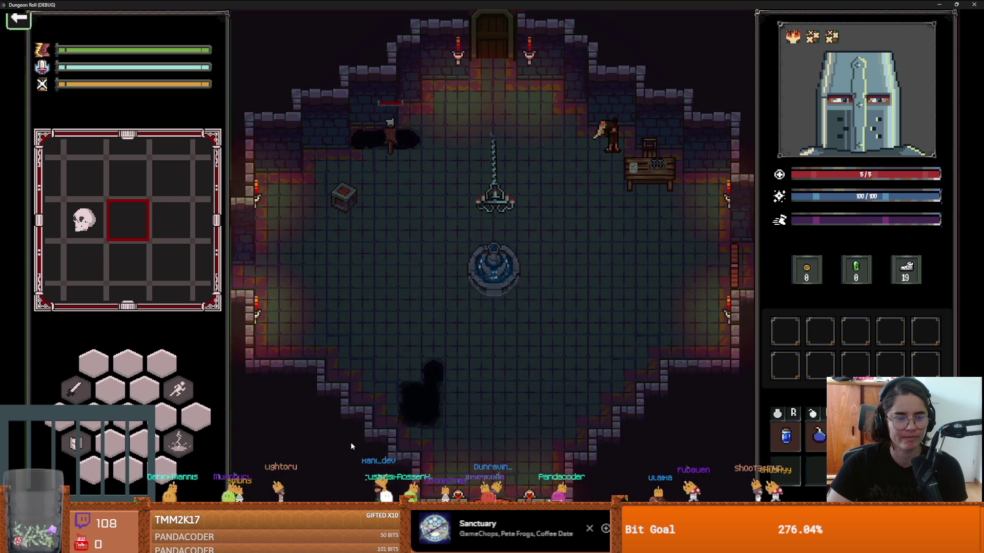
Walk the knight around the Mushroom Party room, dismissing the unlock door prompt
{"action": "key", "text": "a"}
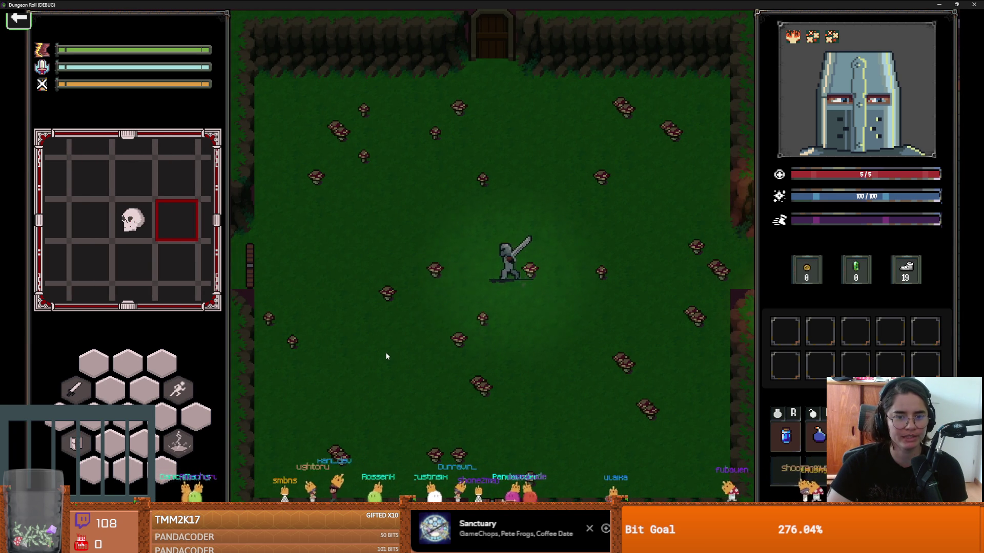
{"action": "key", "text": "space"}
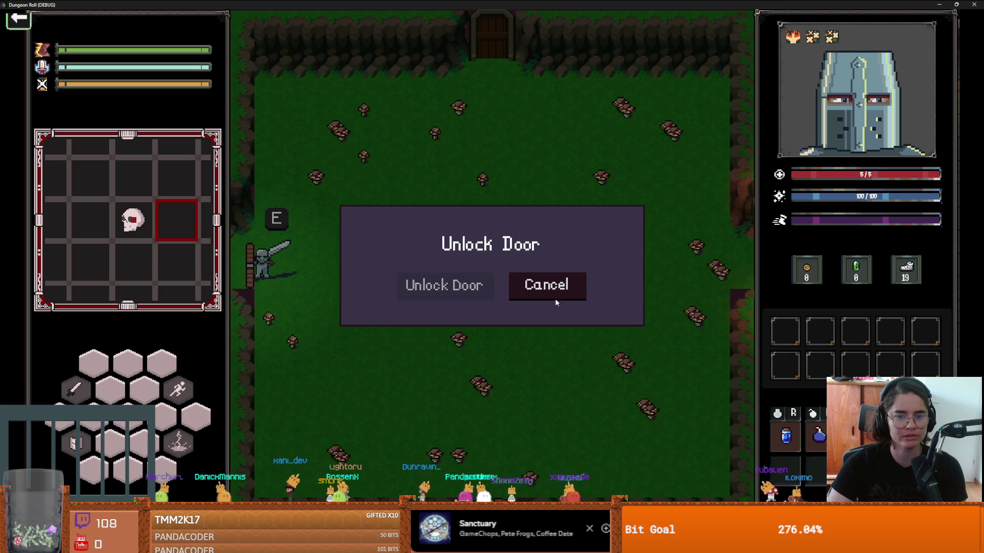
{"action": "left_click", "coordinate": [554, 288]}
{"action": "key", "text": "s+d"}
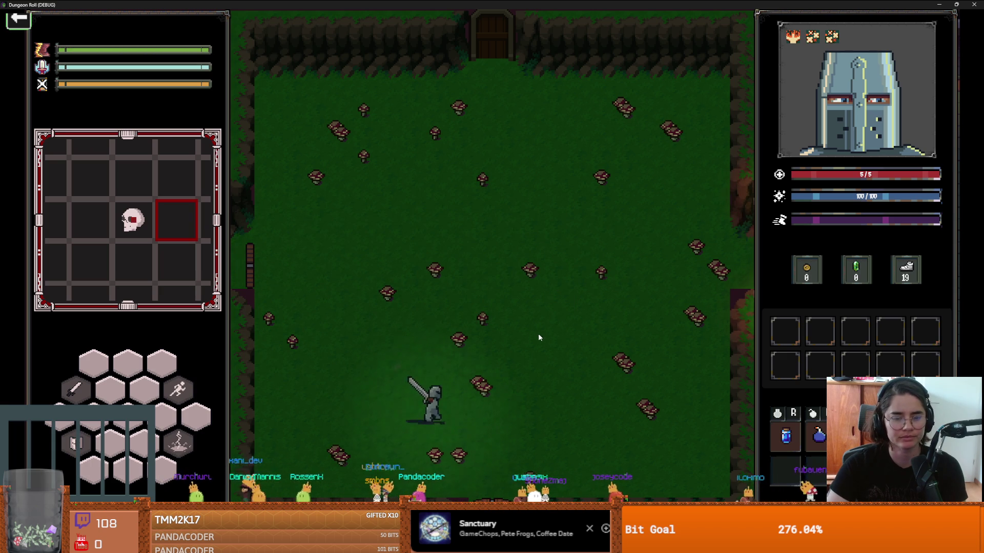
{"action": "key", "text": "a"}
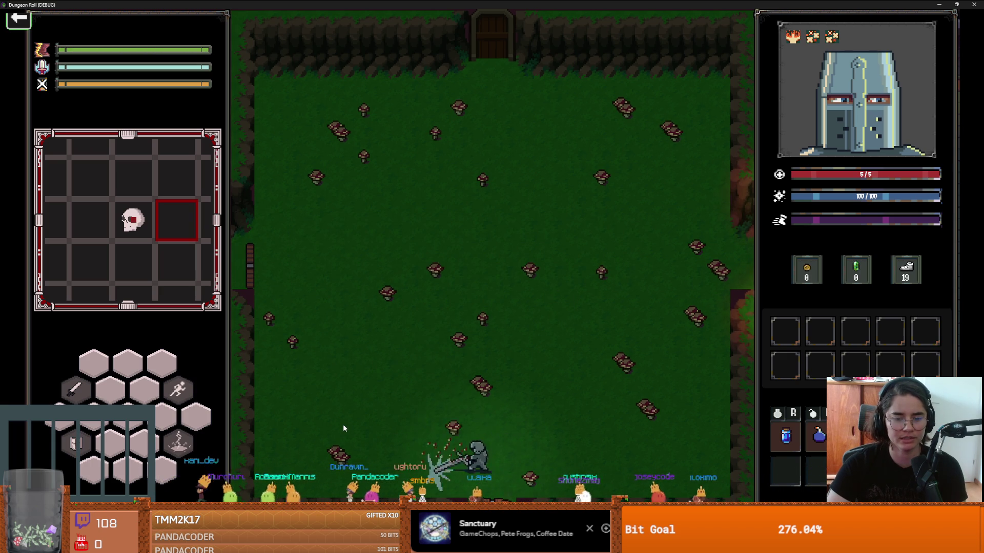
{"action": "key", "text": "w"}
{"action": "key", "text": "w"}
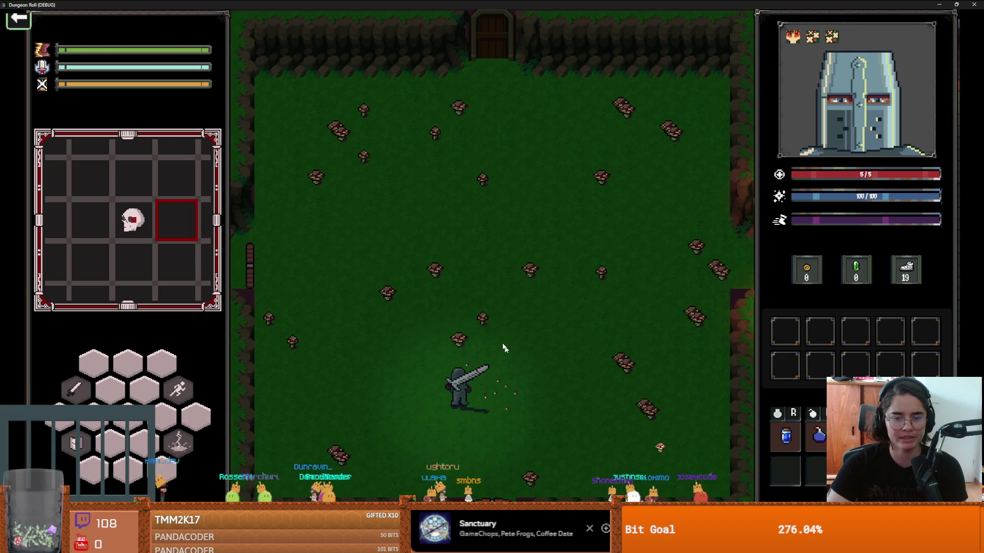
{"action": "key", "text": "w"}
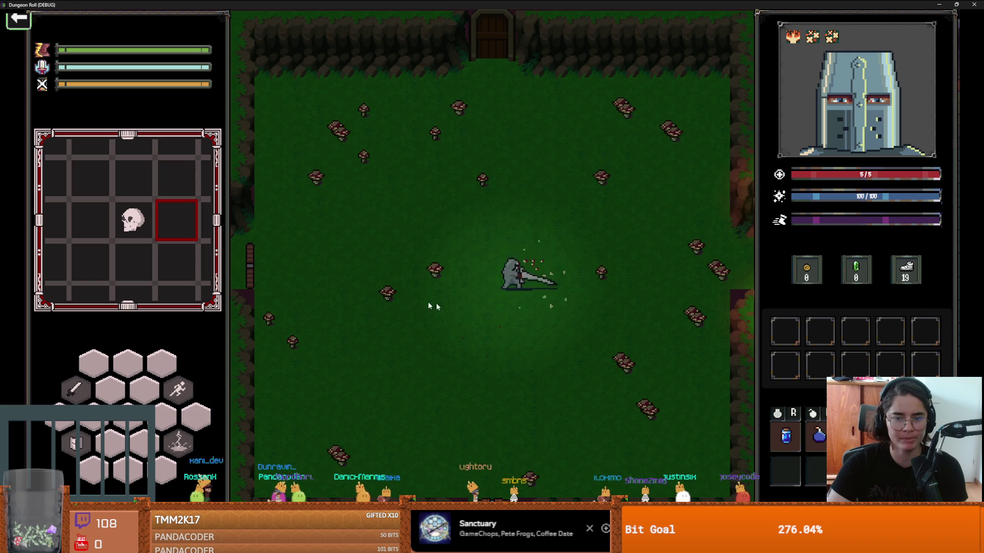
{"action": "key", "text": "a"}
{"action": "key", "text": "s"}
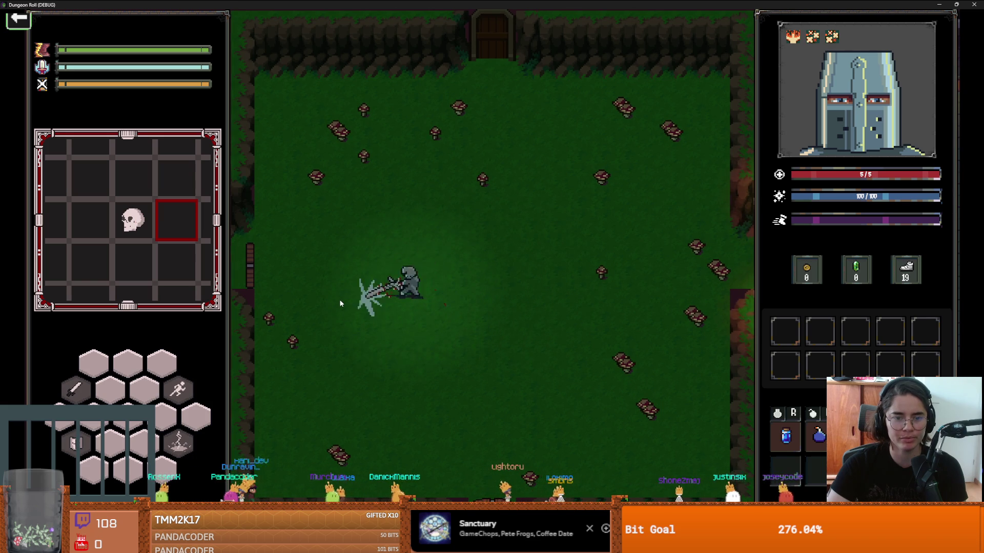
Attack the mushrooms, exit through the bottom door and enable debug in the room picker
{"action": "key", "text": "a"}
{"action": "left_click", "coordinate": [239, 322]}
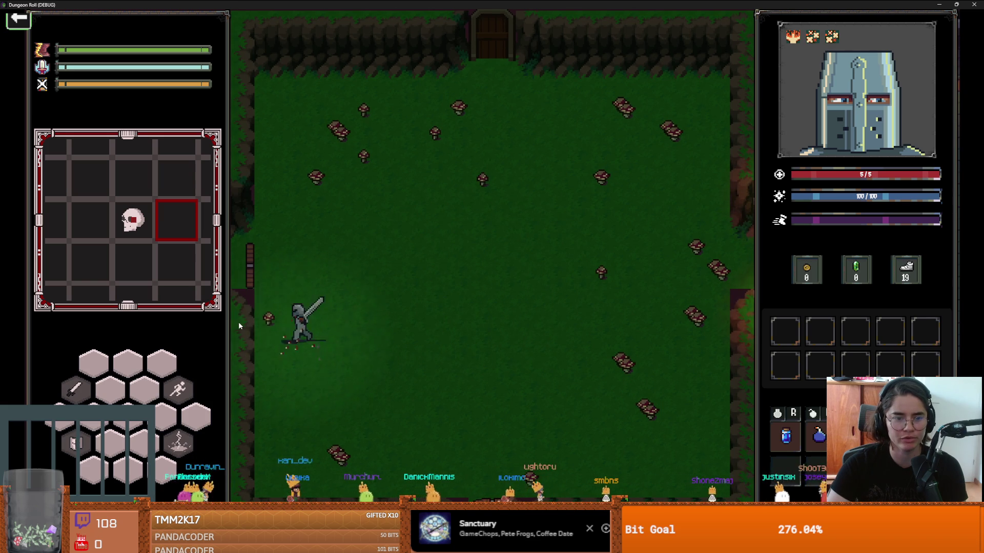
{"action": "key", "text": "space"}
{"action": "key", "text": "d"}
{"action": "key", "text": "s"}
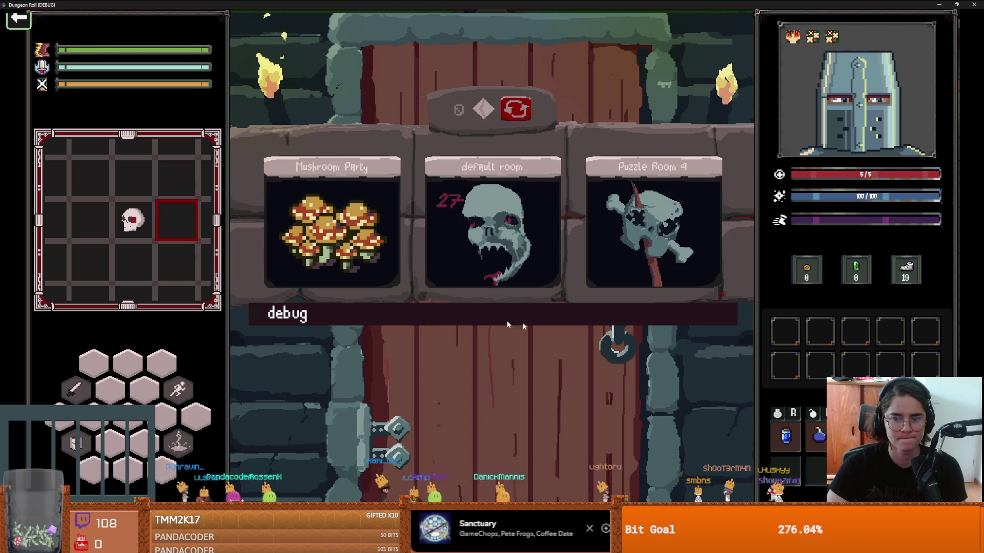
{"action": "left_click", "coordinate": [506, 320]}
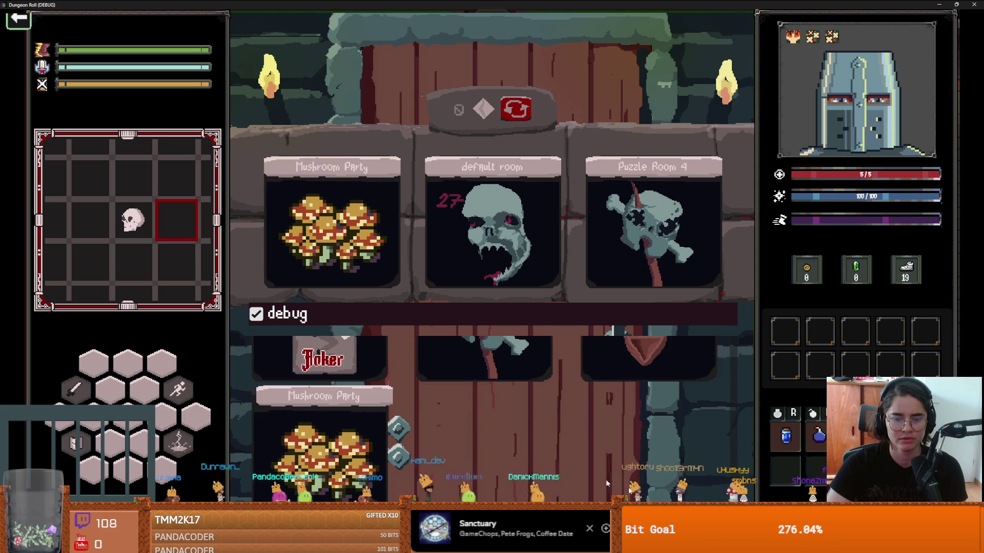
Delete the stray 's' on line 16 of dialogic_trigger.gd and save the script and scene
{"action": "key", "text": "BackSpace"}
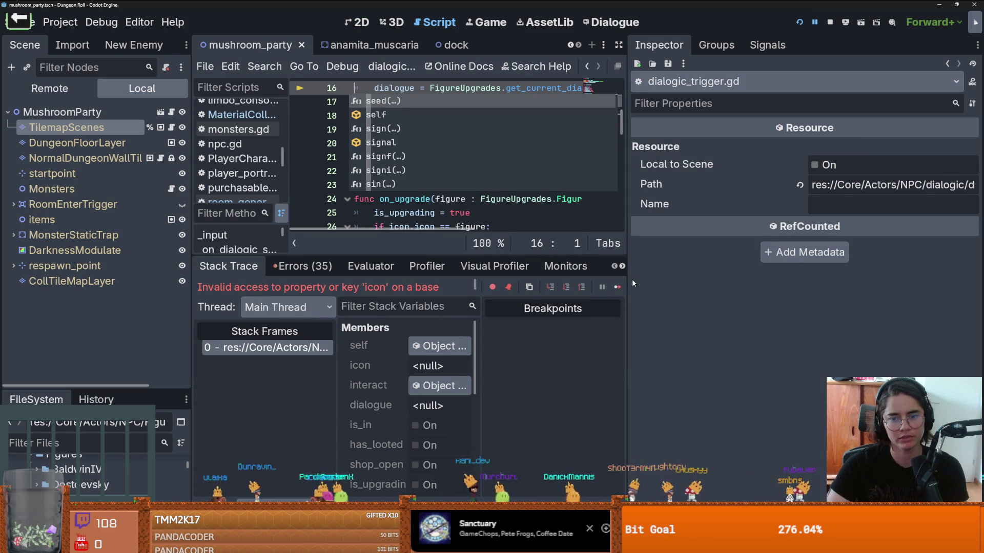
{"action": "left_click_drag", "start_coordinate": [629, 279], "coordinate": [764, 279]}
{"action": "key", "text": "ctrl+s"}
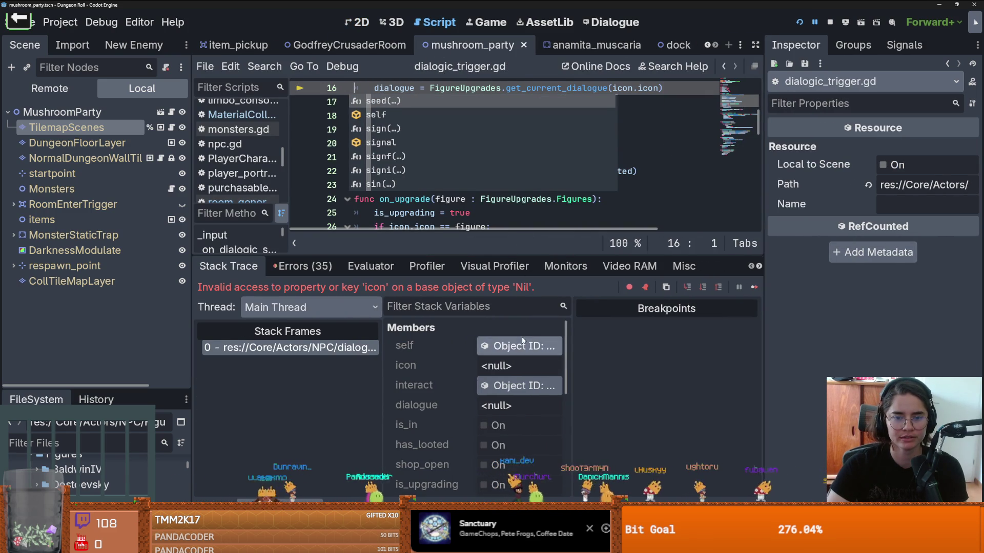
{"action": "left_click_drag", "start_coordinate": [496, 256], "coordinate": [495, 333]}
{"action": "left_click", "coordinate": [490, 220]}
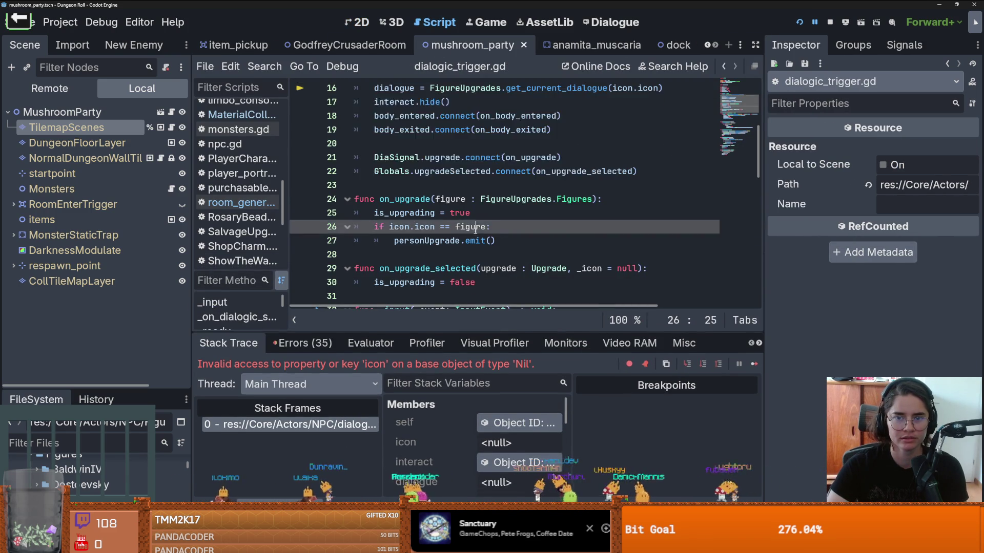
{"action": "scroll", "coordinate": [454, 237], "scroll_direction": "up", "scroll_amount": 3}
{"action": "key", "text": "ctrl+s"}
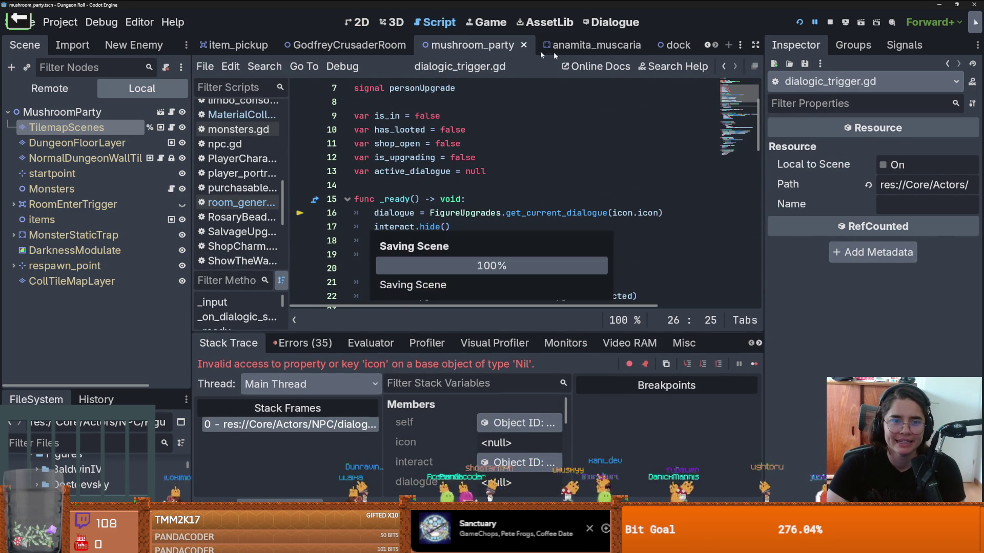
In the dock scene, select Guglielmo and check his Icon resource against the script's line 16
{"action": "left_click", "coordinate": [673, 45]}
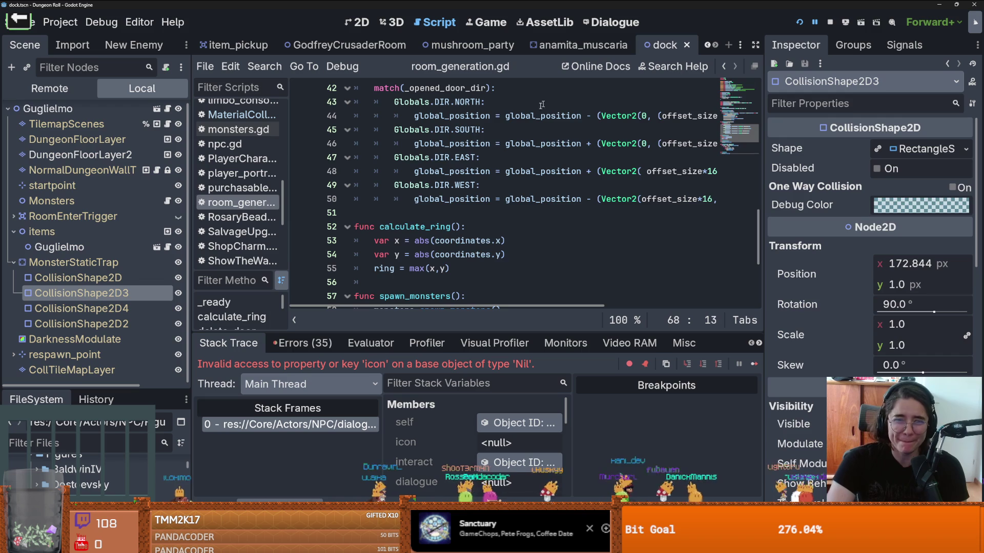
{"action": "left_click", "coordinate": [94, 248]}
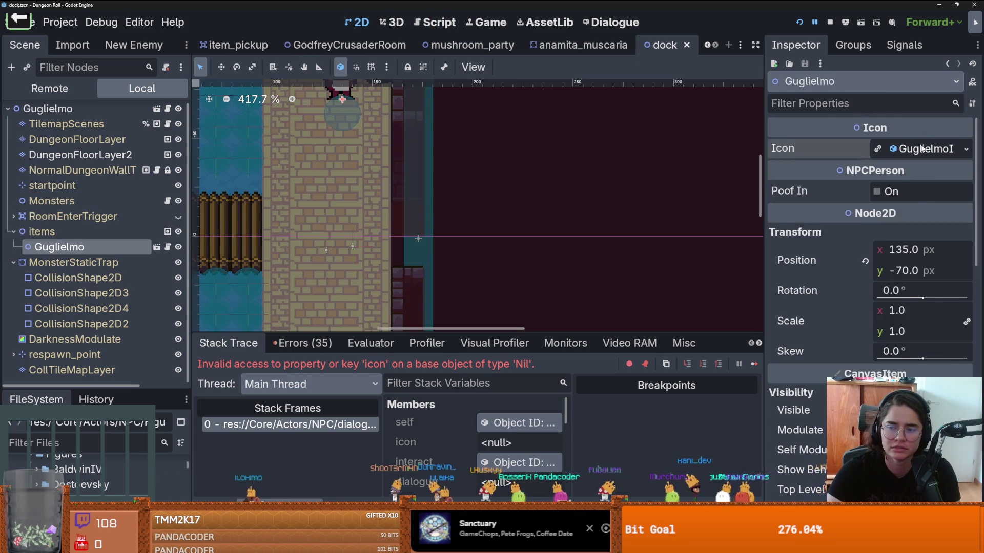
{"action": "left_click", "coordinate": [885, 150]}
{"action": "left_click", "coordinate": [885, 154]}
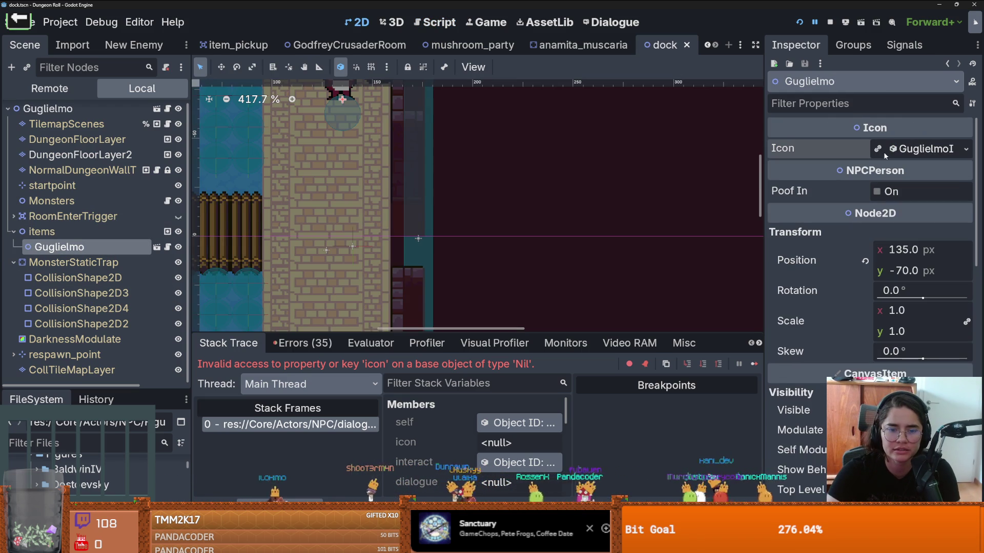
{"action": "left_click", "coordinate": [335, 424]}
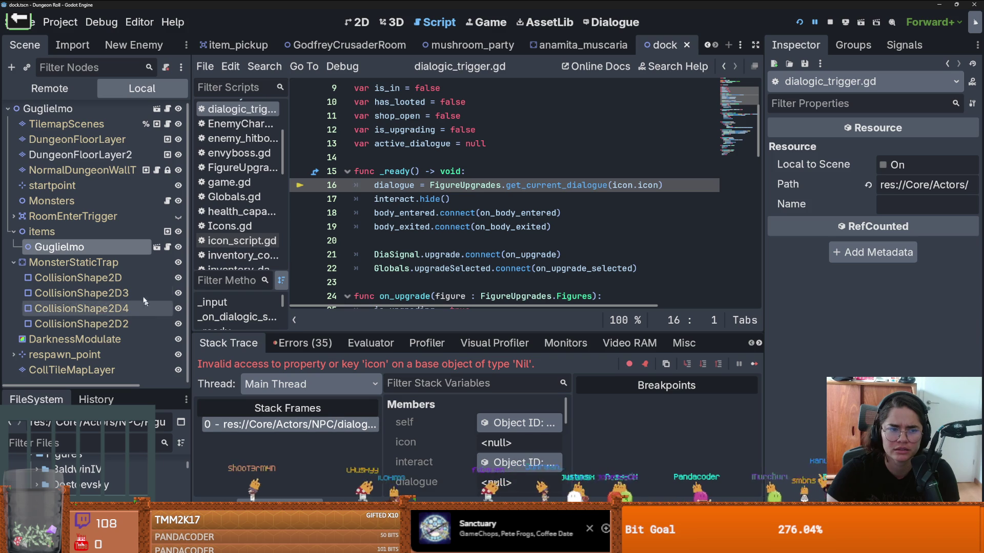
{"action": "left_click", "coordinate": [115, 245]}
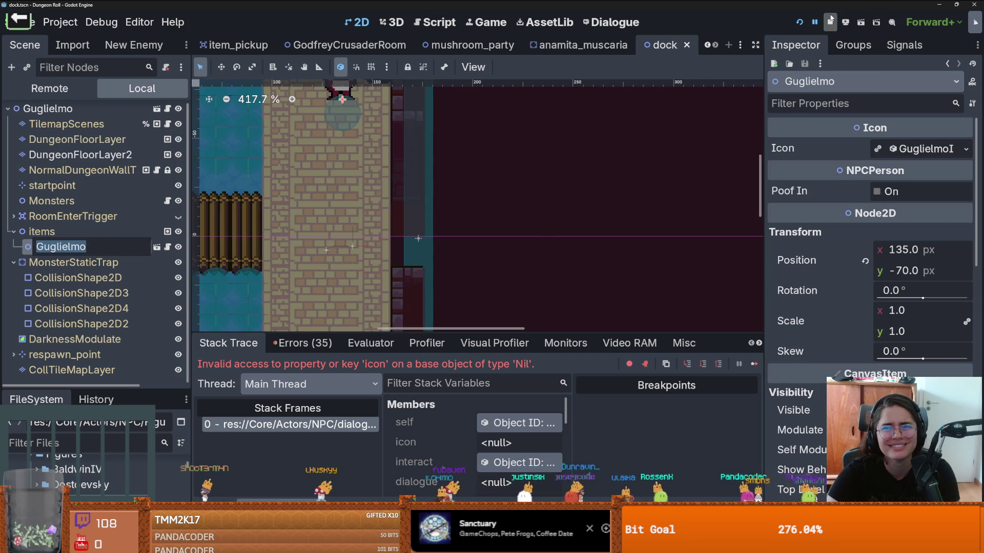
Playtest by picking a room card, then open Guglielmo's GuglielmoEmbriaco scene
{"action": "left_click", "coordinate": [800, 23]}
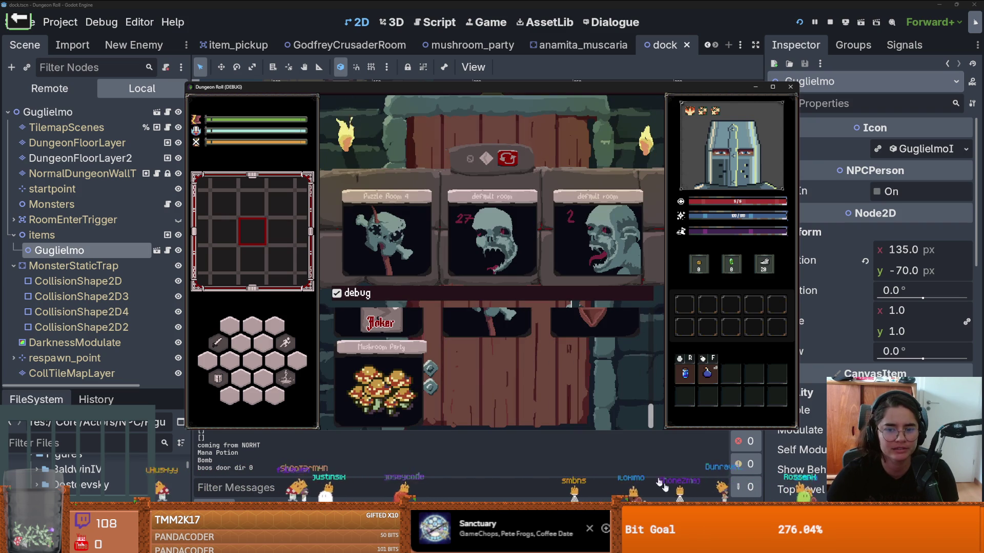
{"action": "left_click", "coordinate": [598, 363]}
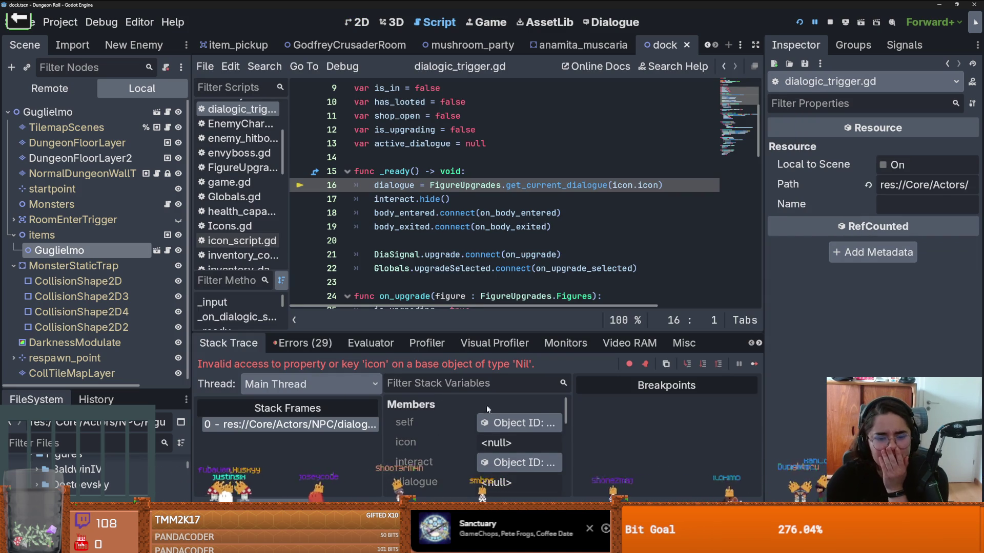
{"action": "scroll", "coordinate": [487, 404], "scroll_direction": "down", "scroll_amount": 1}
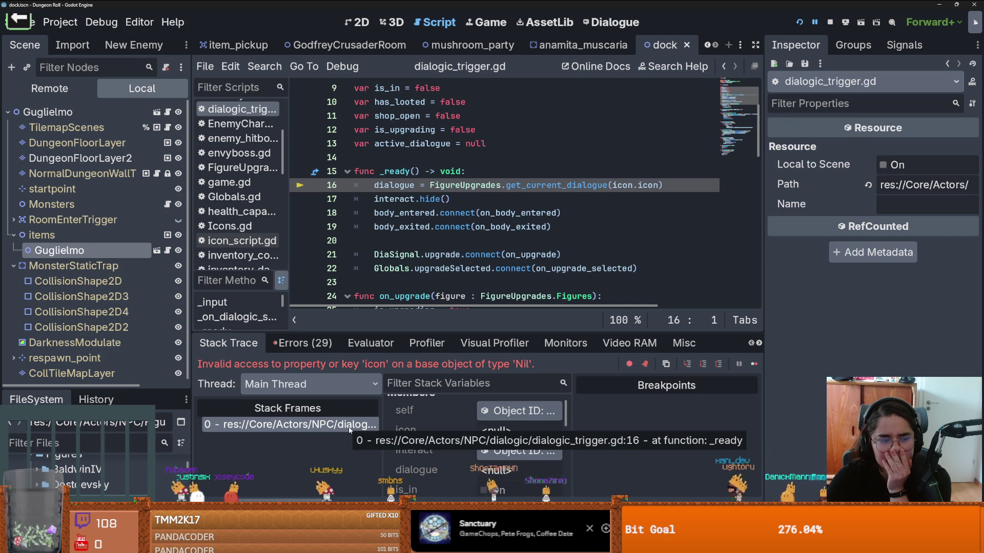
{"action": "key", "text": "ctrl+F1"}
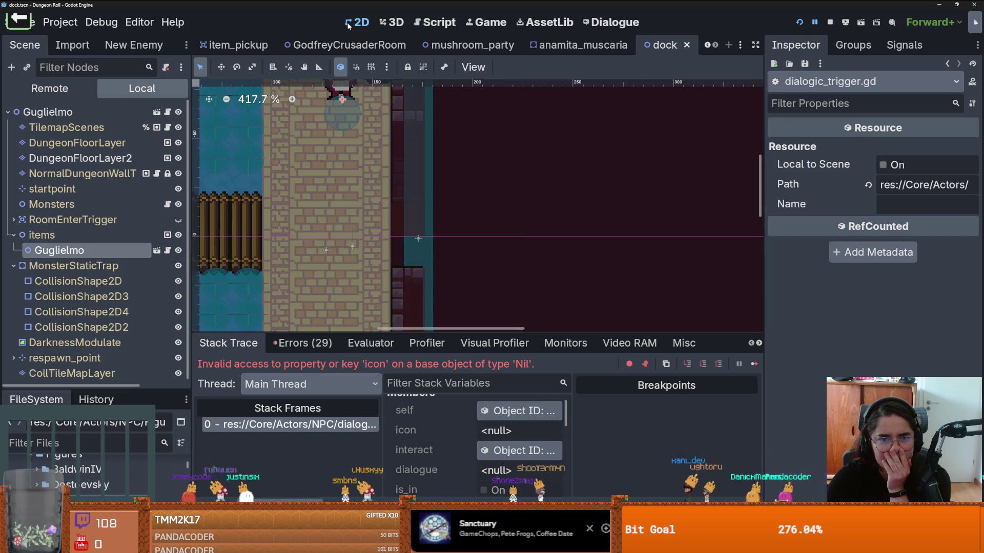
{"action": "scroll", "coordinate": [367, 244], "scroll_direction": "down", "scroll_amount": 5}
{"action": "scroll", "coordinate": [379, 171], "scroll_direction": "up", "scroll_amount": 1}
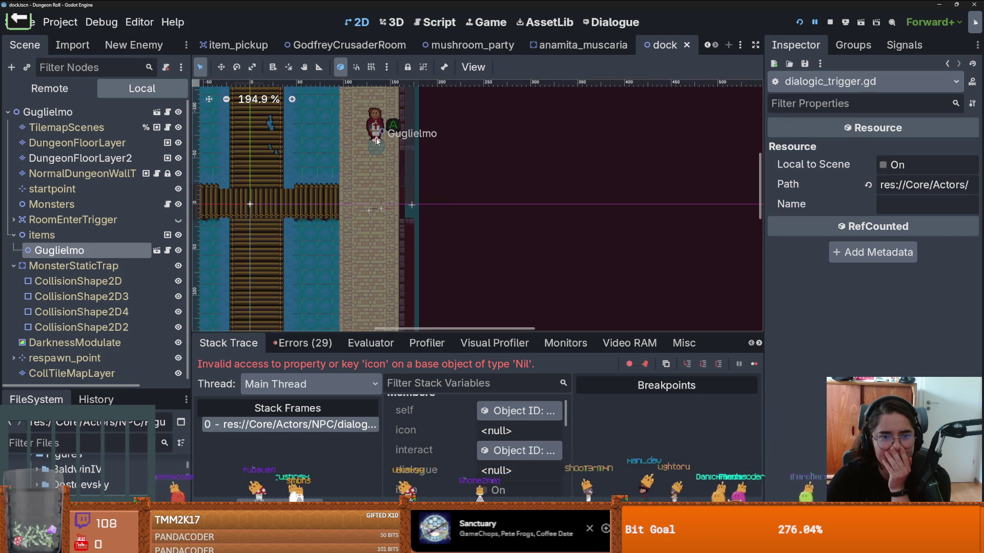
{"action": "double_click", "coordinate": [376, 141]}
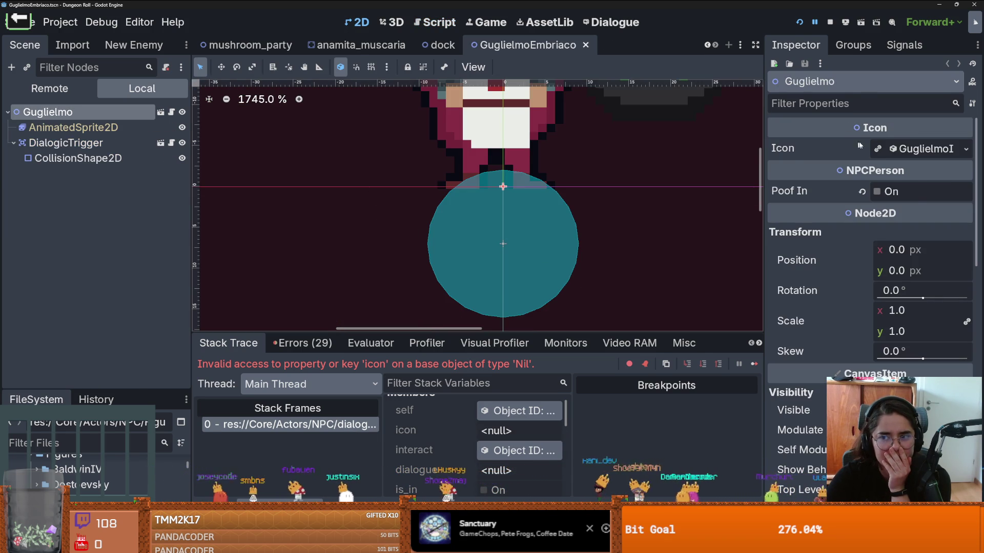
Inspect Guglielmo's Icon resource and look through the dialogic trigger script
{"action": "left_click", "coordinate": [905, 149]}
{"action": "left_click", "coordinate": [902, 150]}
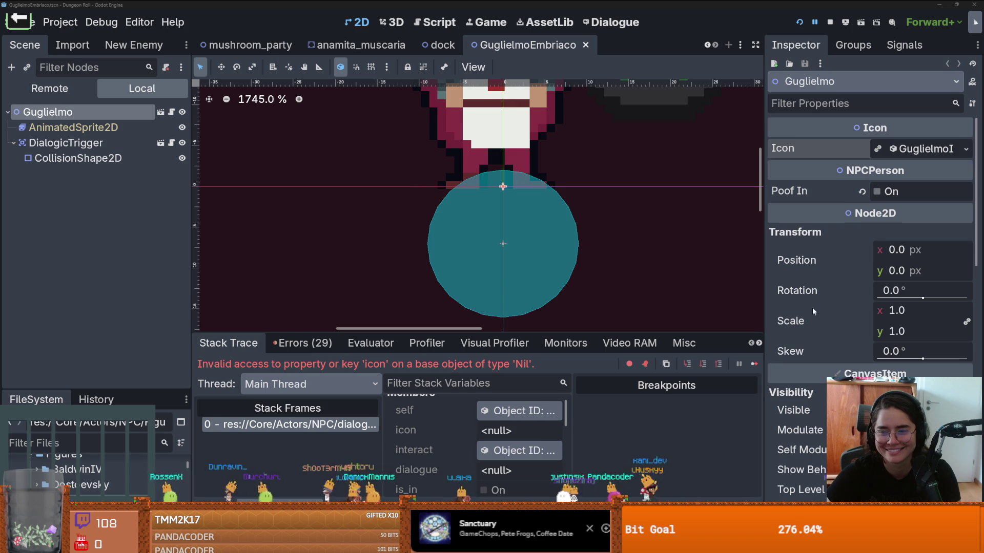
{"action": "scroll", "coordinate": [631, 278], "scroll_direction": "down", "scroll_amount": 2}
{"action": "left_click", "coordinate": [171, 142]}
{"action": "scroll", "coordinate": [449, 292], "scroll_direction": "down", "scroll_amount": 5}
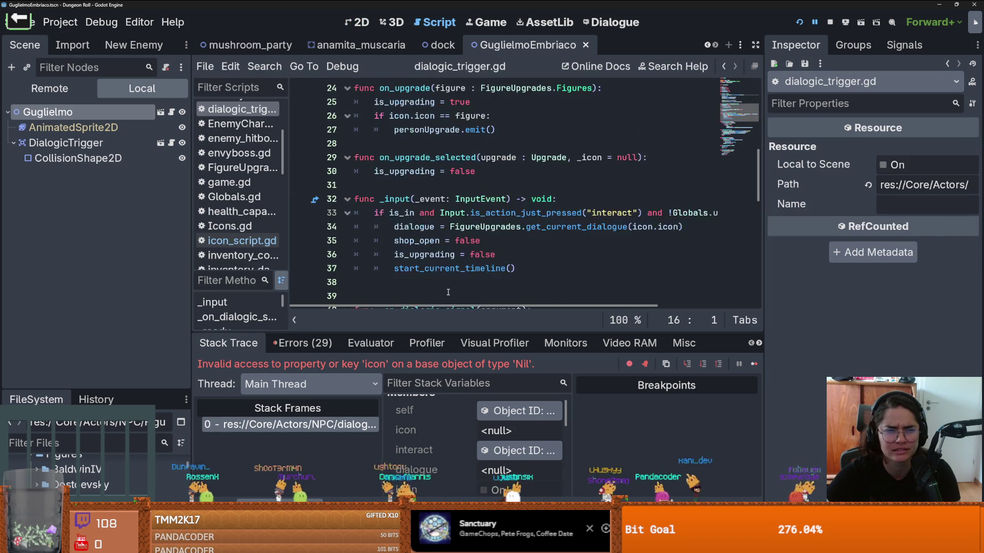
{"action": "scroll", "coordinate": [483, 229], "scroll_direction": "up", "scroll_amount": 2}
Save the dock scene and inspect the running trigger's properties, showing an empty Icon and null Dialogue
{"action": "left_click", "coordinate": [437, 49]}
{"action": "left_click", "coordinate": [359, 22]}
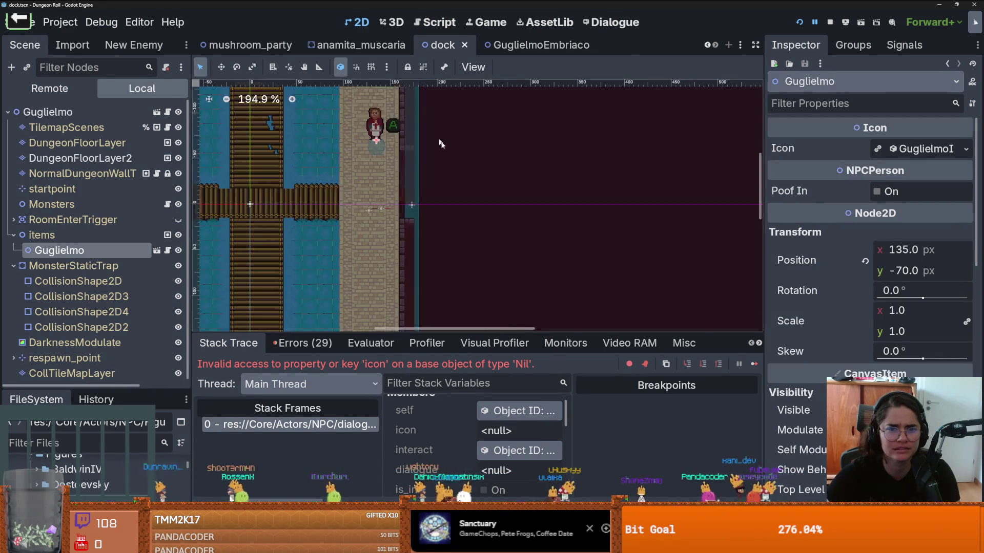
{"action": "key", "text": "ctrl+s"}
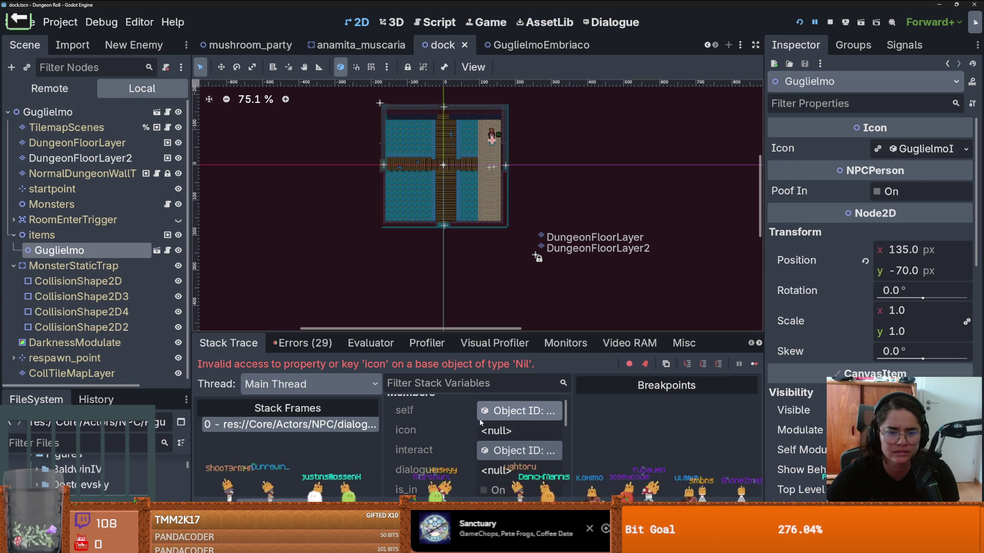
{"action": "left_click", "coordinate": [501, 412]}
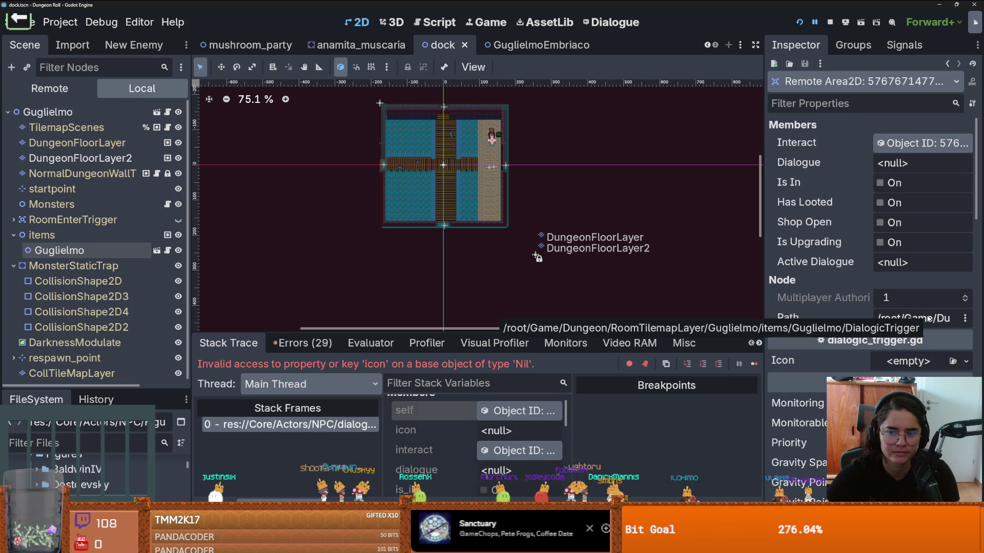
Select Guglielmo's DialogicTrigger, collapse its Icon and save the GuglielmoEmbriaco scene
{"action": "left_click", "coordinate": [157, 250]}
{"action": "left_click", "coordinate": [132, 148]}
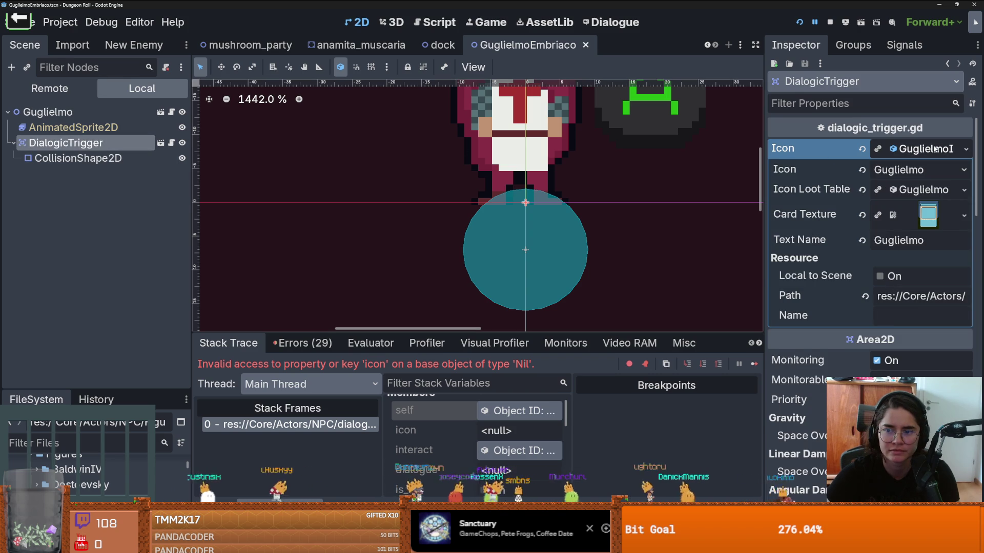
{"action": "left_click", "coordinate": [917, 149]}
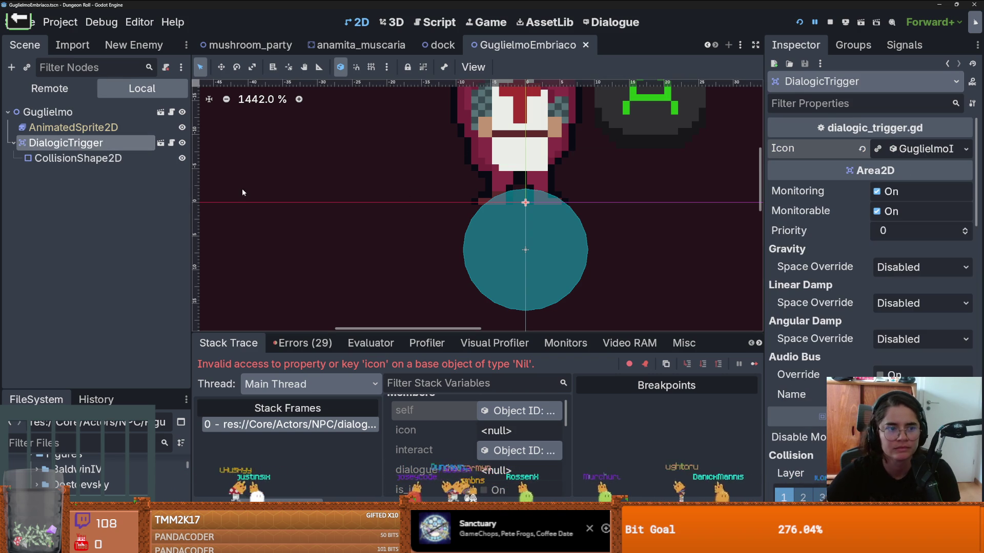
{"action": "key", "text": "ctrl+s"}
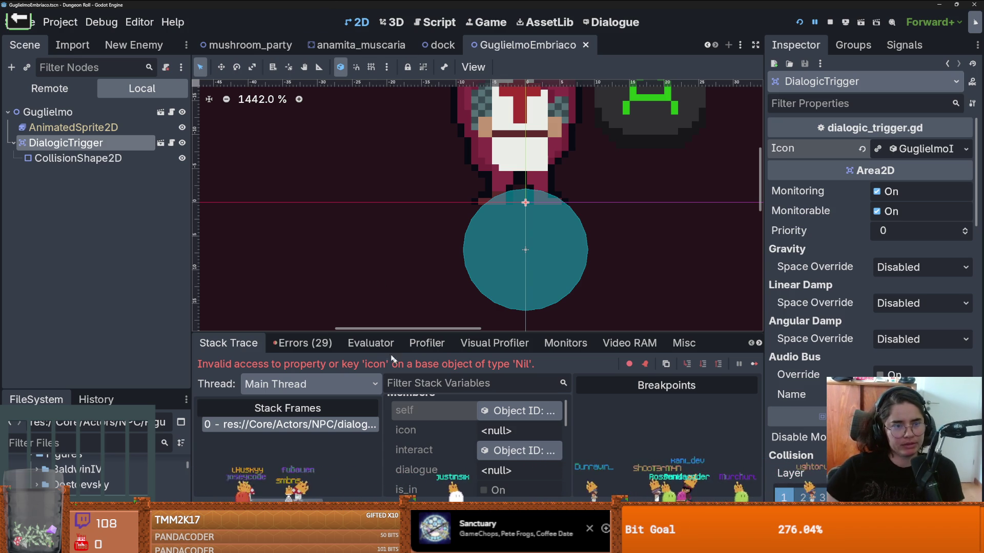
{"action": "left_click", "coordinate": [162, 116]}
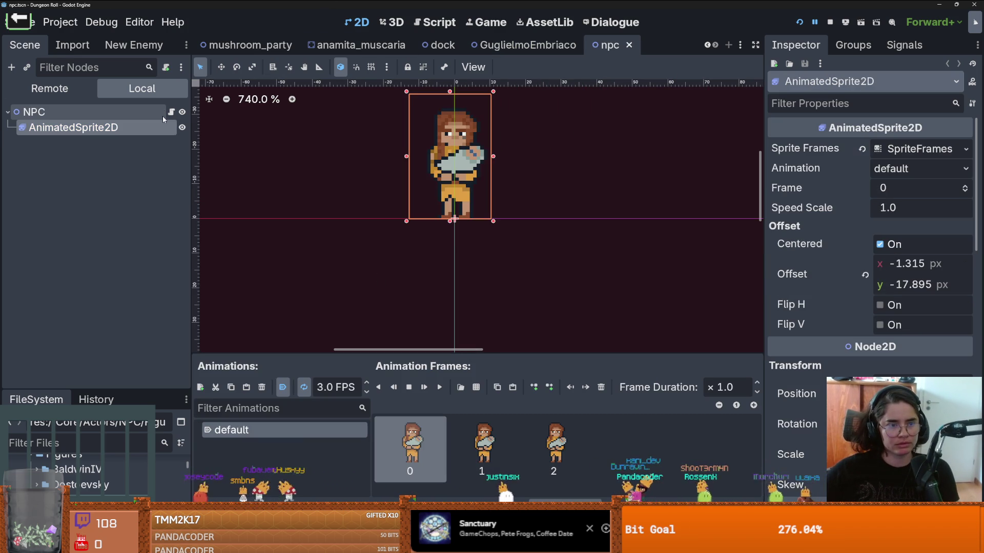
{"action": "left_click", "coordinate": [547, 44]}
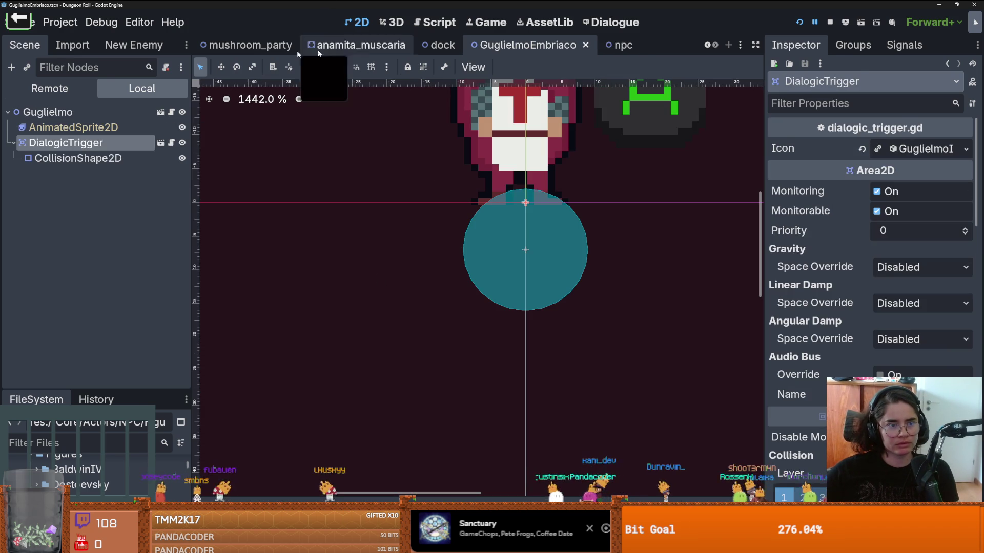
Put MaterialCollectorUpgrade.tres into slot 1 of Guglielmo's upgrade loot table and launch the game
{"action": "left_click", "coordinate": [902, 148]}
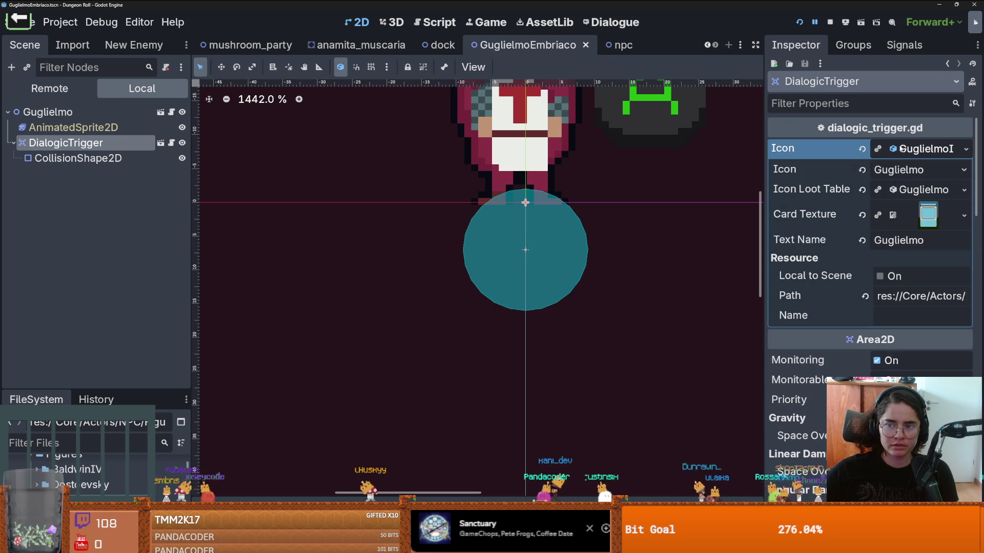
{"action": "left_click", "coordinate": [905, 190]}
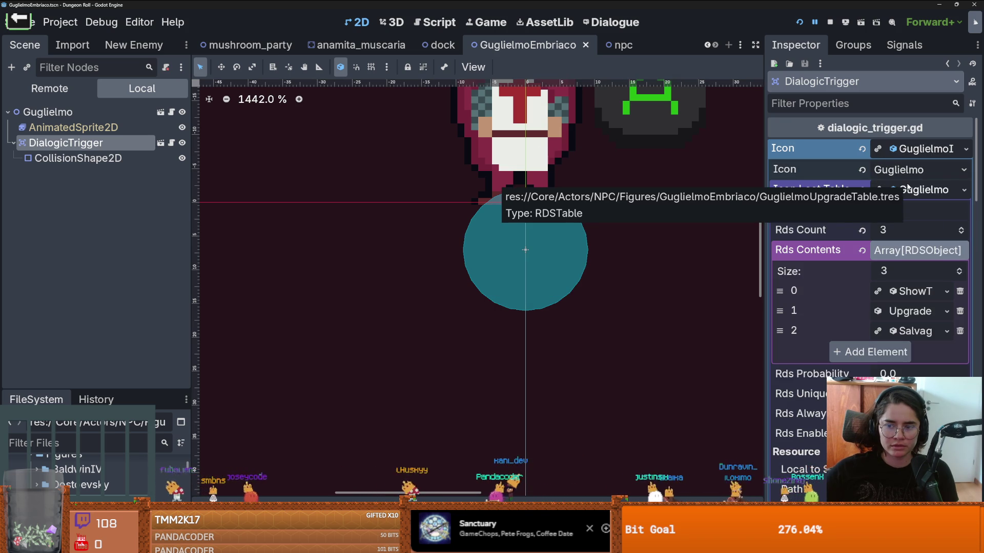
{"action": "left_click_drag", "start_coordinate": [770, 249], "coordinate": [650, 249]}
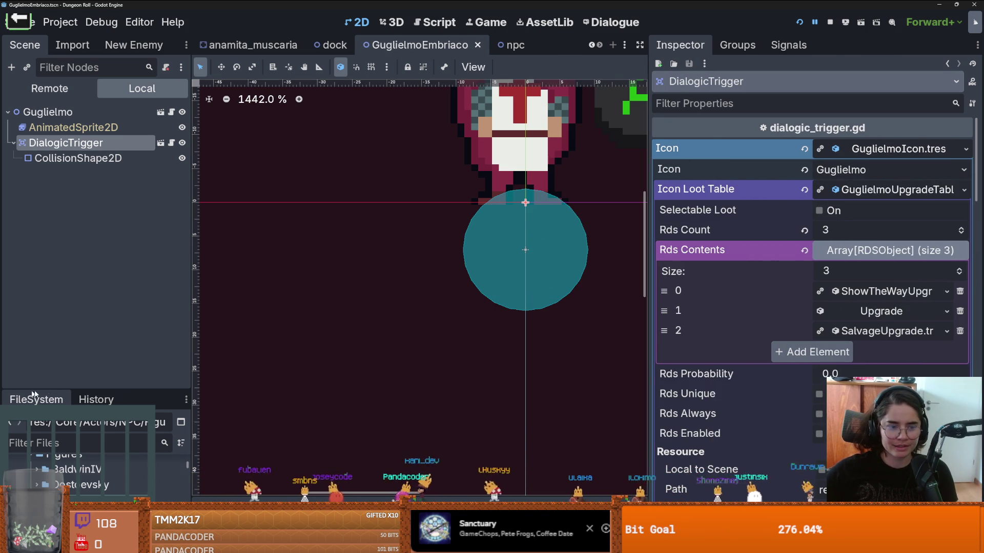
{"action": "left_click_drag", "start_coordinate": [31, 391], "coordinate": [30, 170]}
{"action": "left_click_drag", "start_coordinate": [126, 356], "coordinate": [874, 311]}
{"action": "key", "text": "F5"}
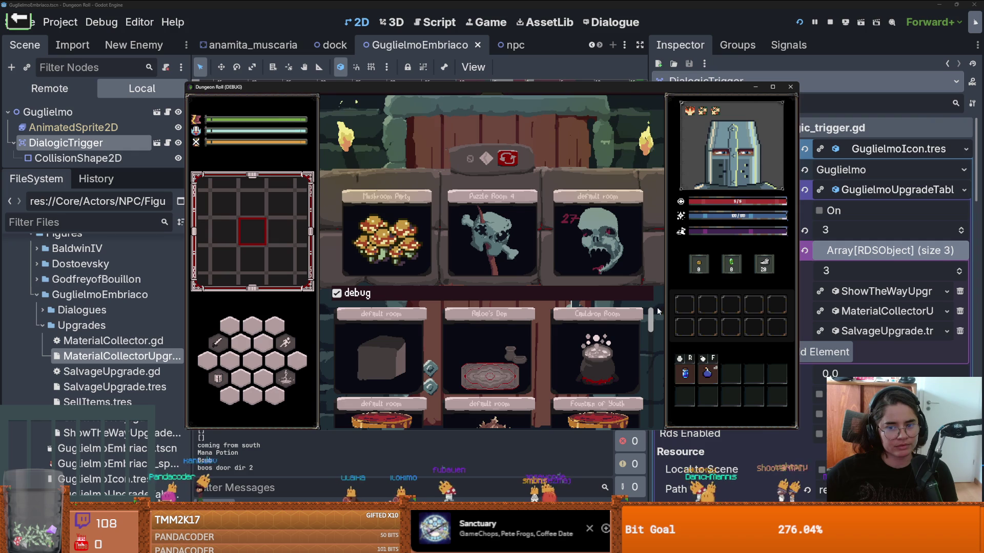
Pick a room, talk to Guglielmo and take the Material Collector upgrade
{"action": "left_click_drag", "start_coordinate": [649, 329], "coordinate": [432, 426]}
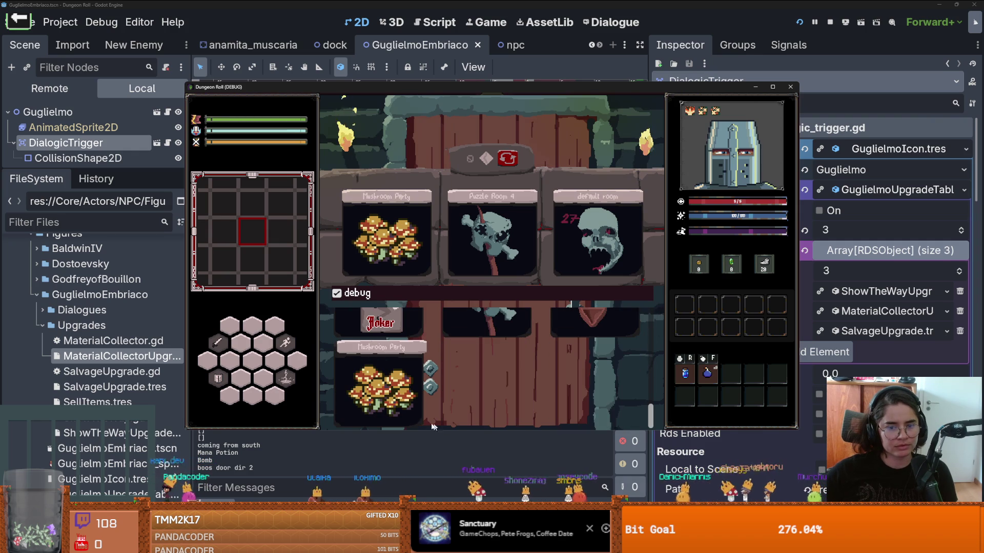
{"action": "left_click", "coordinate": [592, 316]}
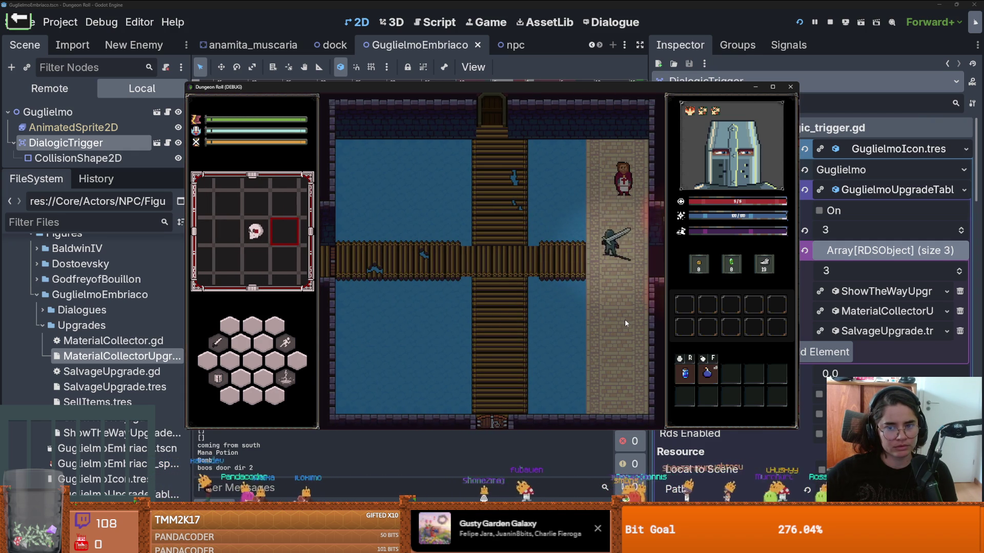
{"action": "key", "text": "w"}
{"action": "key", "text": "e"}
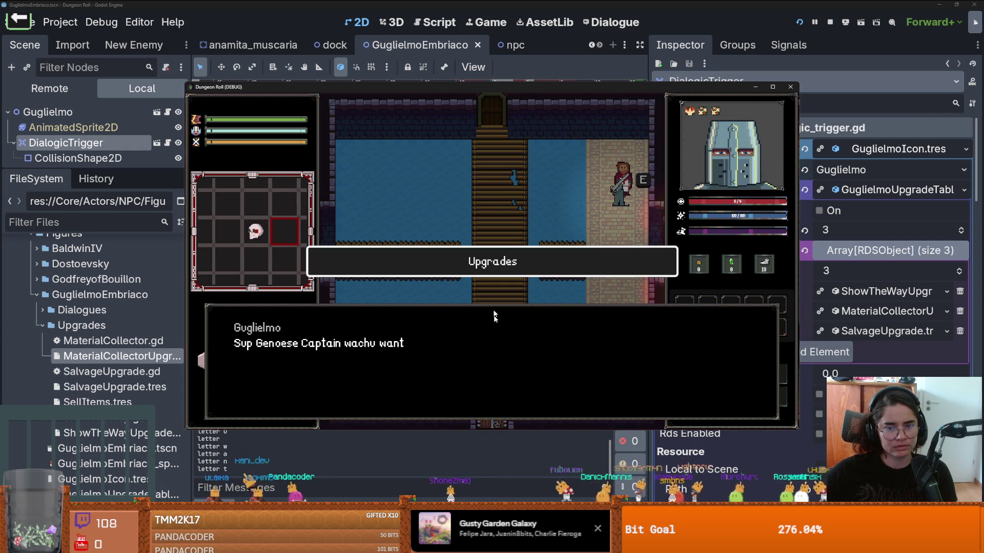
{"action": "left_click", "coordinate": [487, 266]}
{"action": "left_click", "coordinate": [515, 342]}
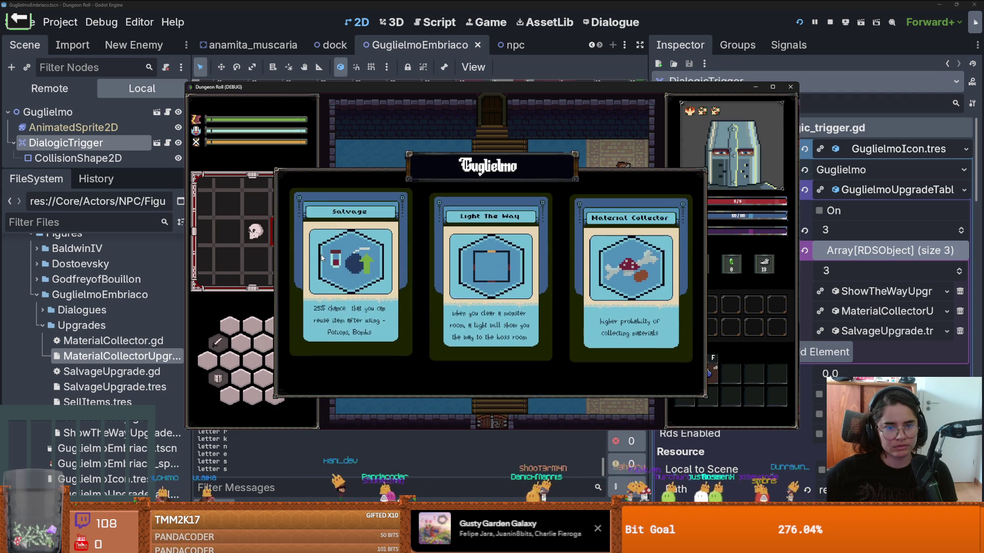
{"action": "left_click", "coordinate": [651, 276]}
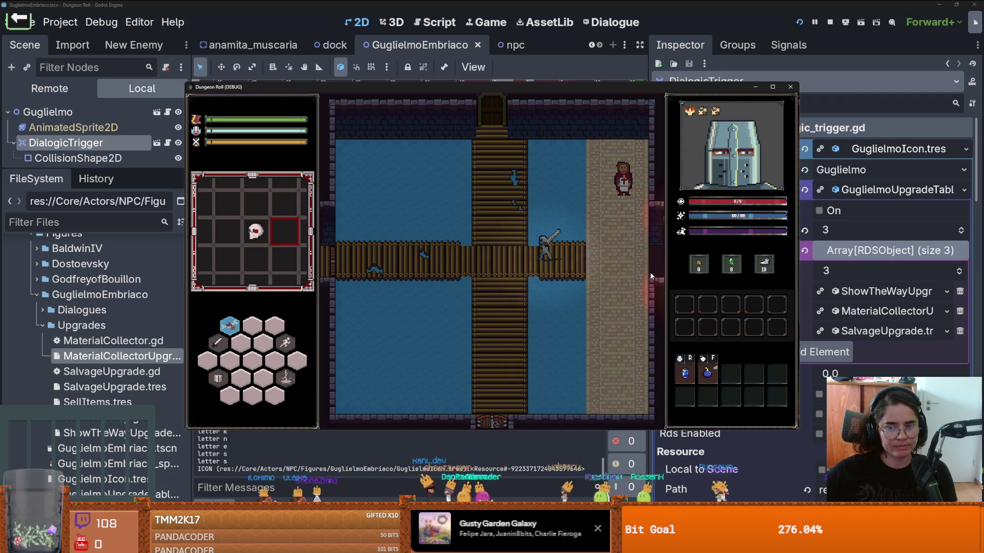
Pick Mushroom Party from the debug room list, then stop the running game
{"action": "key", "text": "w"}
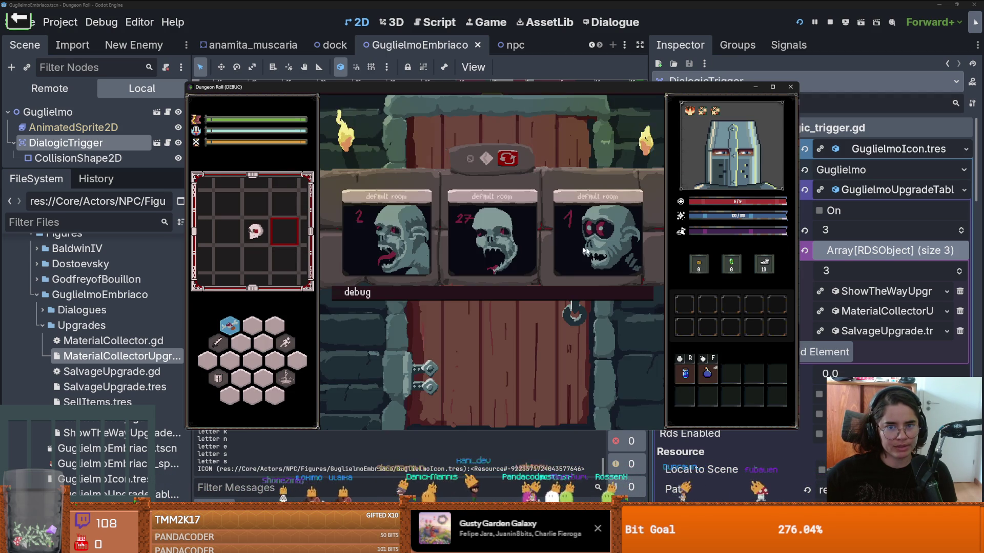
{"action": "left_click", "coordinate": [647, 322]}
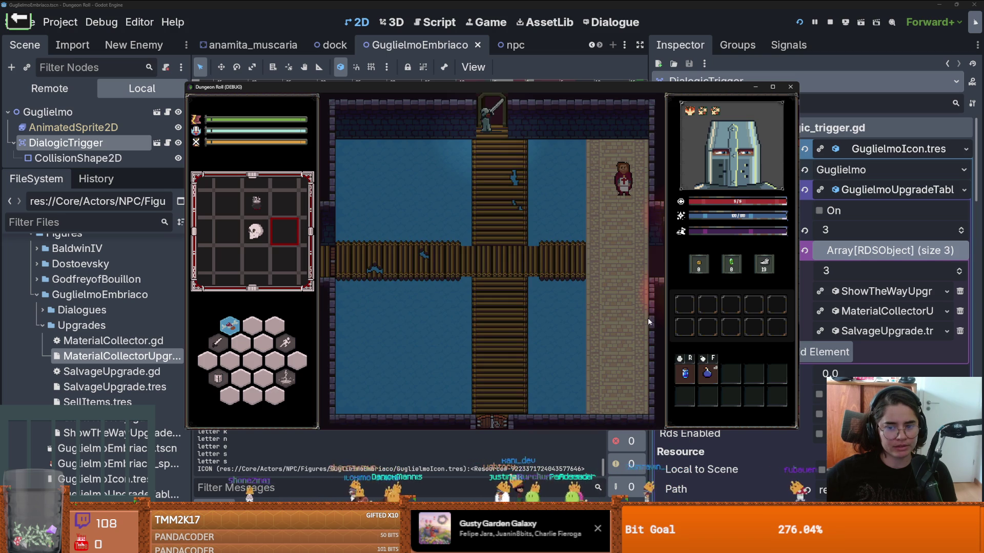
{"action": "key", "text": "s"}
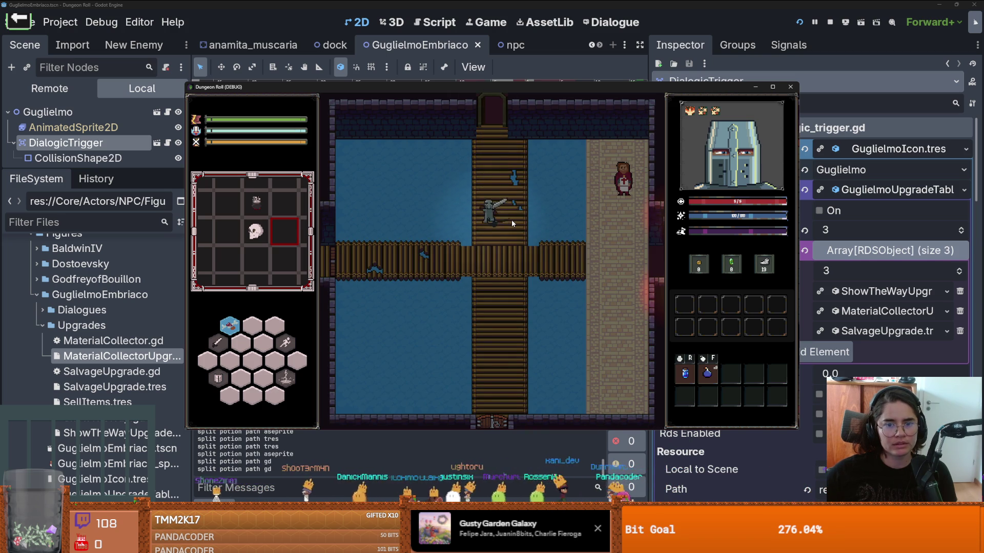
{"action": "key", "text": "a"}
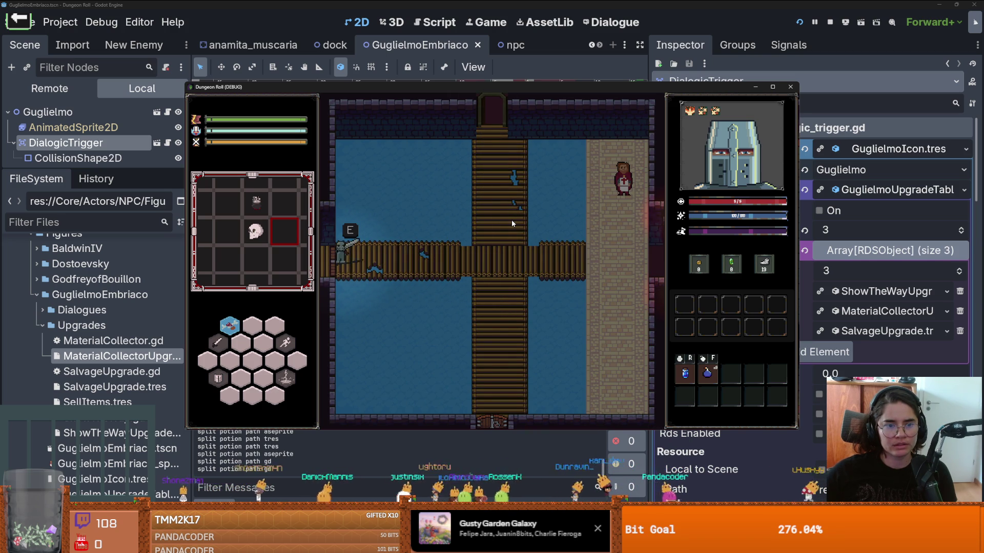
{"action": "left_click", "coordinate": [526, 279]}
{"action": "key", "text": "d"}
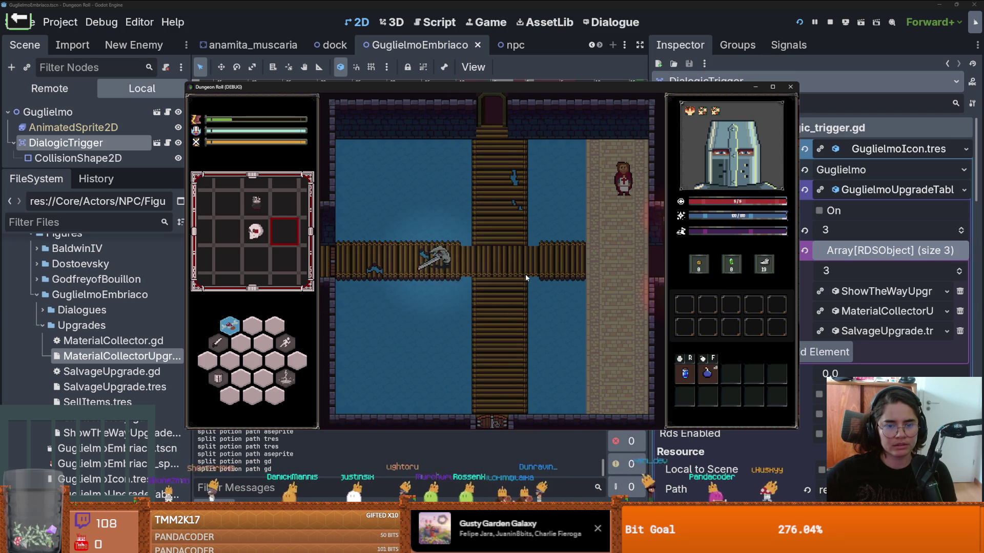
{"action": "key", "text": "s"}
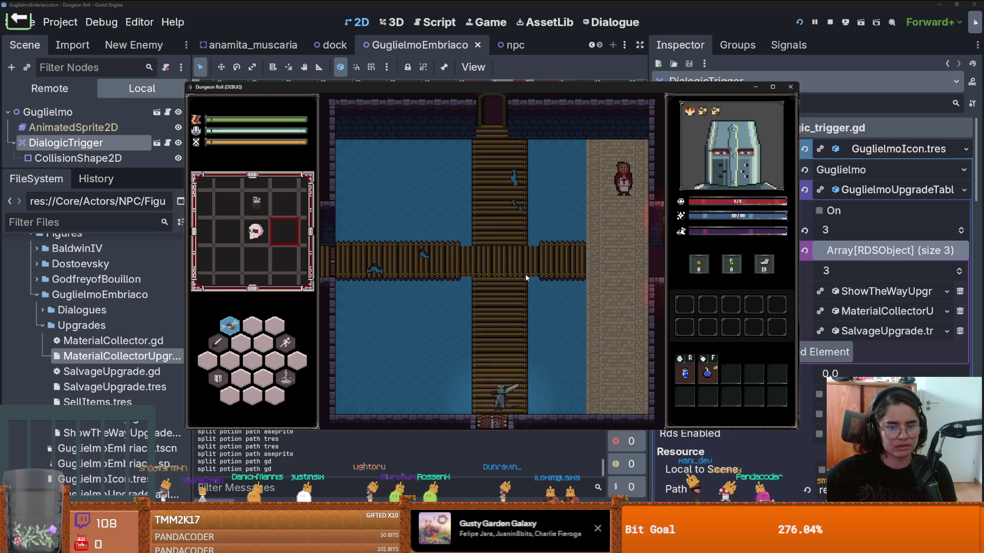
{"action": "left_click", "coordinate": [491, 294]}
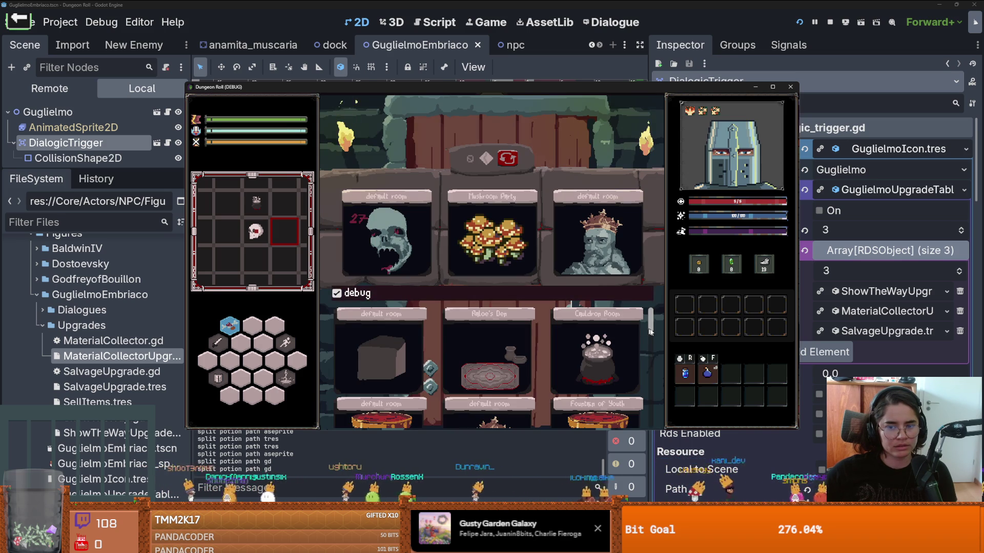
{"action": "left_click", "coordinate": [512, 235]}
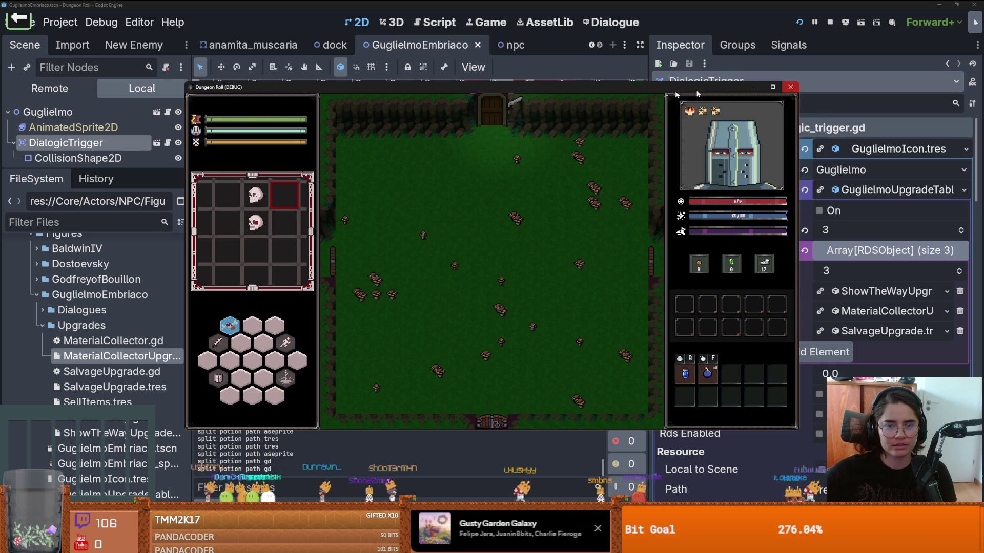
{"action": "left_click", "coordinate": [791, 87]}
Switch from the anamita_muscaria scene to the mushroom_party scene in the 2D editor
{"action": "left_click", "coordinate": [253, 45]}
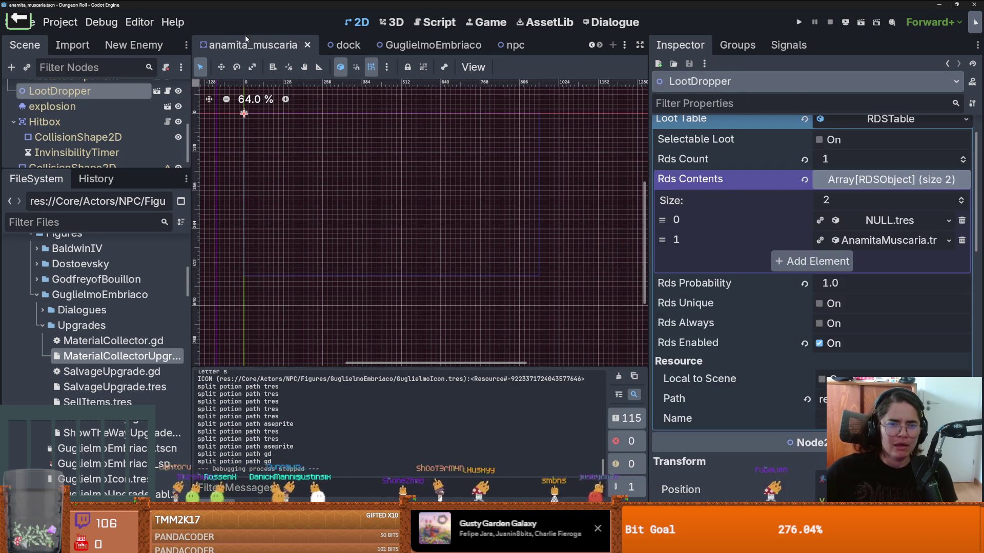
{"action": "scroll", "coordinate": [467, 105], "scroll_direction": "up", "scroll_amount": 1}
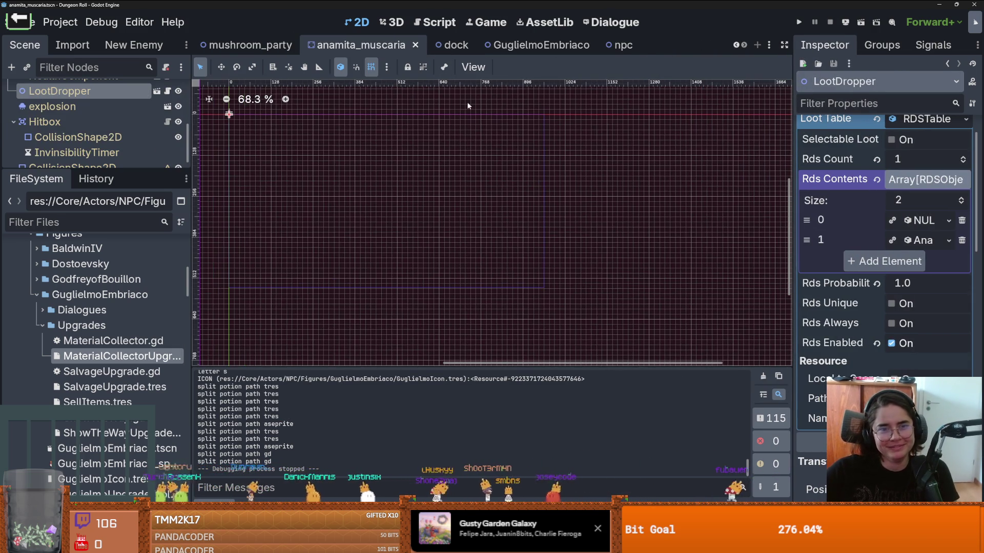
{"action": "left_click", "coordinate": [250, 45]}
{"action": "scroll", "coordinate": [461, 143], "scroll_direction": "up", "scroll_amount": 8}
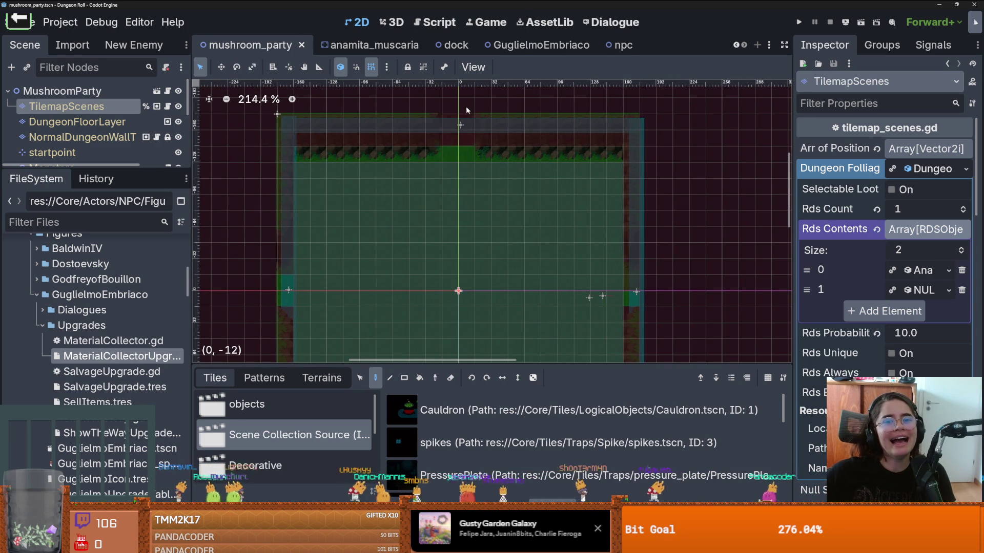
{"action": "scroll", "coordinate": [467, 109], "scroll_direction": "down", "scroll_amount": 7}
Run the game and pick the next room from the debug room list
{"action": "left_click", "coordinate": [799, 22]}
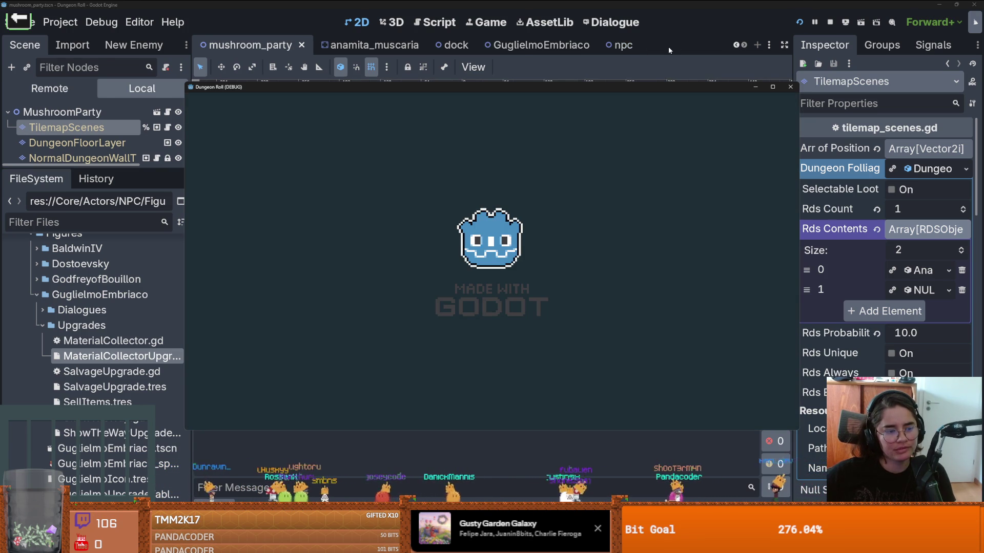
{"action": "key", "text": "d"}
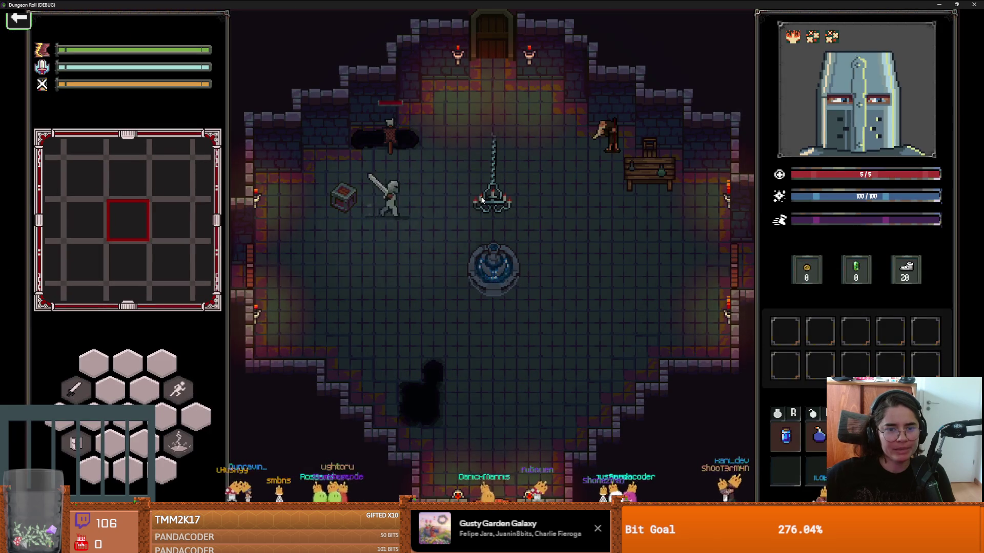
{"action": "key", "text": "w"}
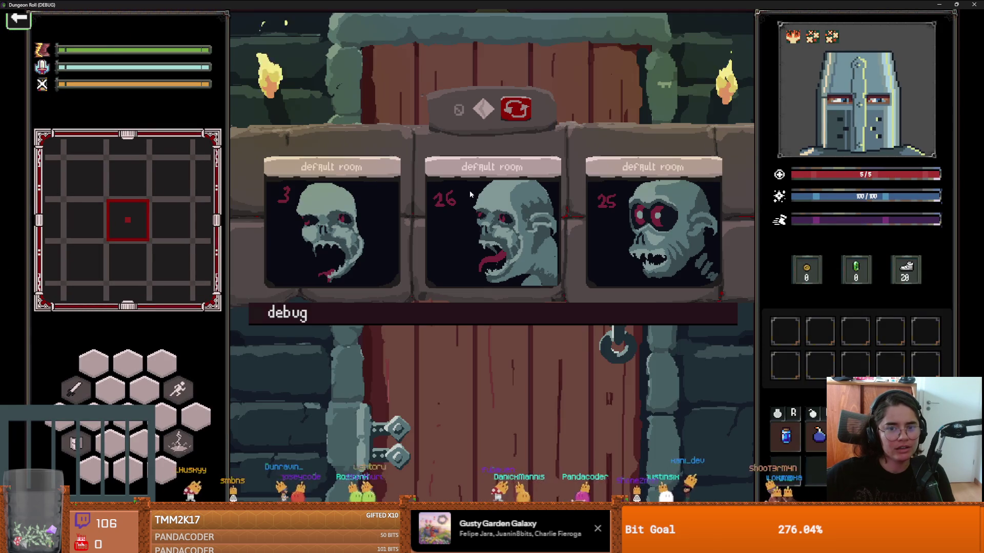
{"action": "left_click", "coordinate": [510, 315]}
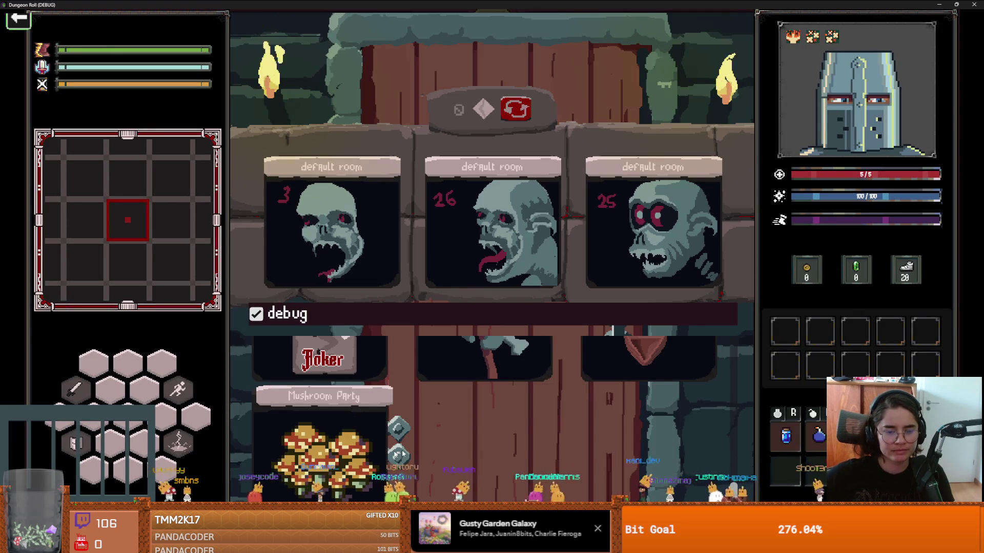
{"action": "left_click", "coordinate": [396, 340]}
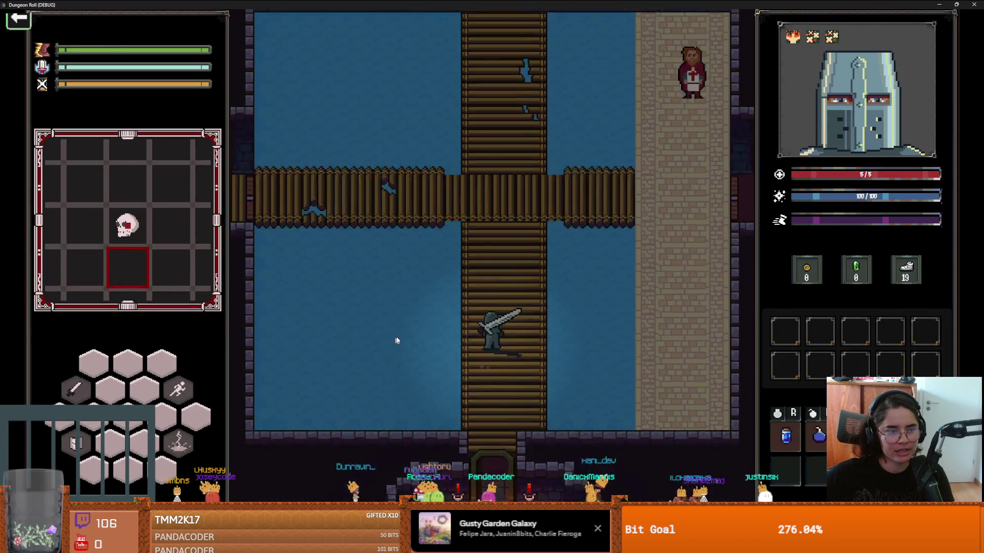
Walk the knight to Guglielmo and take the Material Collector upgrade
{"action": "key", "text": "w"}
{"action": "key", "text": "d"}
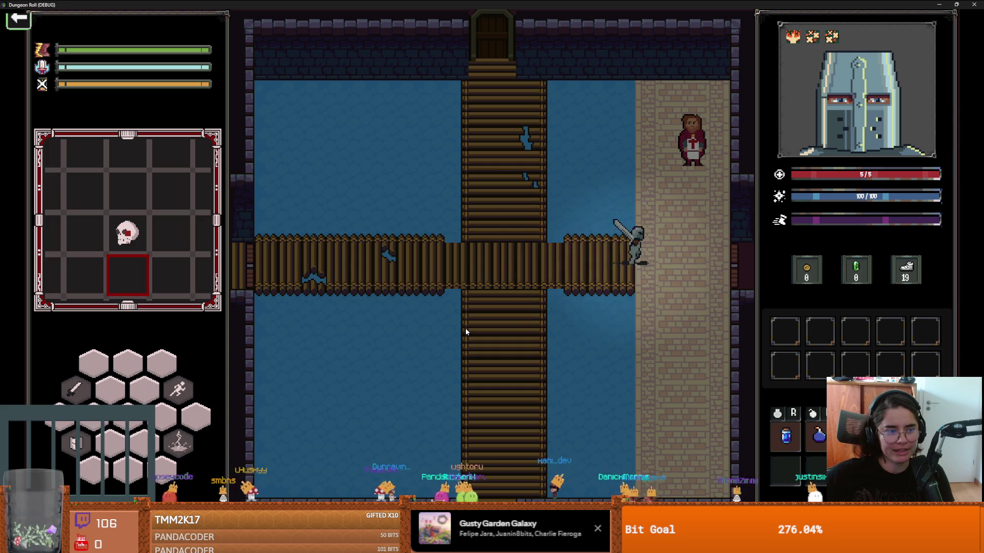
{"action": "key", "text": "d"}
{"action": "key", "text": "w"}
{"action": "key", "text": "e"}
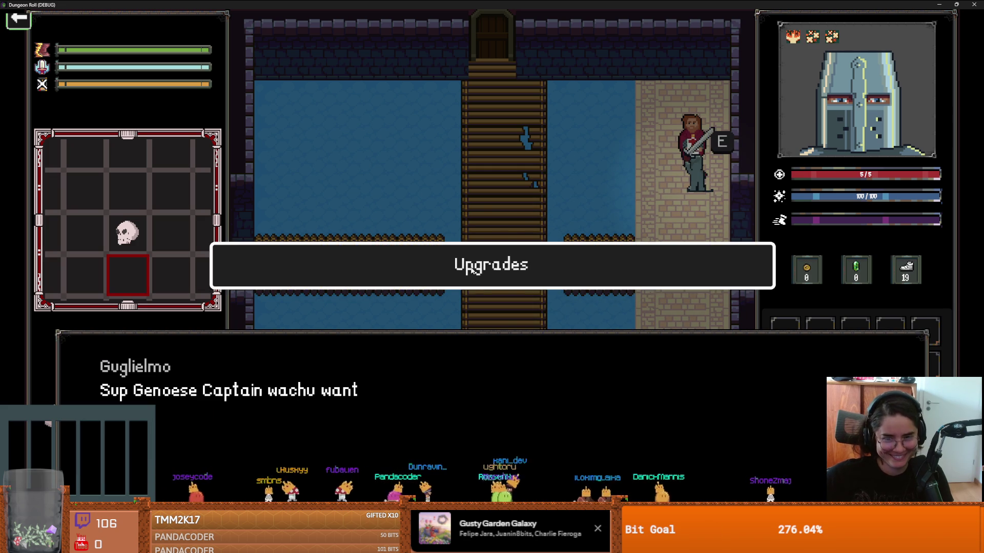
{"action": "left_click", "coordinate": [470, 269]}
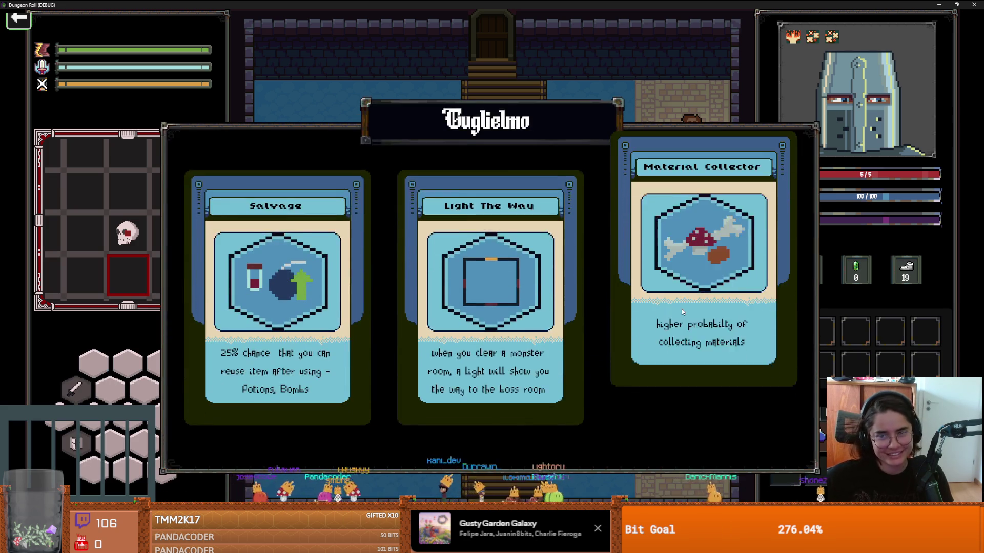
{"action": "left_click", "coordinate": [681, 308]}
Leave Guglielmo through the east doorway and enter the grassy Mushroom Party room
{"action": "key", "text": "s"}
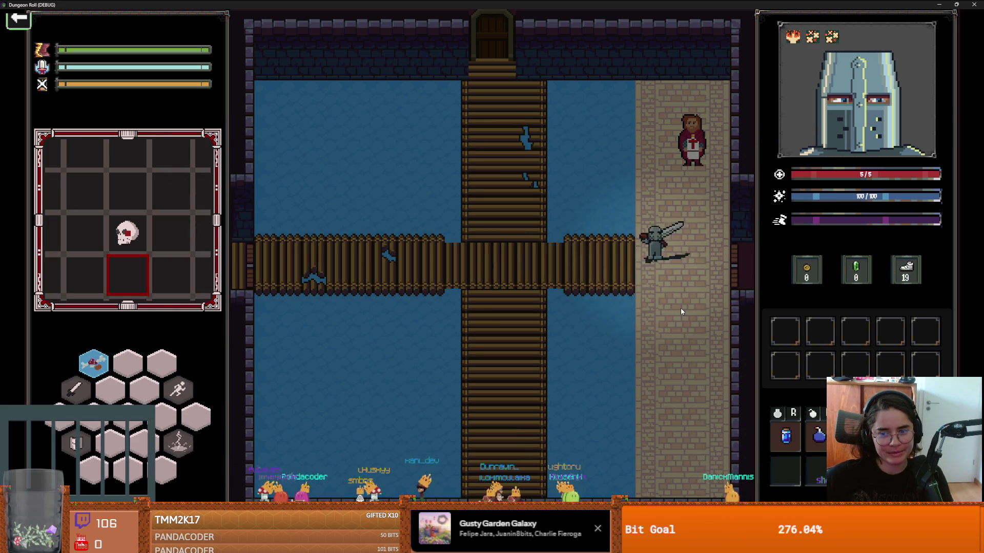
{"action": "key", "text": "d"}
{"action": "key", "text": "e"}
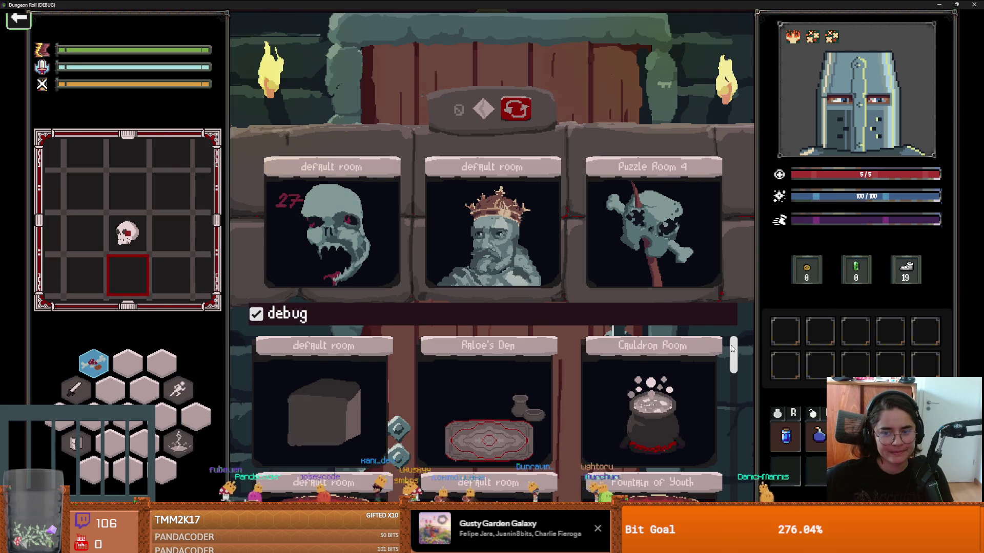
{"action": "scroll", "coordinate": [731, 349], "scroll_direction": "down", "scroll_amount": 3}
{"action": "left_click", "coordinate": [393, 417]}
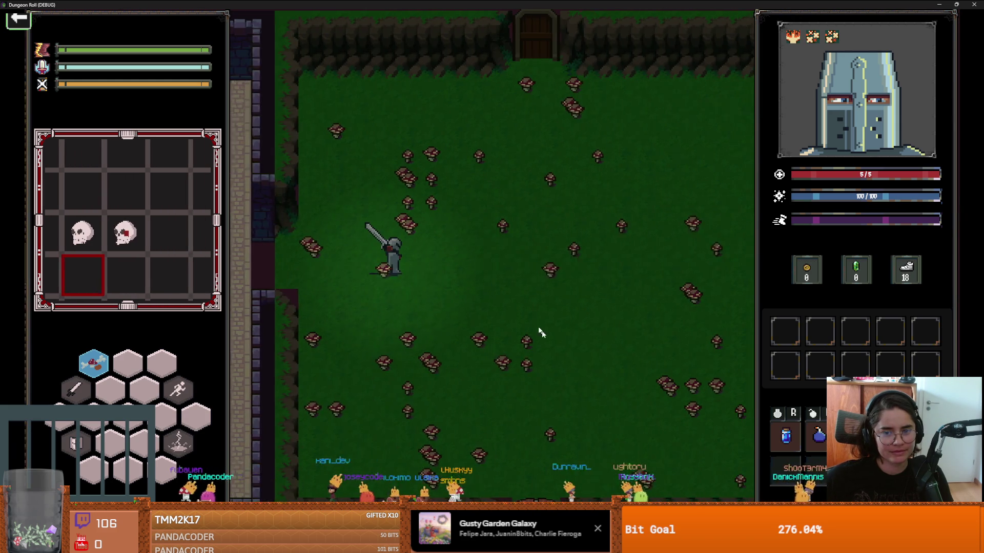
Move the knight around the upper part of the room, slashing mushrooms
{"action": "key", "text": "d"}
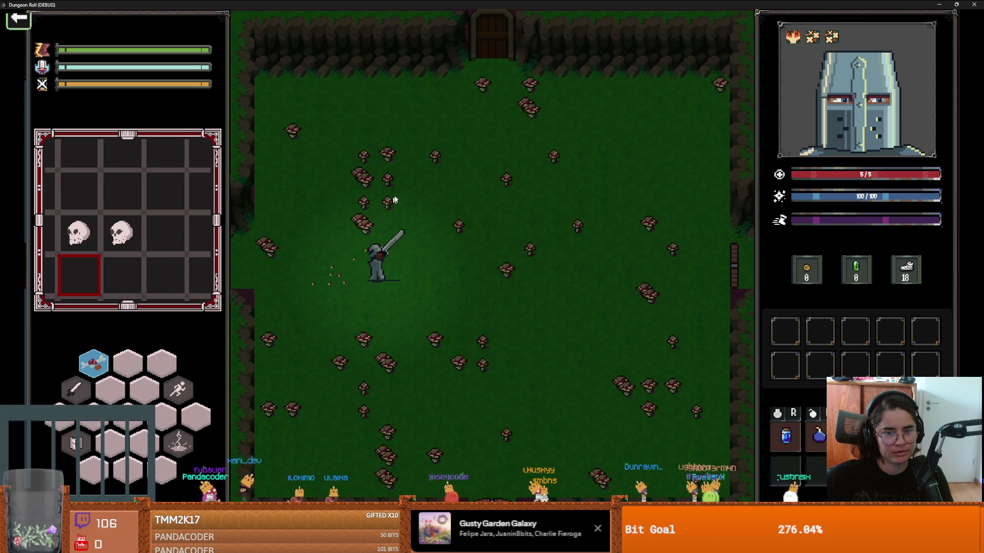
{"action": "key", "text": "w"}
{"action": "key", "text": "w"}
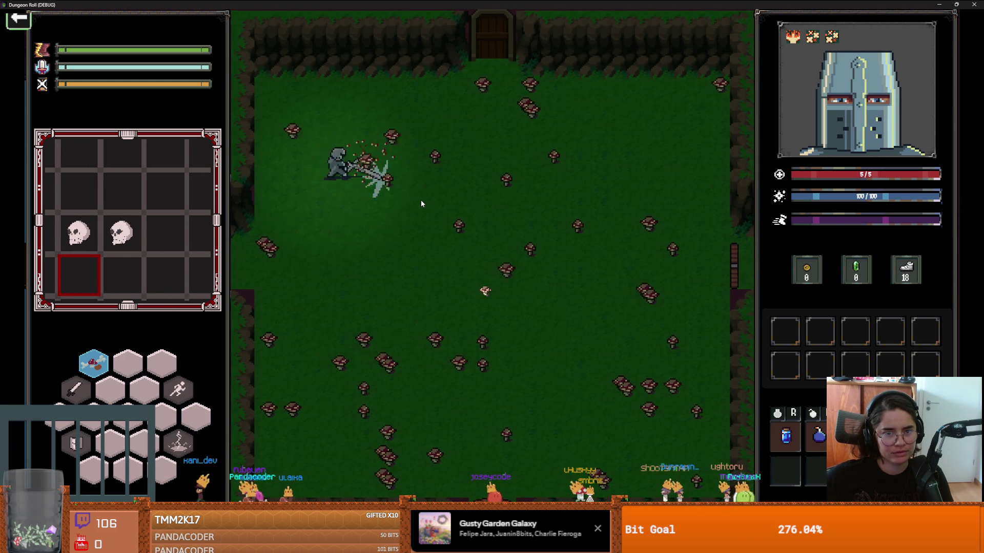
{"action": "key", "text": "d"}
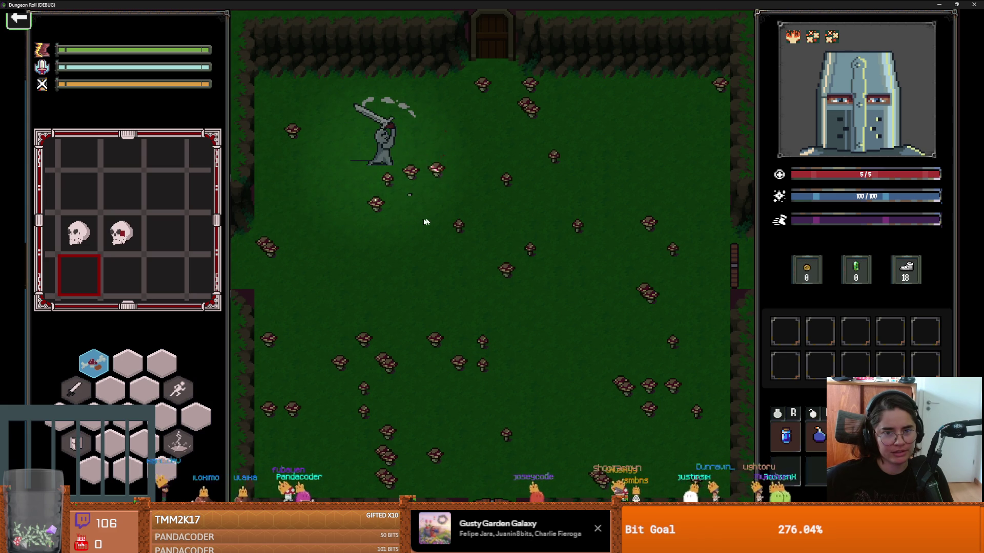
{"action": "left_click", "coordinate": [375, 238]}
{"action": "key", "text": "s"}
{"action": "key", "text": "d"}
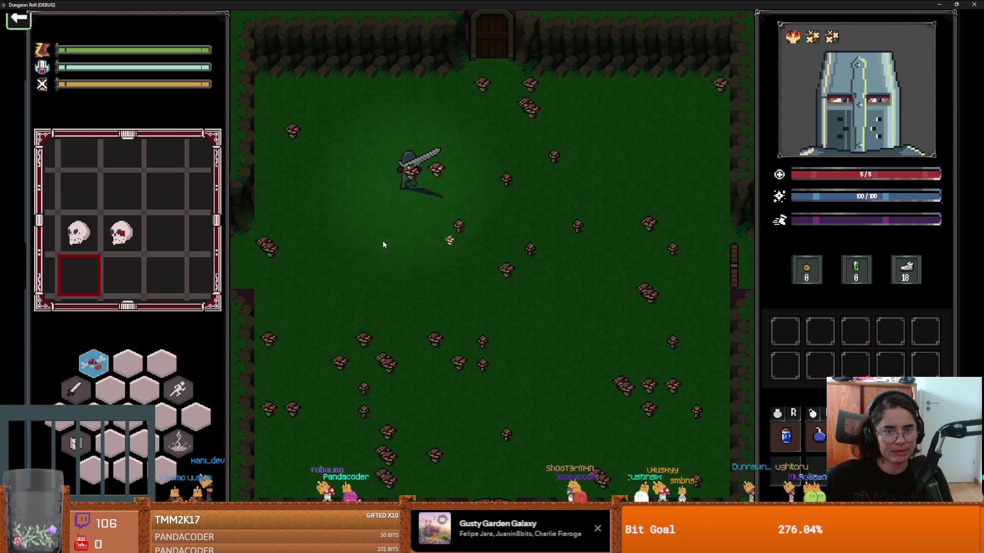
{"action": "key", "text": "s"}
{"action": "left_click", "coordinate": [444, 297]}
{"action": "key", "text": "w"}
{"action": "key", "text": "d"}
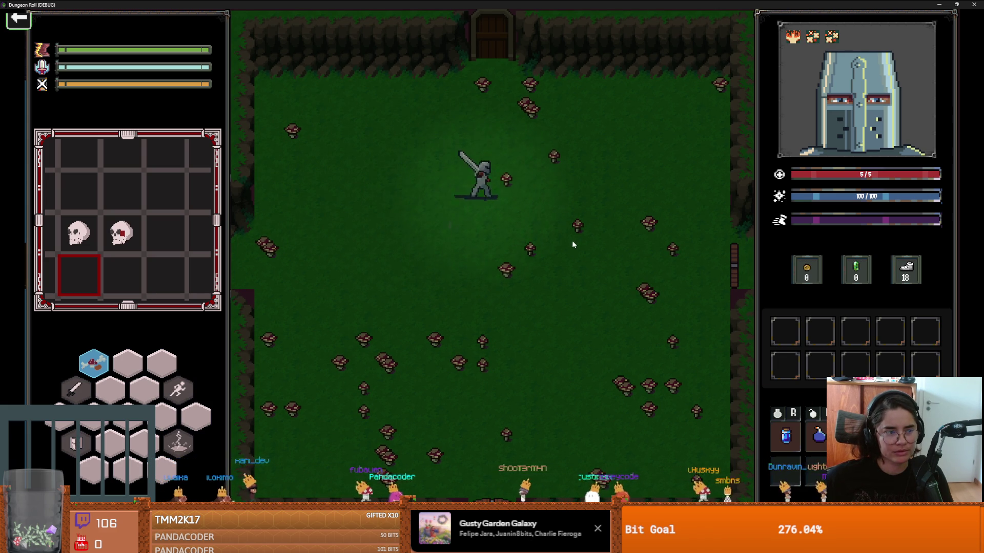
{"action": "key", "text": "d"}
{"action": "left_click", "coordinate": [575, 227]}
{"action": "key", "text": "w"}
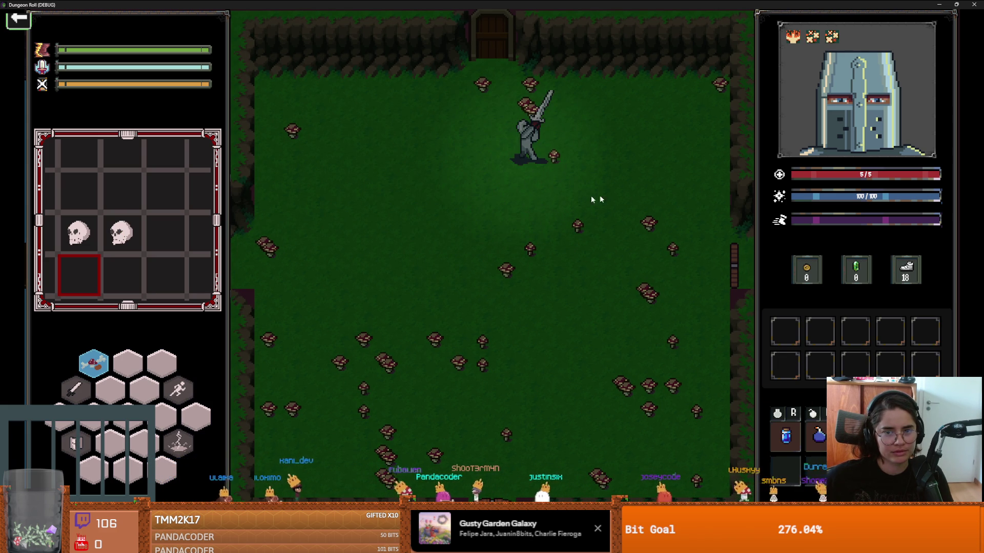
{"action": "left_click", "coordinate": [699, 187]}
{"action": "key", "text": "w"}
{"action": "left_click", "coordinate": [397, 175]}
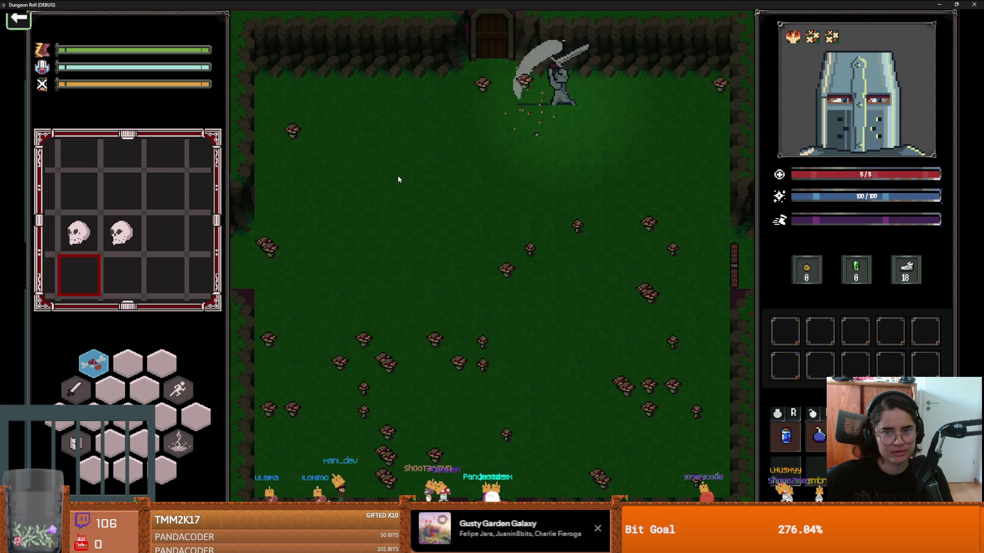
{"action": "key", "text": "a"}
{"action": "key", "text": "a"}
{"action": "key", "text": "s"}
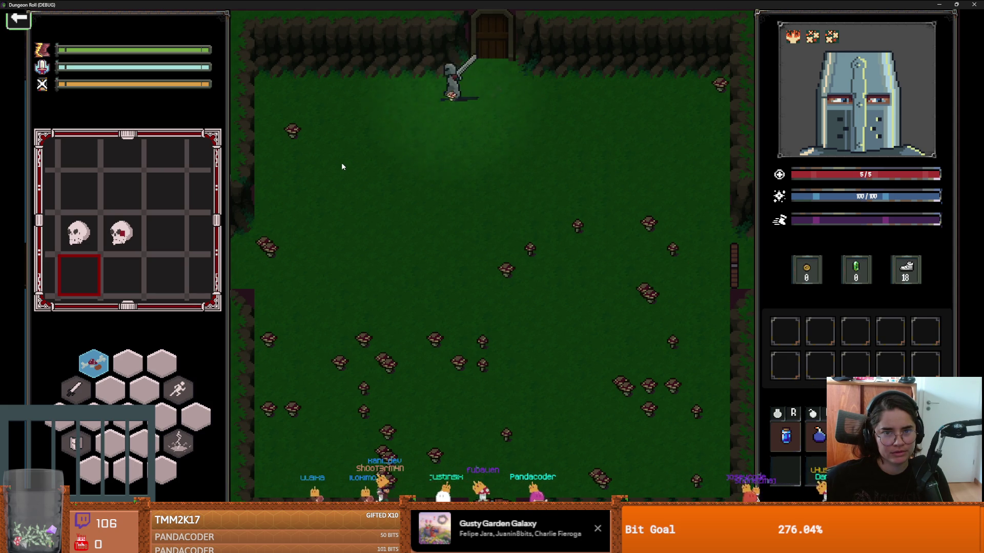
{"action": "key", "text": "a"}
{"action": "left_click", "coordinate": [432, 341]}
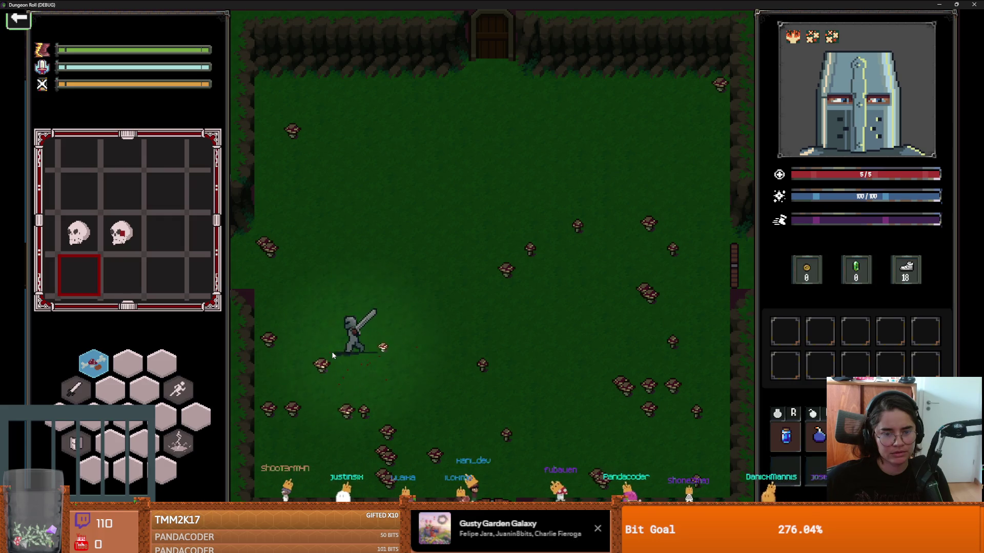
Clear mushrooms along the bottom, left wall and right side, then stop the debug game
{"action": "left_click", "coordinate": [461, 410]}
{"action": "key", "text": "s"}
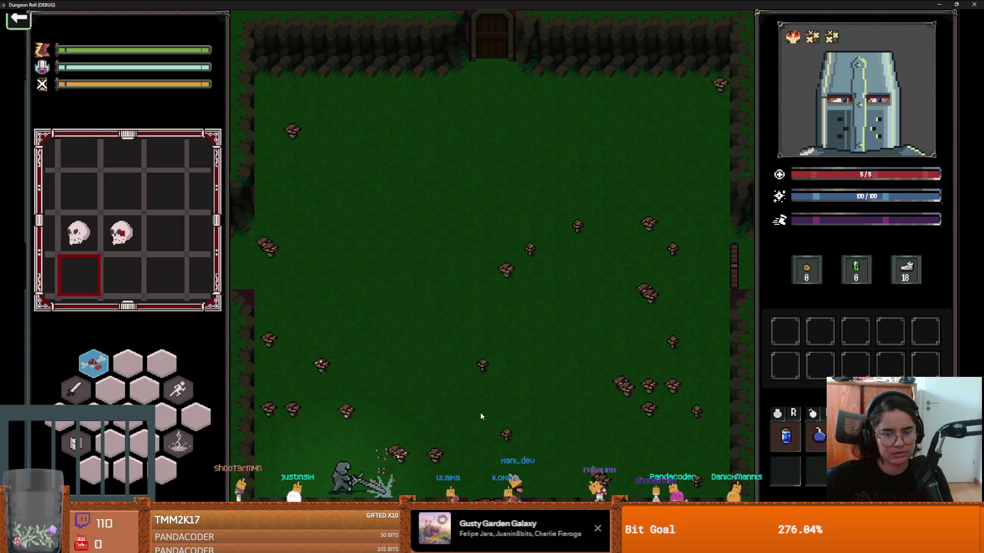
{"action": "key", "text": "d"}
{"action": "key", "text": "d"}
{"action": "left_click", "coordinate": [491, 426]}
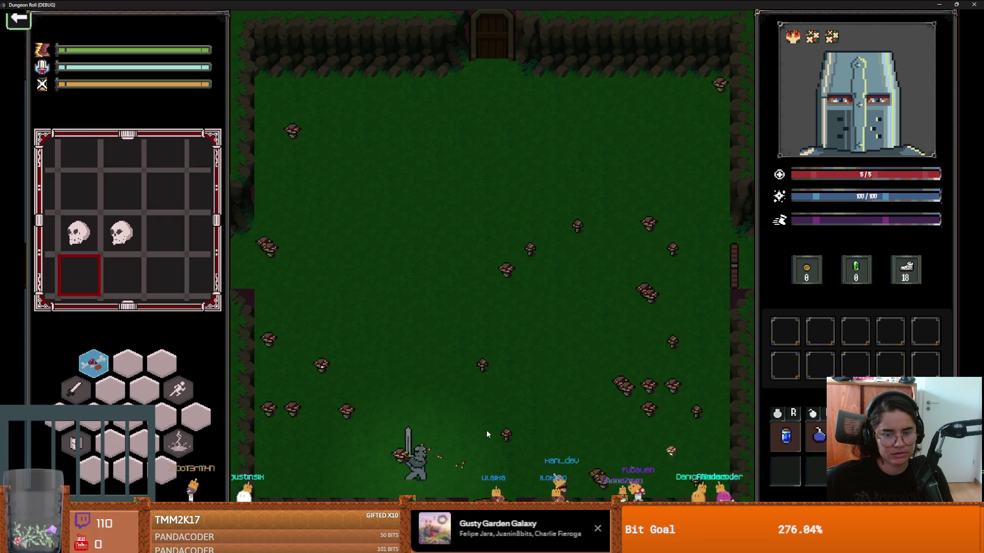
{"action": "key", "text": "w"}
{"action": "key", "text": "a"}
{"action": "left_click", "coordinate": [260, 391]}
{"action": "key", "text": "a"}
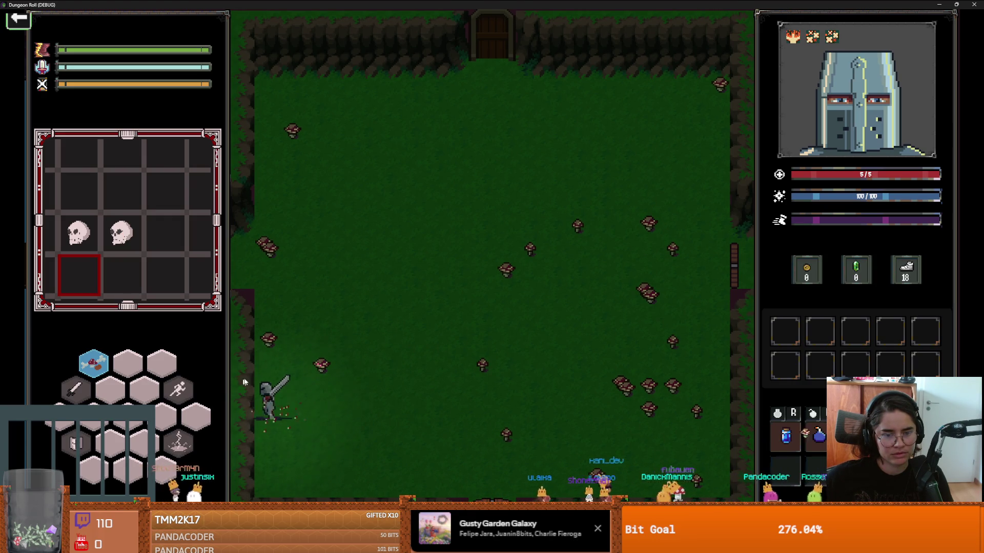
{"action": "key", "text": "w"}
{"action": "key", "text": "w"}
{"action": "left_click", "coordinate": [361, 323]}
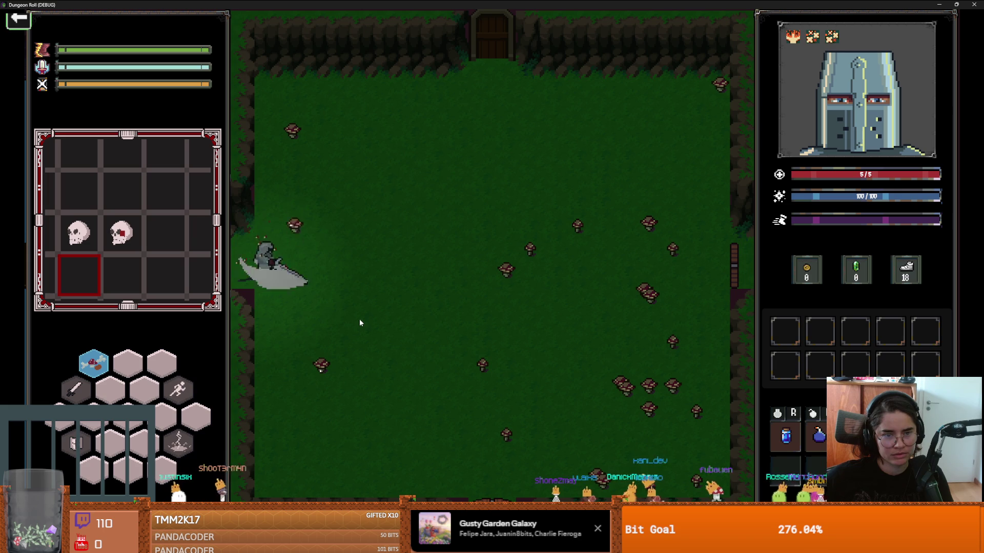
{"action": "key", "text": "d"}
{"action": "key", "text": "s"}
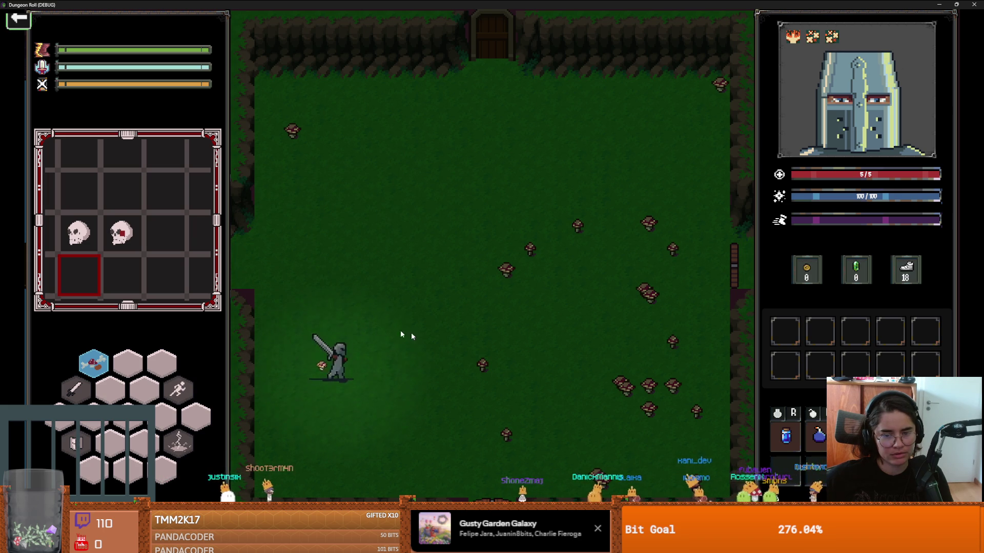
{"action": "key", "text": "d"}
{"action": "left_click", "coordinate": [569, 369]}
{"action": "key", "text": "d"}
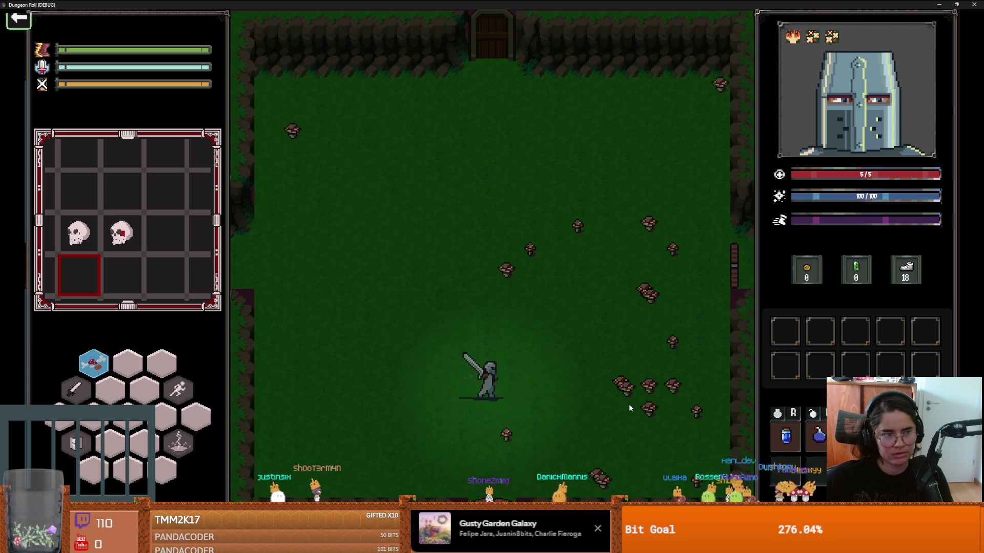
{"action": "left_click", "coordinate": [673, 420]}
{"action": "key", "text": "d"}
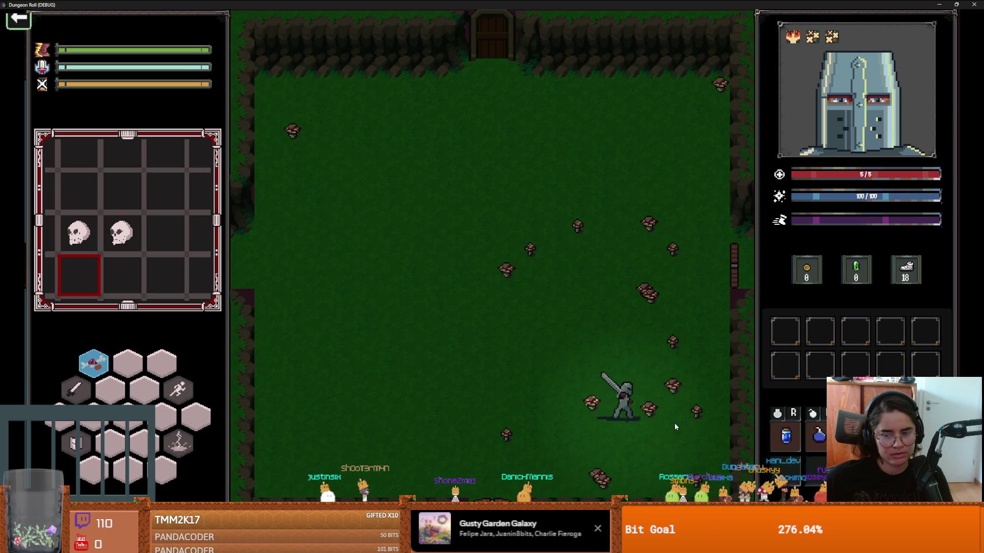
{"action": "left_click", "coordinate": [674, 423]}
{"action": "key", "text": "a"}
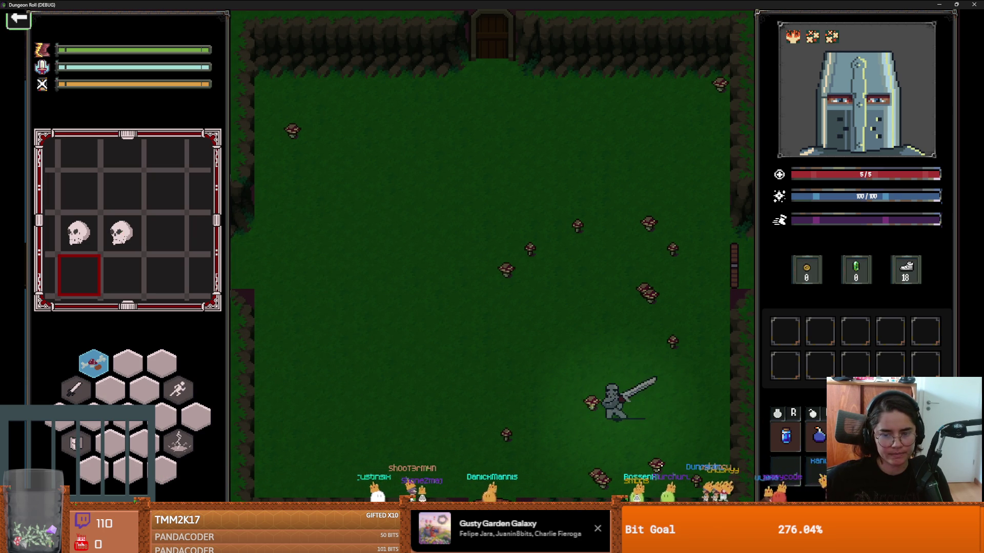
{"action": "key", "text": "w"}
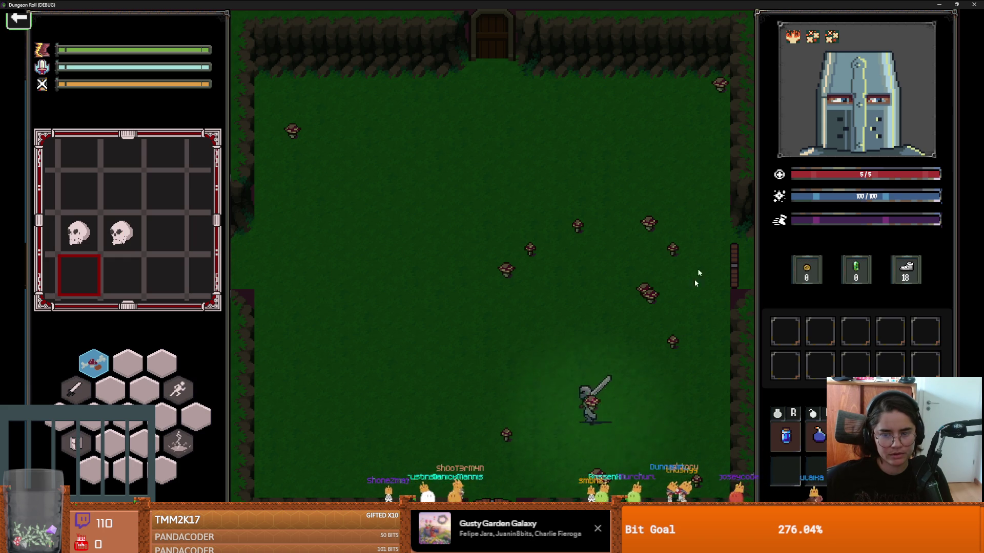
{"action": "key", "text": "super+Down"}
{"action": "left_click", "coordinate": [732, 192]}
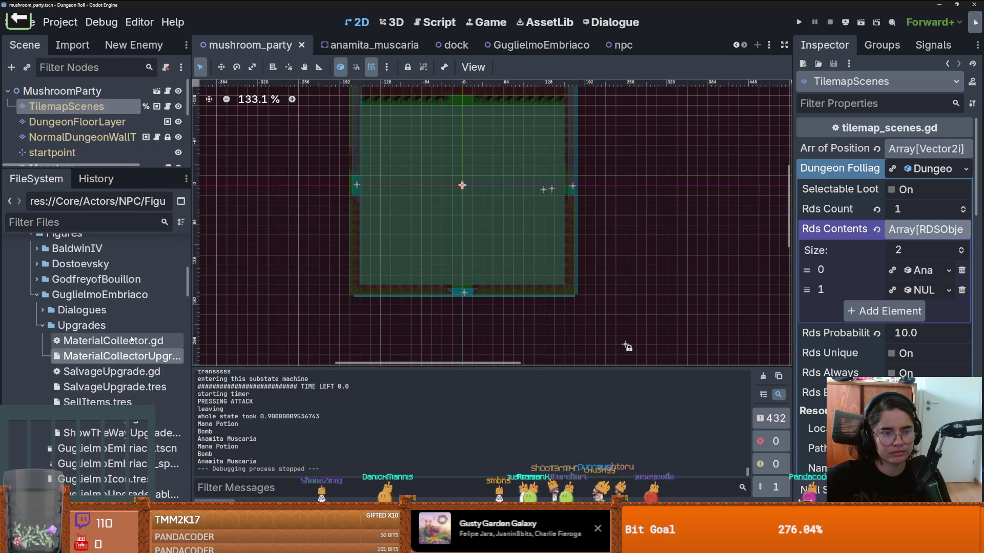
Paint on the NormalDungeonWallT layer using the pine tree tile from floor_big_Props.png
{"action": "left_click", "coordinate": [77, 122]}
{"action": "left_click", "coordinate": [76, 107]}
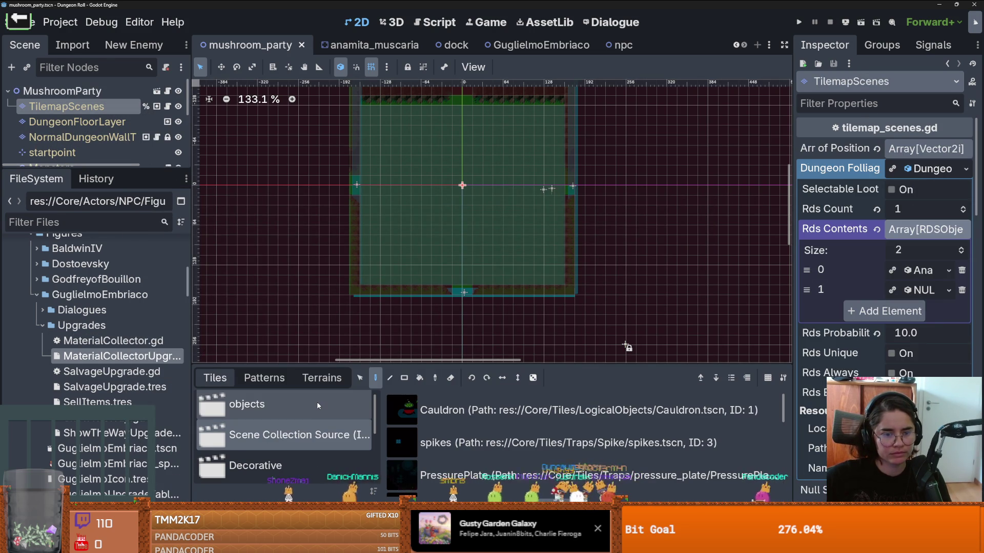
{"action": "left_click", "coordinate": [77, 137]}
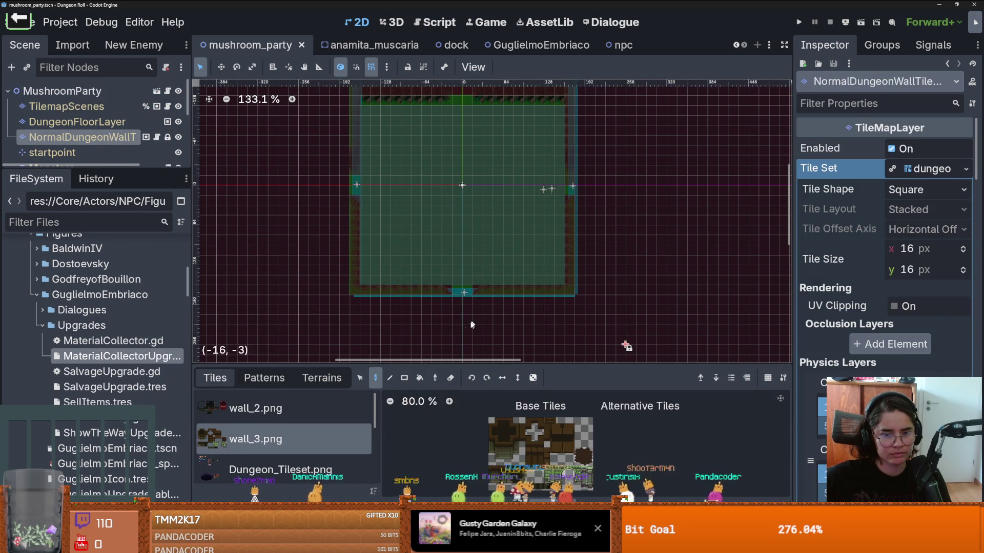
{"action": "left_click_drag", "start_coordinate": [348, 365], "coordinate": [348, 243]}
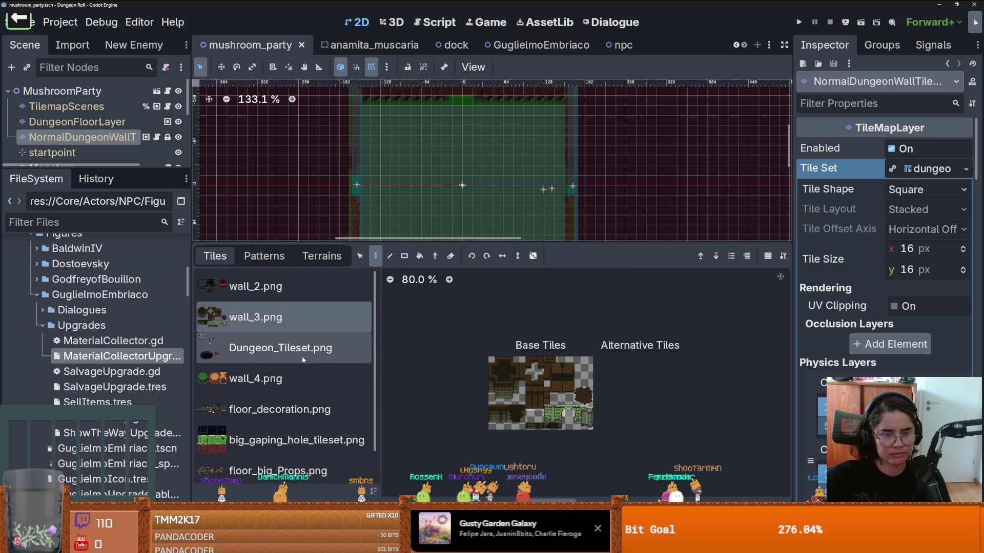
{"action": "left_click", "coordinate": [318, 410]}
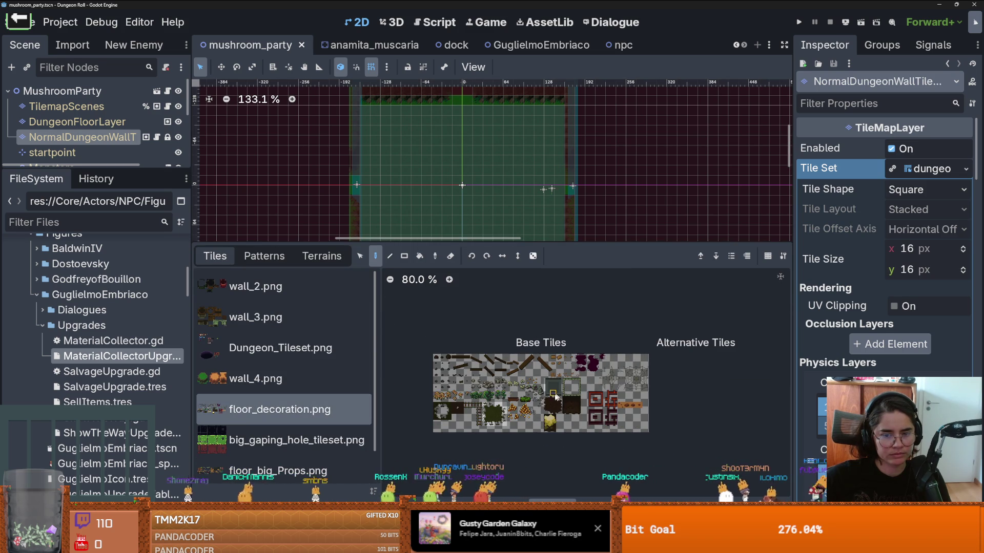
{"action": "left_click", "coordinate": [308, 471]}
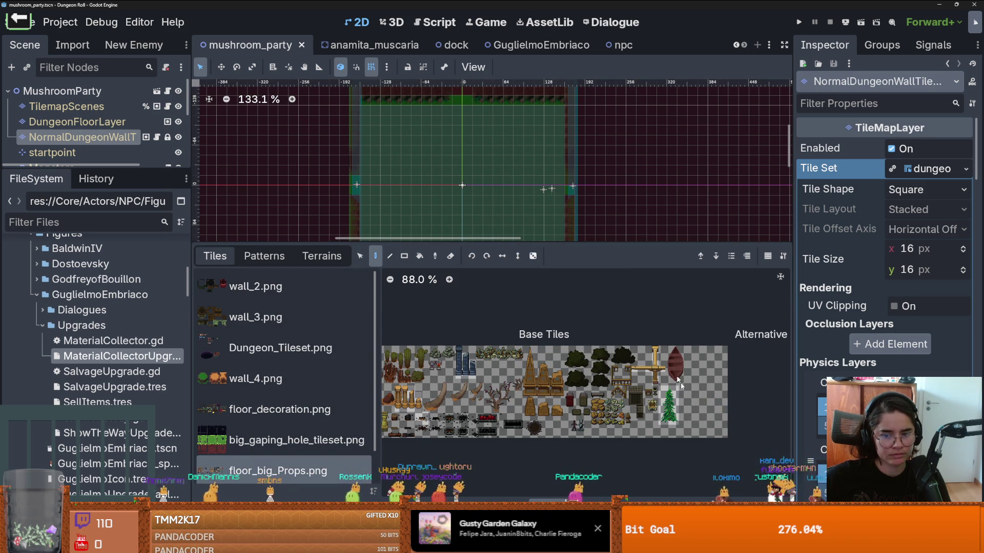
{"action": "left_click", "coordinate": [669, 405]}
{"action": "left_click_drag", "start_coordinate": [571, 242], "coordinate": [572, 398]}
Paint three pine trees across the room, including one near the bottom wall
{"action": "scroll", "coordinate": [410, 236], "scroll_direction": "up", "scroll_amount": 1}
{"action": "left_click", "coordinate": [400, 259]}
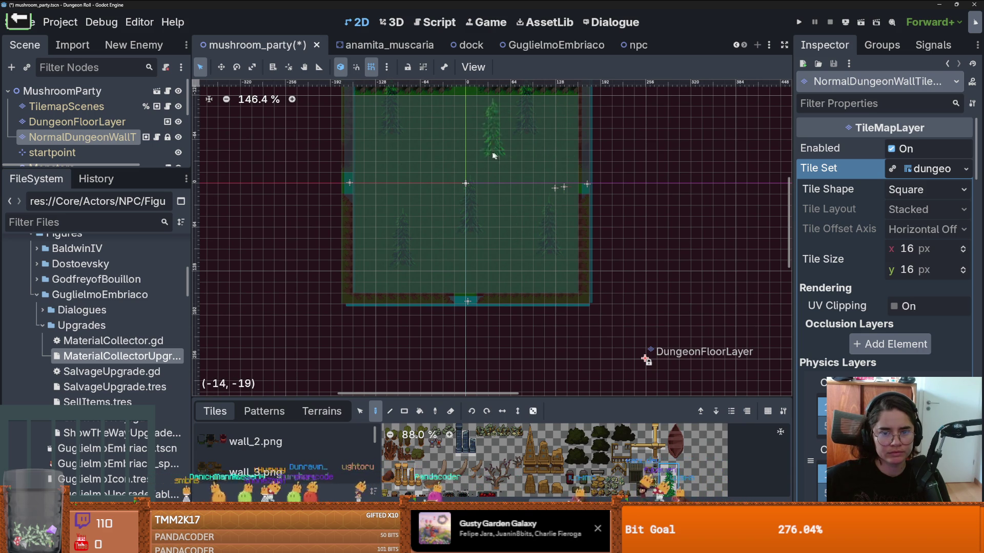
{"action": "scroll", "coordinate": [450, 179], "scroll_direction": "up", "scroll_amount": 4}
{"action": "left_click", "coordinate": [385, 174]}
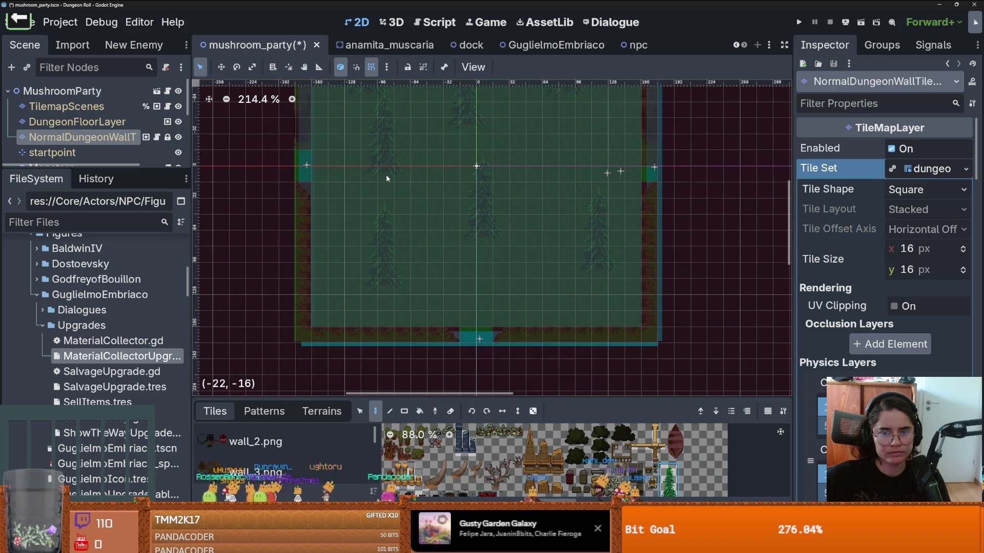
{"action": "left_click", "coordinate": [582, 162]}
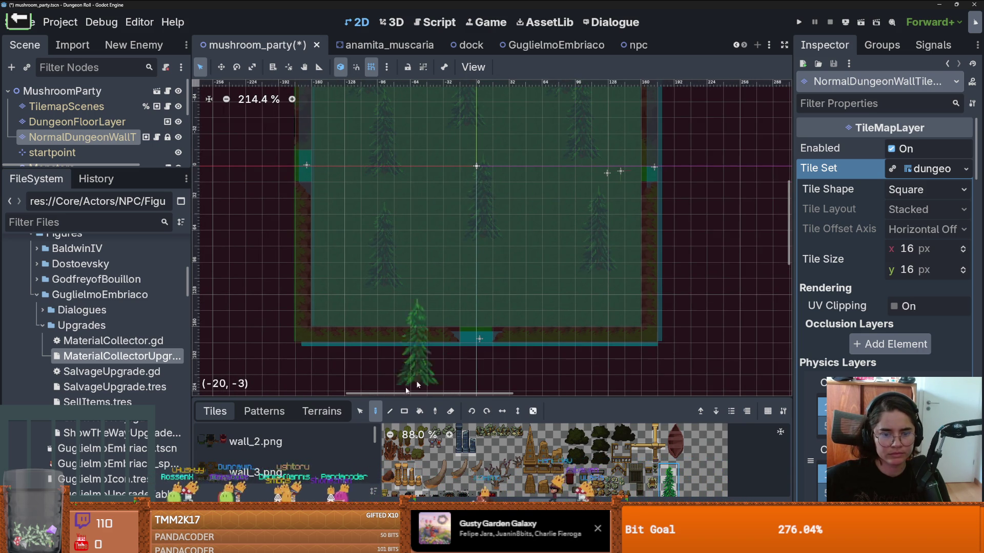
{"action": "key", "text": "Page_Up"}
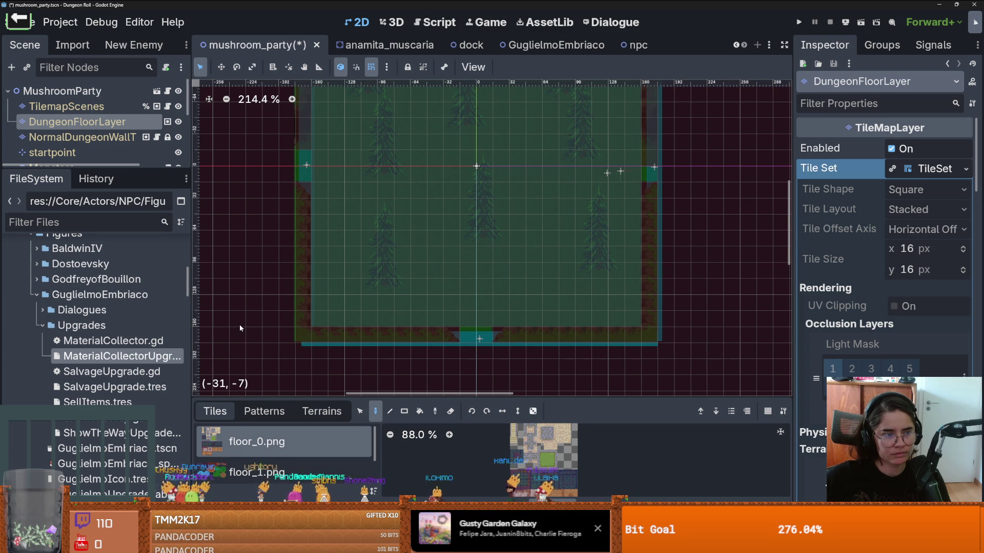
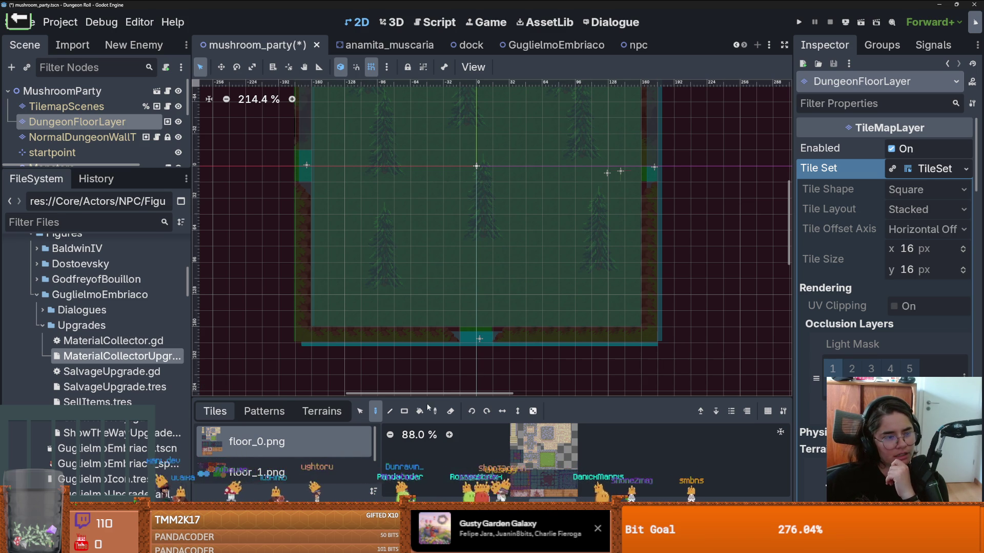
Pick a grass terrain with the rectangle paint tool and hide the grid
{"action": "left_click", "coordinate": [322, 411]}
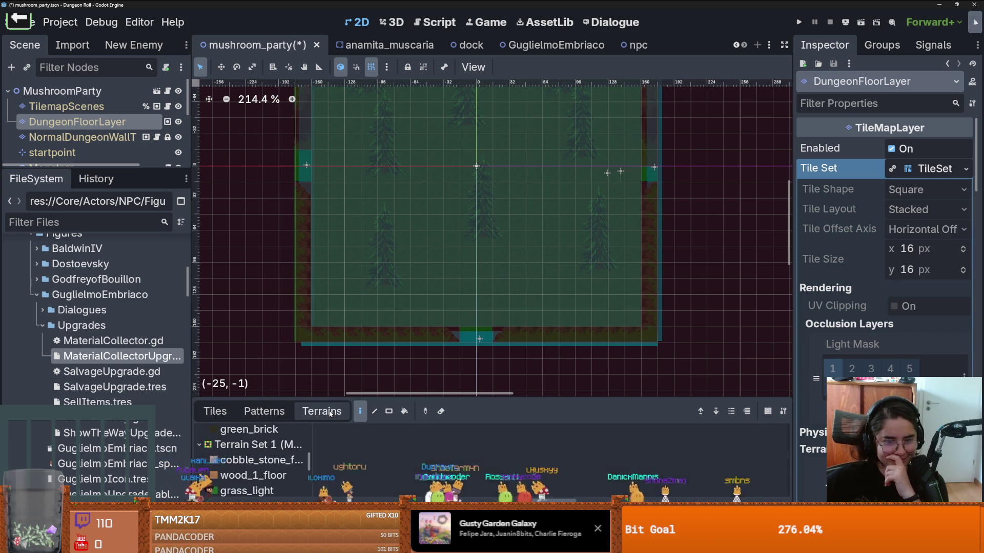
{"action": "left_click", "coordinate": [286, 466]}
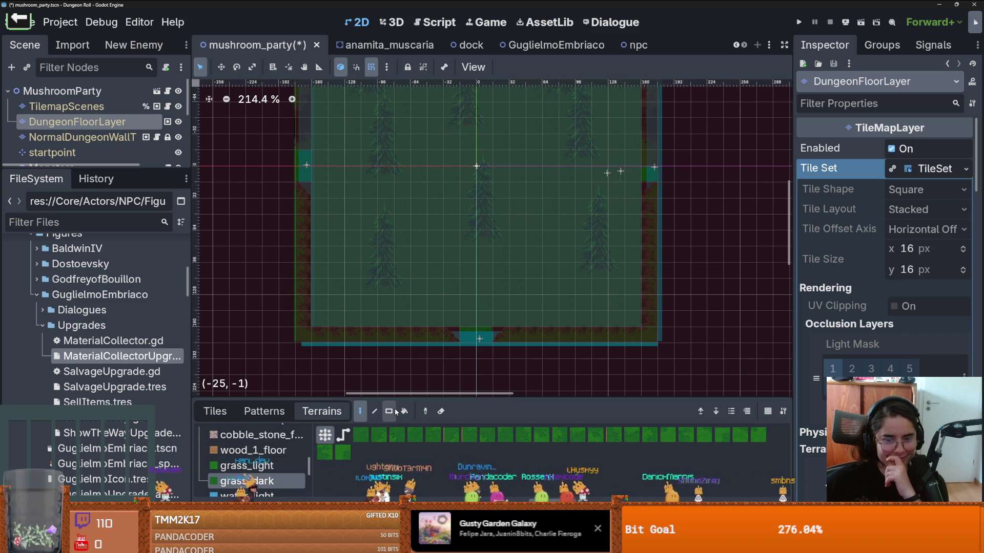
{"action": "left_click", "coordinate": [389, 412]}
{"action": "scroll", "coordinate": [507, 268], "scroll_direction": "up", "scroll_amount": 2}
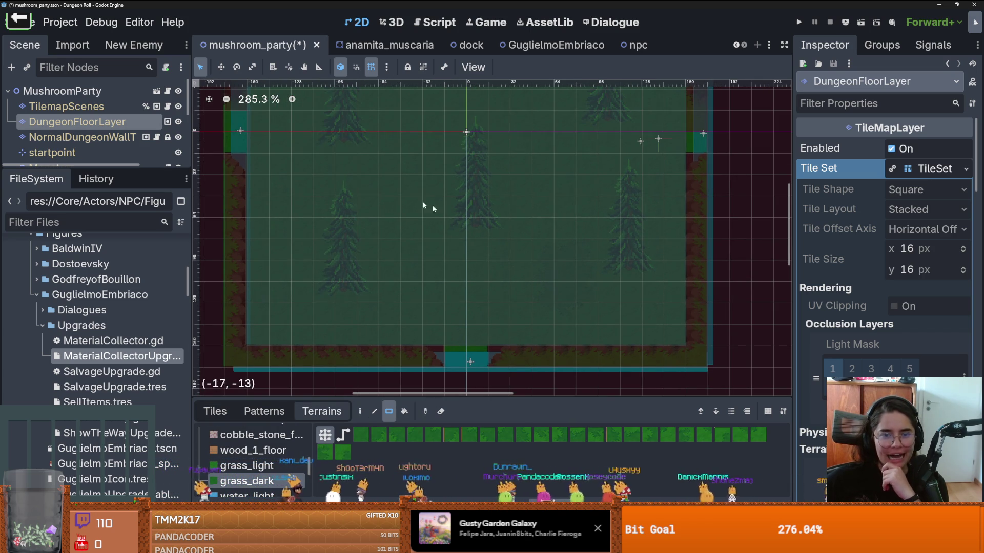
{"action": "left_click", "coordinate": [371, 66]}
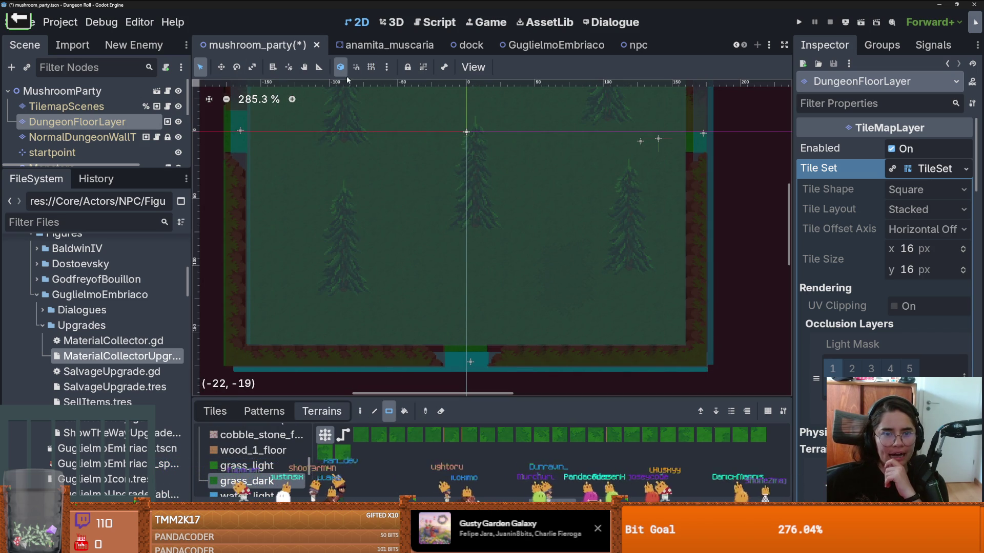
Enlarge the Scene tree and check MonsterStaticTrap and RoomEnterTrigger by toggling their visibility
{"action": "left_click_drag", "start_coordinate": [97, 170], "coordinate": [97, 340]}
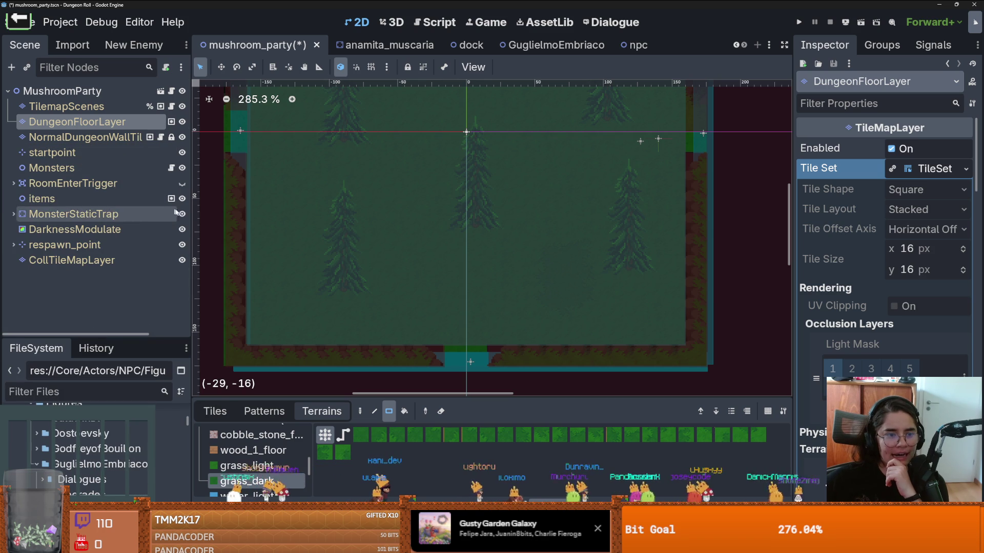
{"action": "left_click", "coordinate": [182, 214]}
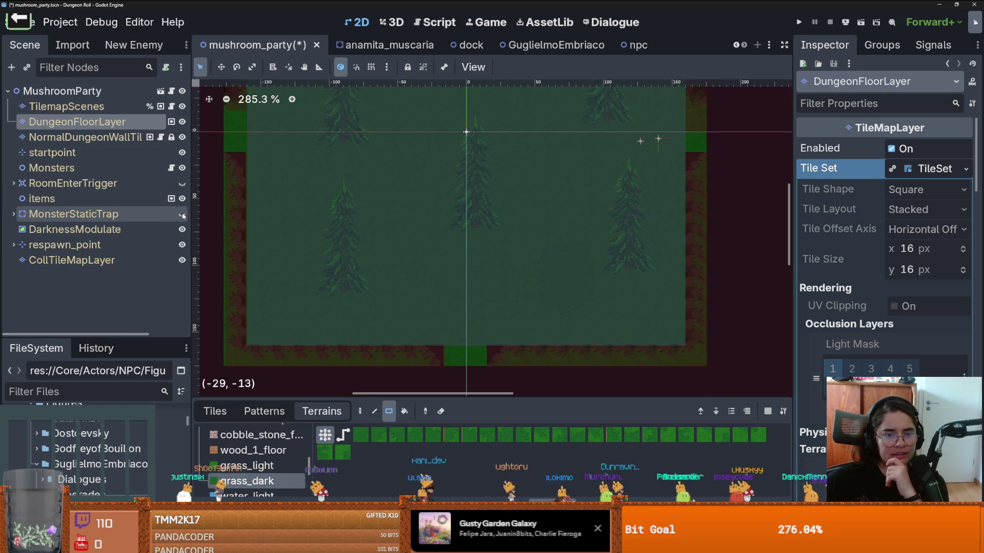
{"action": "left_click", "coordinate": [183, 214]}
{"action": "left_click", "coordinate": [14, 184]}
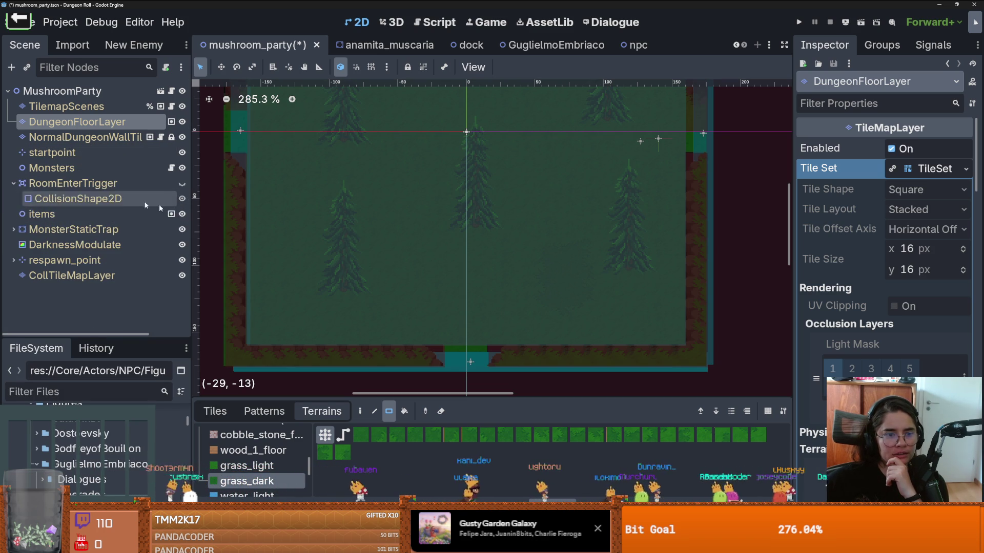
{"action": "left_click", "coordinate": [182, 183]}
{"action": "scroll", "coordinate": [312, 256], "scroll_direction": "down", "scroll_amount": 2}
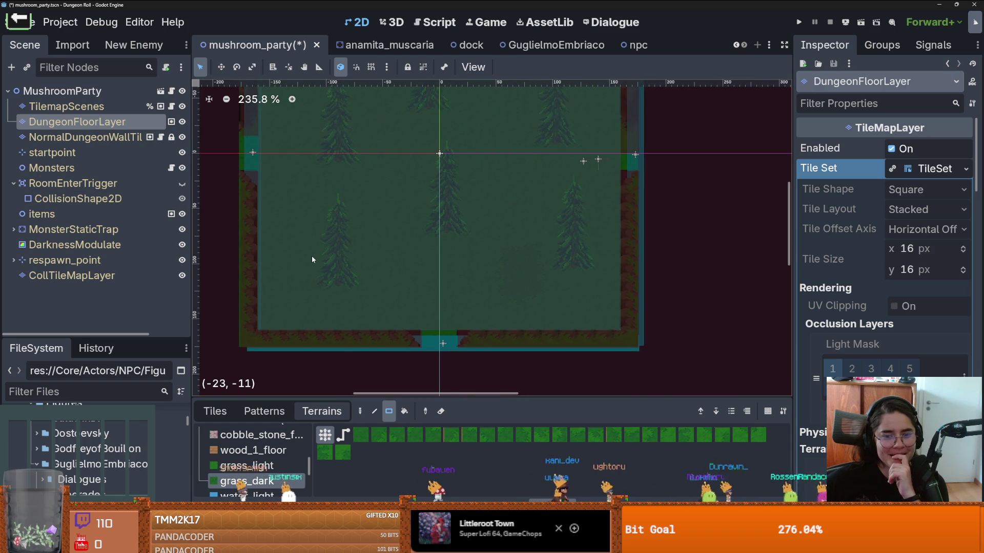
{"action": "scroll", "coordinate": [312, 256], "scroll_direction": "down", "scroll_amount": 1}
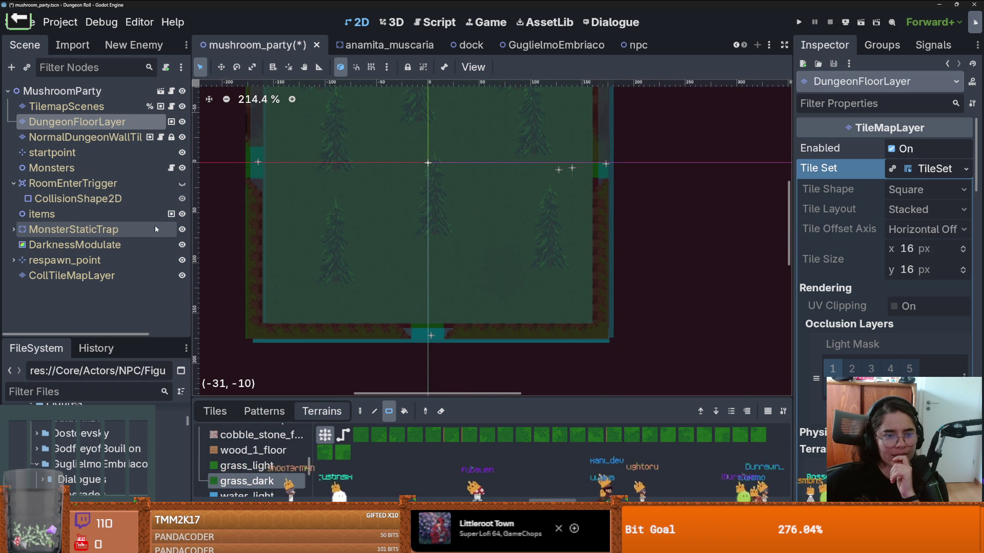
{"action": "left_click", "coordinate": [14, 185]}
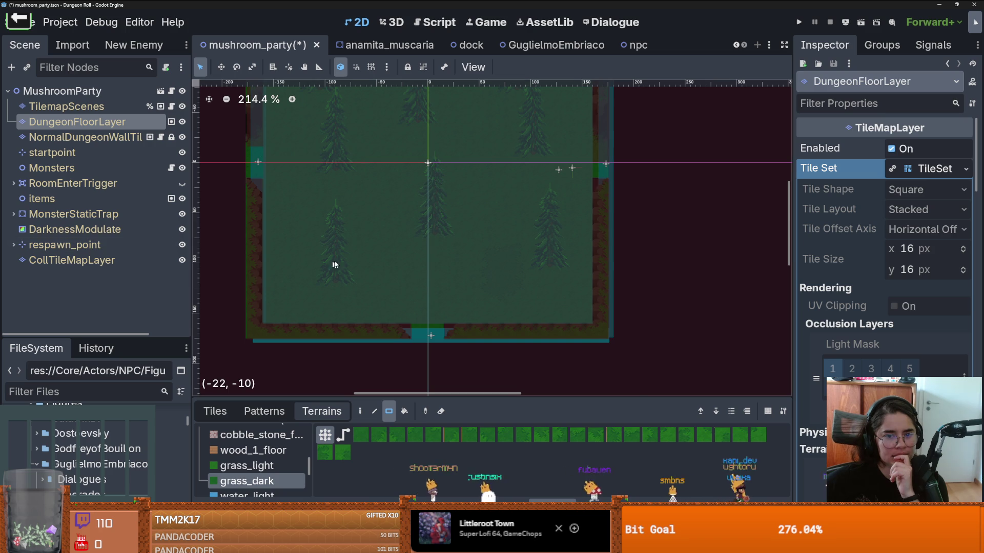
{"action": "scroll", "coordinate": [353, 257], "scroll_direction": "down", "scroll_amount": 5}
{"action": "scroll", "coordinate": [353, 257], "scroll_direction": "up", "scroll_amount": 2}
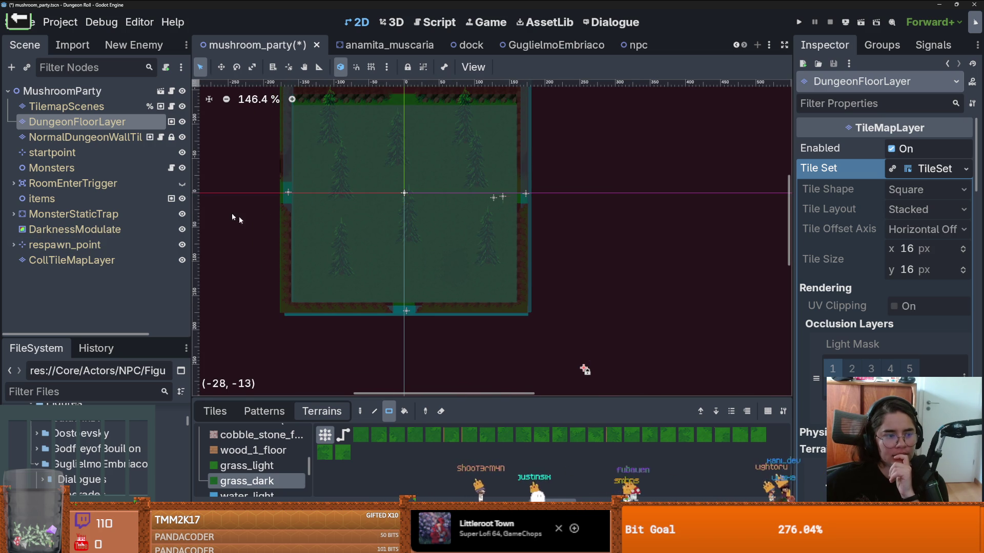
Inspect the Debug Color of RoomEnterTrigger's CollisionShape2D
{"action": "left_click", "coordinate": [14, 183]}
{"action": "left_click", "coordinate": [76, 199]}
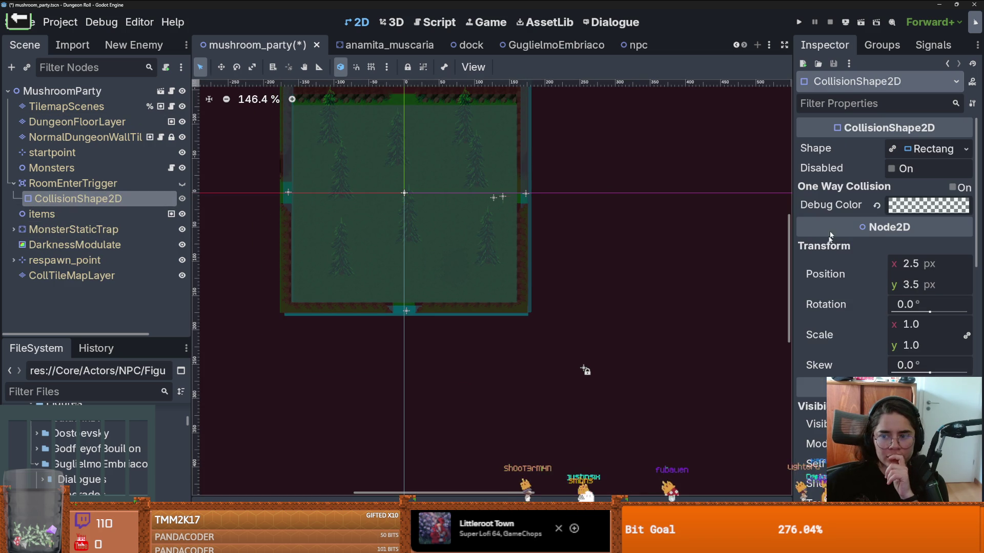
{"action": "left_click", "coordinate": [929, 205]}
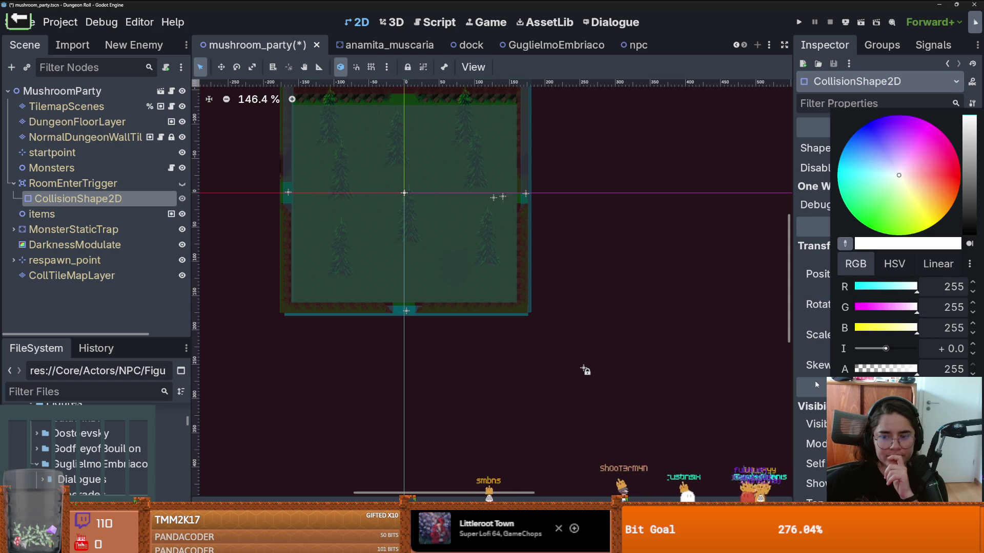
{"action": "scroll", "coordinate": [347, 140], "scroll_direction": "up", "scroll_amount": 3}
{"action": "scroll", "coordinate": [351, 149], "scroll_direction": "down", "scroll_amount": 2}
{"action": "scroll", "coordinate": [352, 152], "scroll_direction": "up", "scroll_amount": 2}
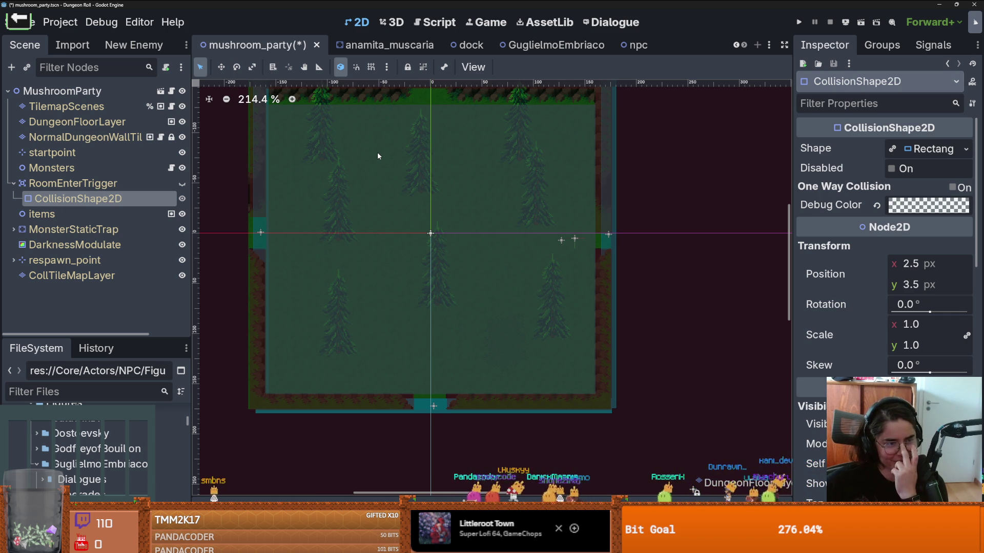
{"action": "scroll", "coordinate": [404, 266], "scroll_direction": "down", "scroll_amount": 2}
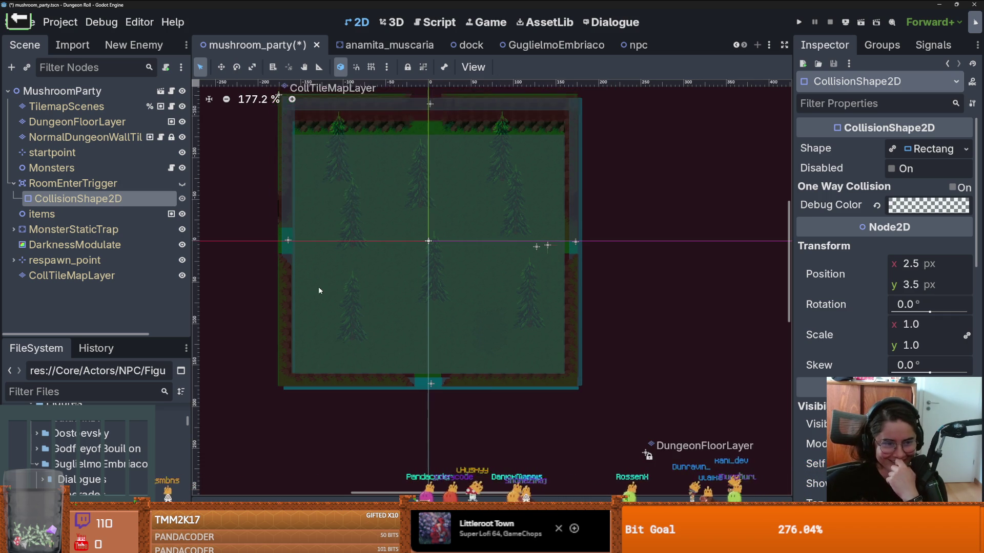
Make startpoint visible again and compare MonsterStaticTrap and DarknessModulate by toggling them
{"action": "left_click", "coordinate": [14, 230]}
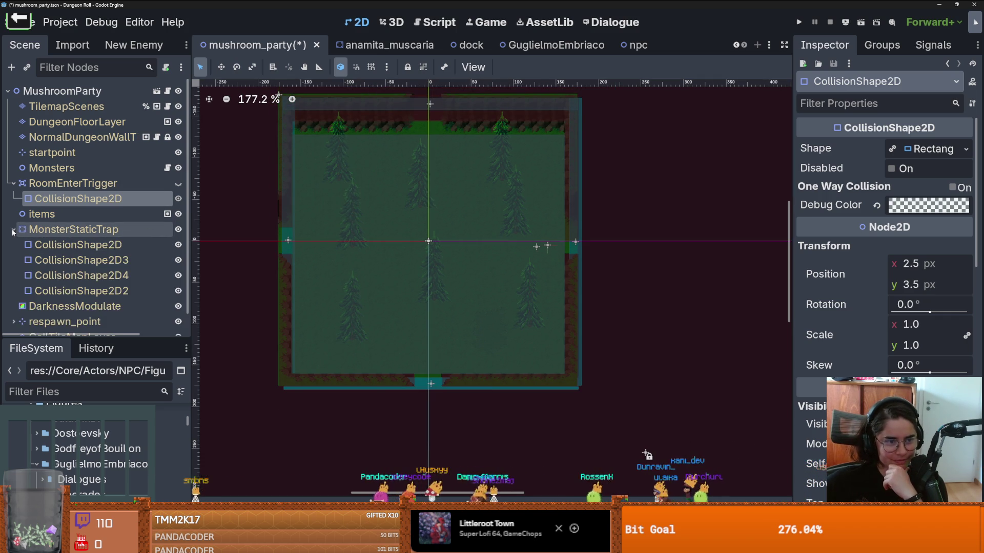
{"action": "left_click", "coordinate": [14, 230]}
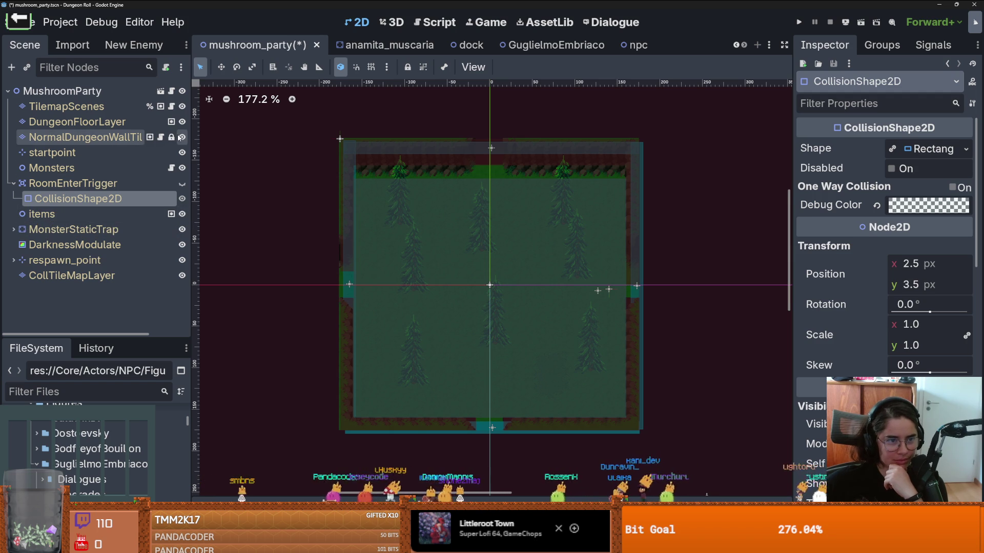
{"action": "left_click", "coordinate": [182, 154]}
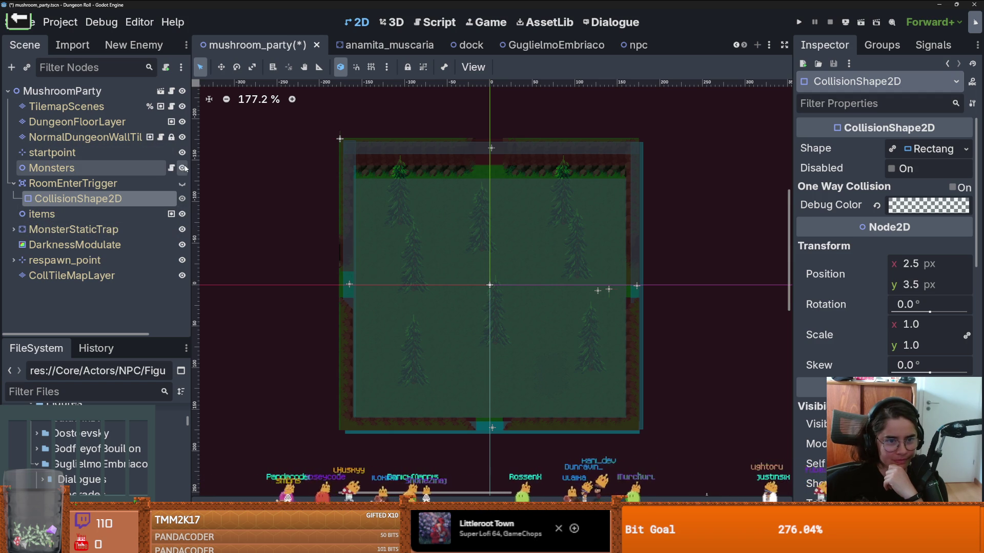
{"action": "left_click", "coordinate": [183, 230]}
{"action": "left_click", "coordinate": [183, 229]}
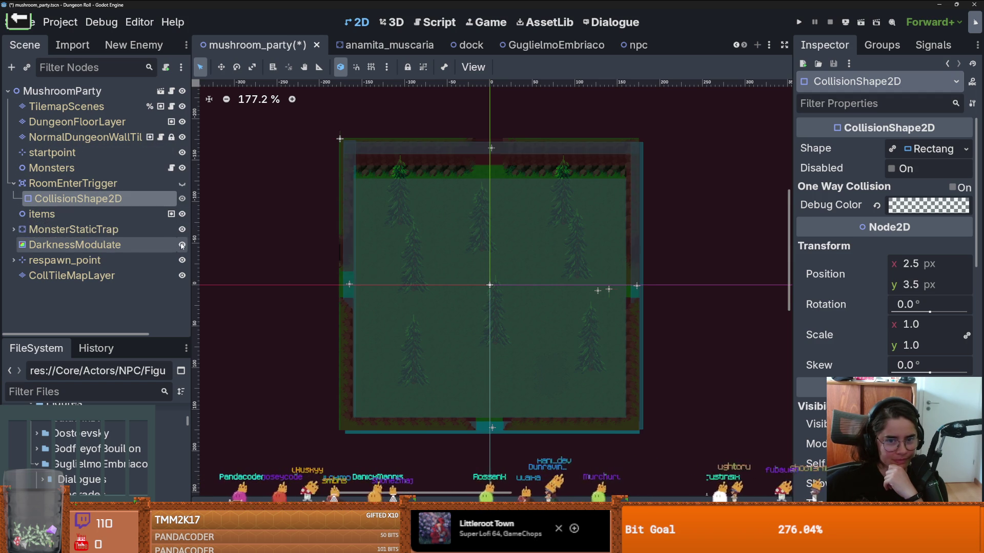
{"action": "left_click", "coordinate": [182, 245]}
{"action": "left_click", "coordinate": [182, 246]}
{"action": "left_click", "coordinate": [182, 247]}
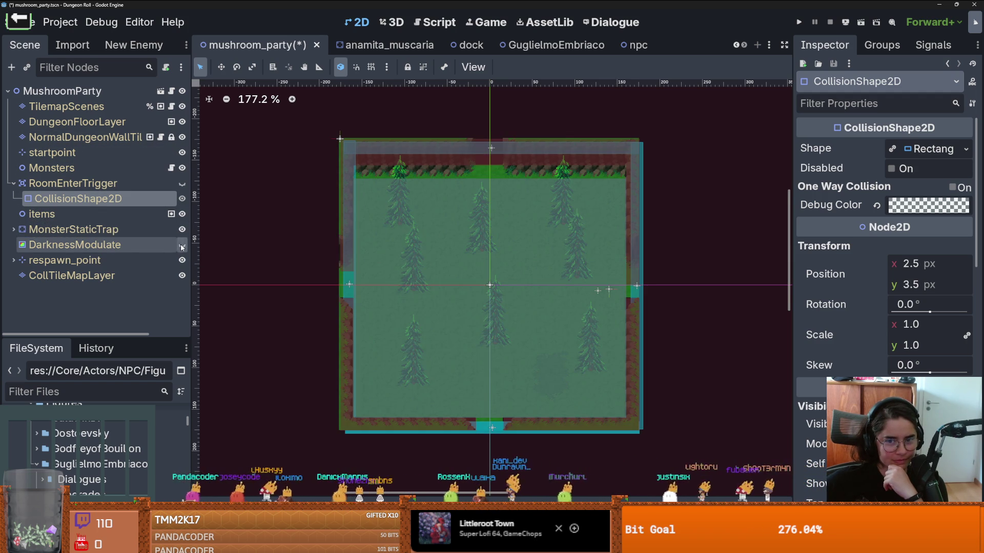
{"action": "left_click", "coordinate": [182, 247]}
Select CollTileMapLayer for tile editing after briefly hiding it
{"action": "left_click", "coordinate": [182, 277]}
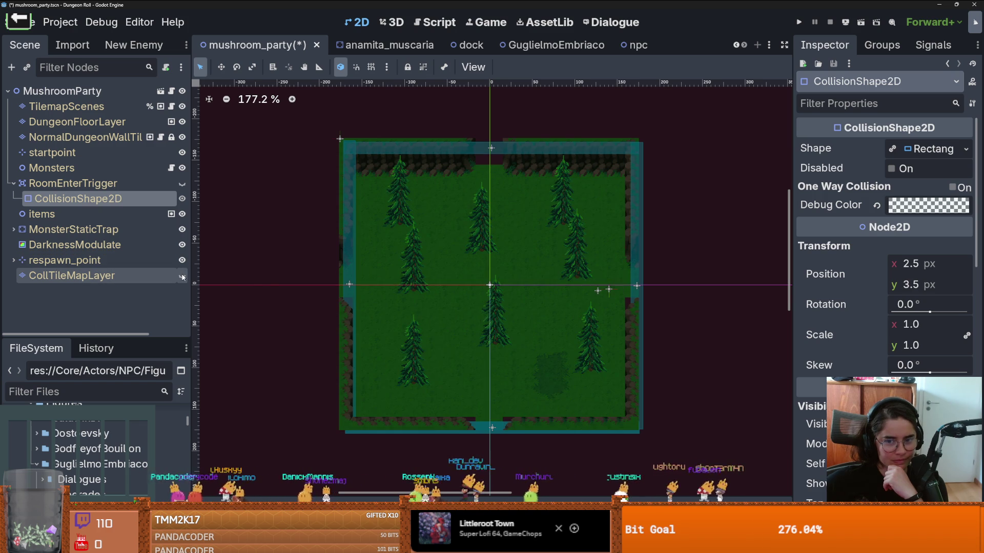
{"action": "left_click", "coordinate": [183, 278]}
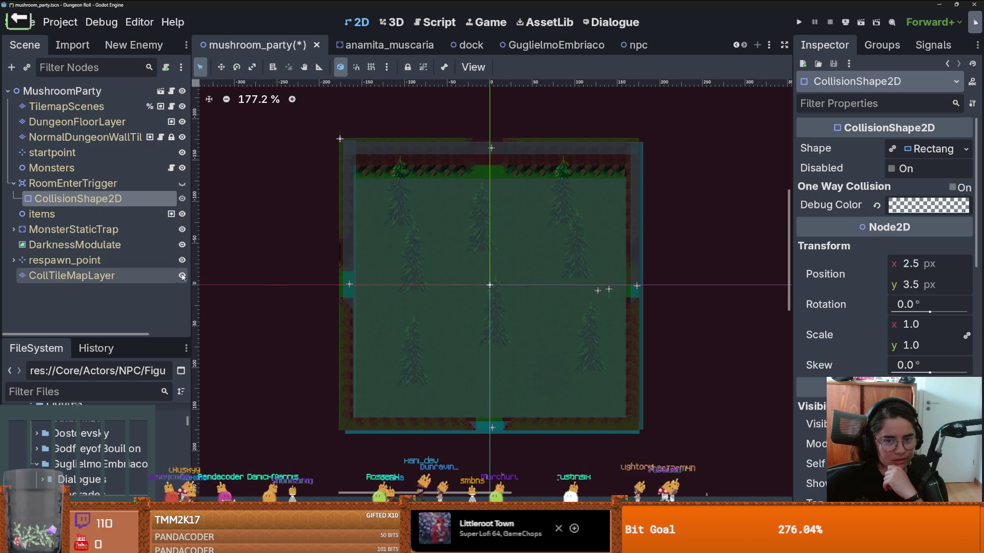
{"action": "left_click", "coordinate": [76, 275]}
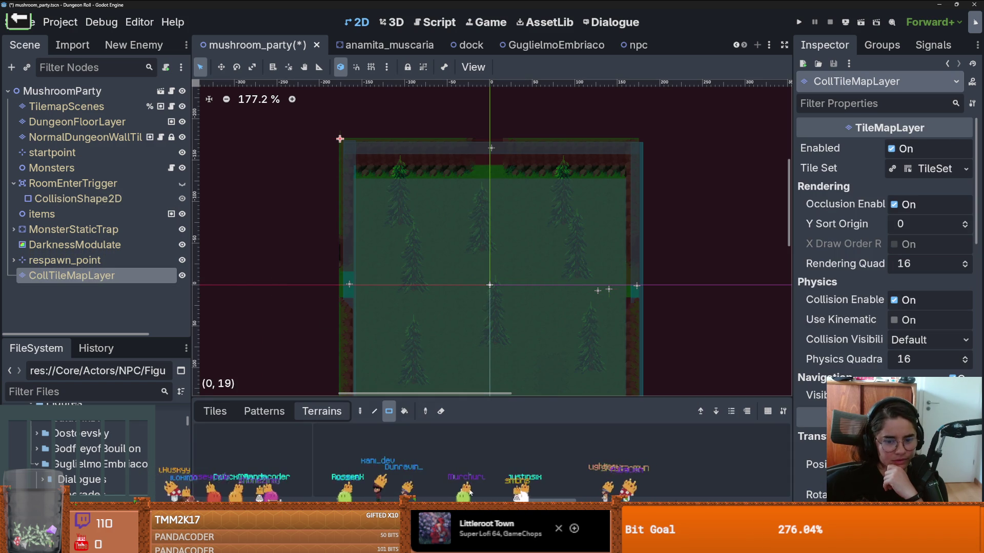
Erase CollTileMapLayer's collision tiles across the room interior with the rectangle eraser
{"action": "left_click", "coordinate": [214, 412]}
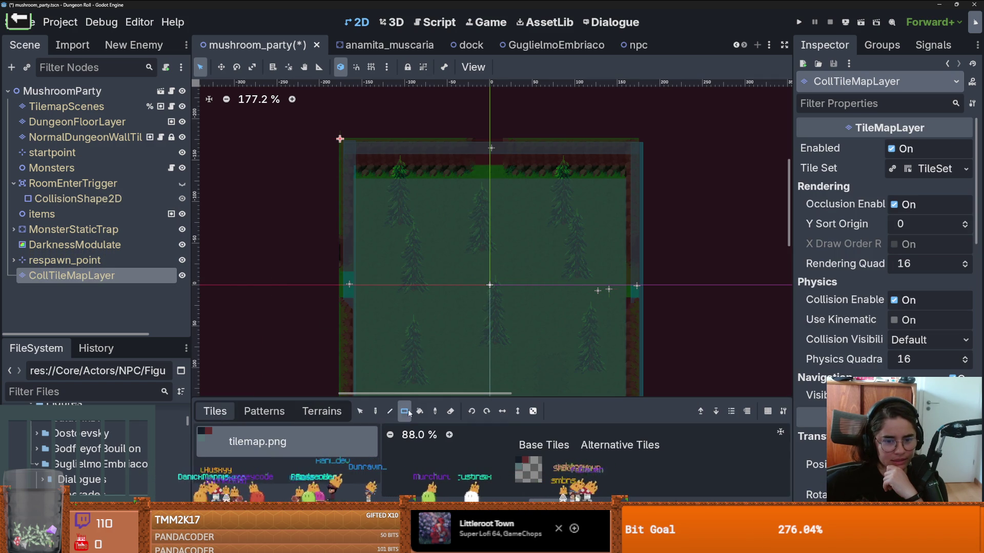
{"action": "left_click", "coordinate": [451, 413]}
{"action": "scroll", "coordinate": [568, 311], "scroll_direction": "down", "scroll_amount": 2}
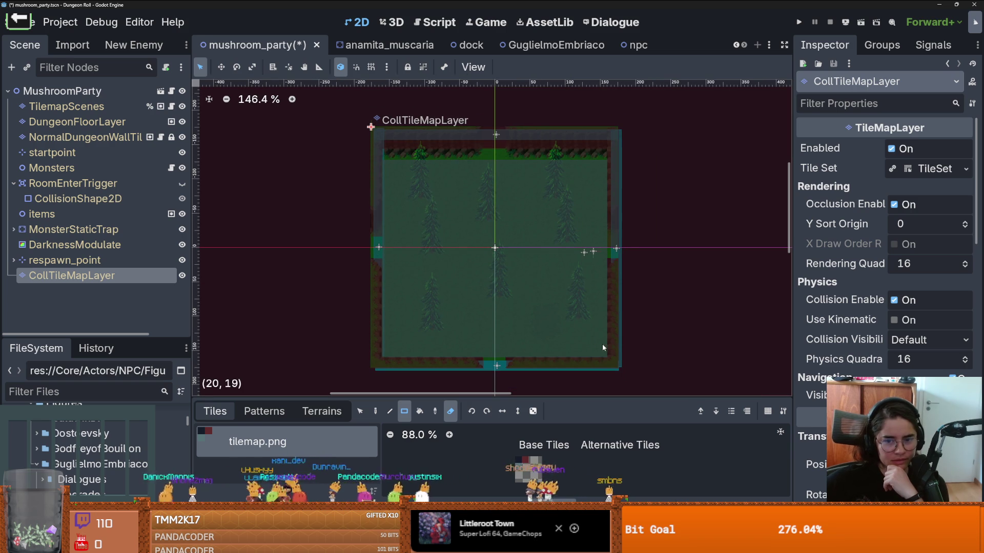
{"action": "mouse_move", "coordinate": [602, 348]}
{"action": "left_mouse_down"}
{"action": "mouse_move", "coordinate": [531, 259]}
{"action": "mouse_move", "coordinate": [395, 167]}
{"action": "left_mouse_up"}
Select DungeonFloorLayer and show its terrain list
{"action": "scroll", "coordinate": [451, 234], "scroll_direction": "up", "scroll_amount": 3}
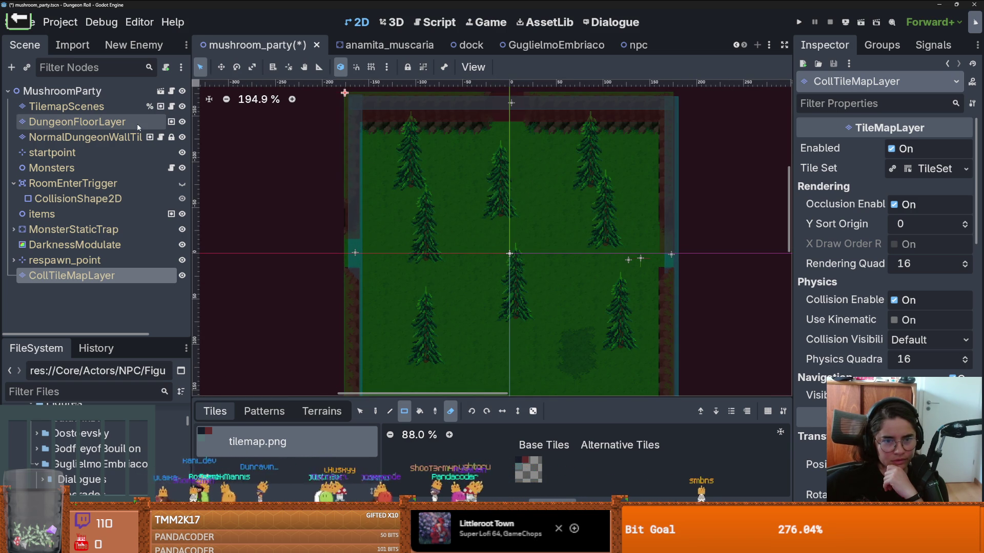
{"action": "left_click", "coordinate": [122, 128]}
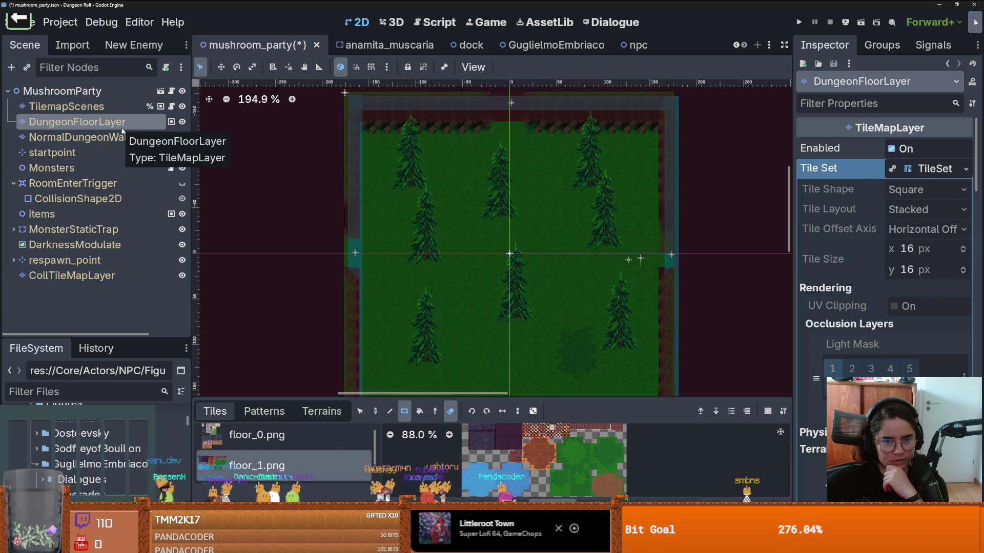
{"action": "left_click", "coordinate": [335, 412]}
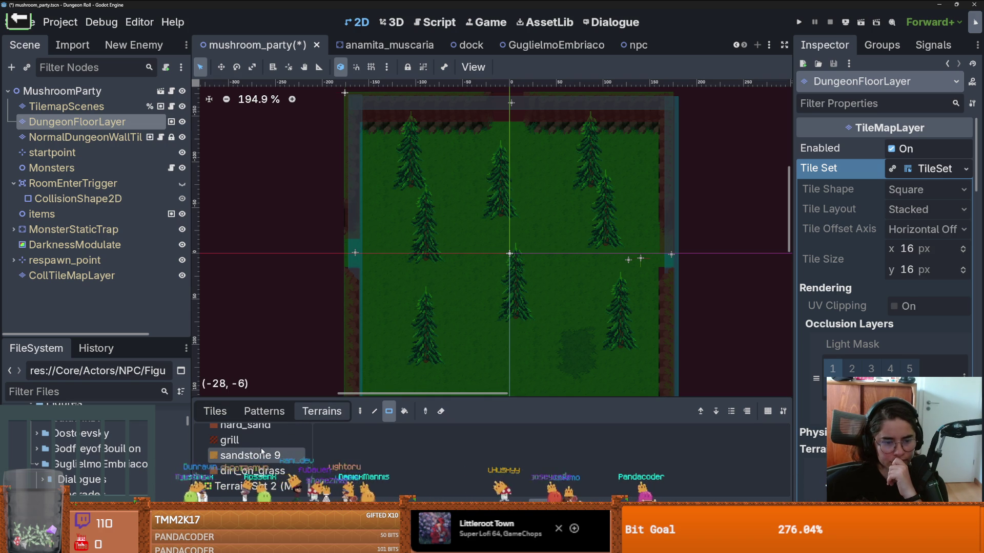
Paint dirt_on_grass patches, including a 2x2 patch and a small upper-right rectangle
{"action": "left_click", "coordinate": [261, 469]}
{"action": "left_click_drag", "start_coordinate": [396, 347], "coordinate": [422, 371]}
{"action": "scroll", "coordinate": [477, 278], "scroll_direction": "down", "scroll_amount": 3}
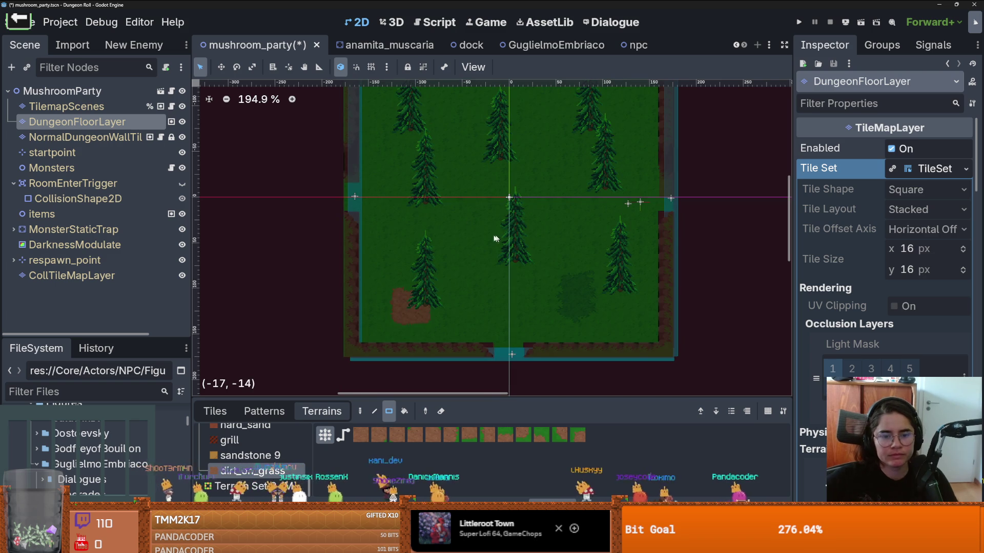
{"action": "left_click_drag", "start_coordinate": [477, 245], "coordinate": [438, 237]}
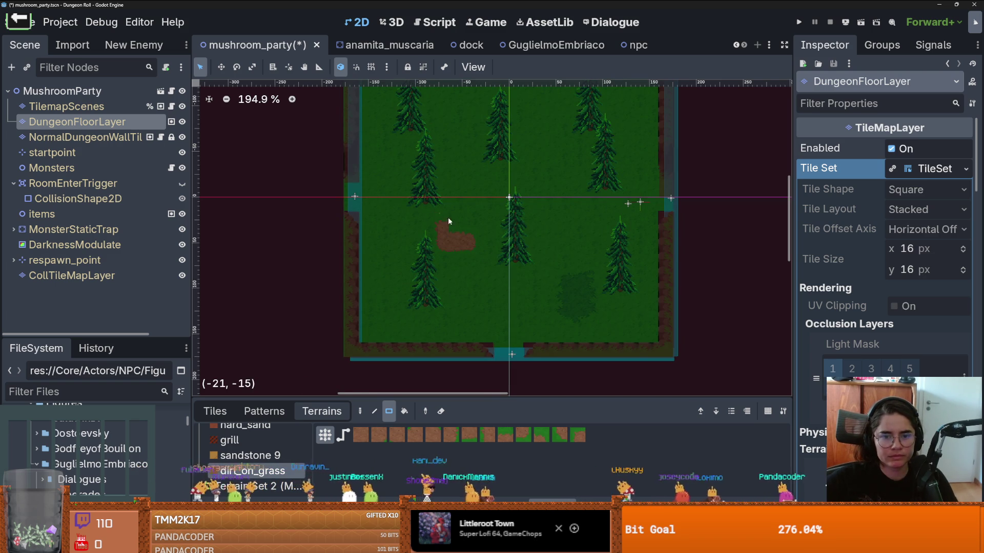
{"action": "scroll", "coordinate": [461, 228], "scroll_direction": "up", "scroll_amount": 3}
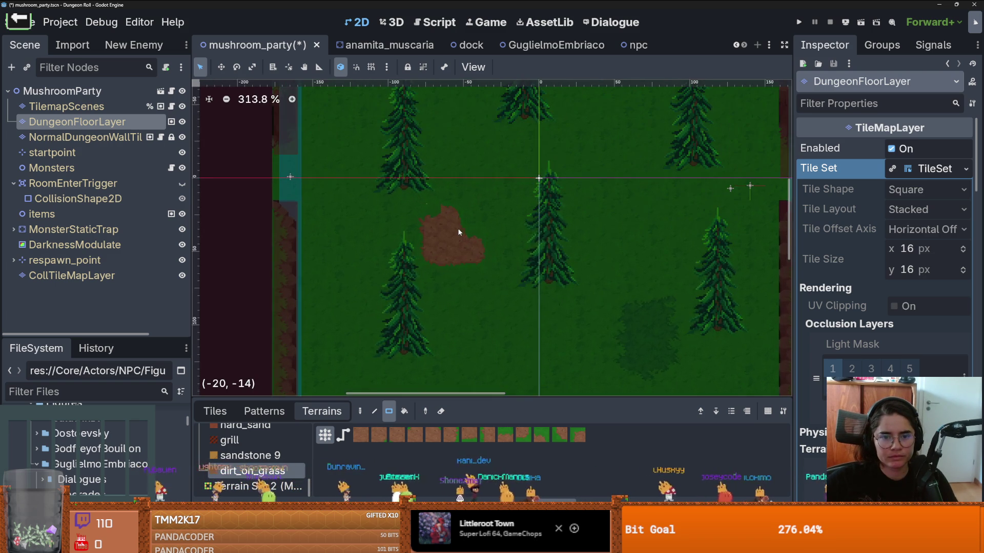
{"action": "scroll", "coordinate": [457, 244], "scroll_direction": "down", "scroll_amount": 1}
{"action": "scroll", "coordinate": [625, 260], "scroll_direction": "right", "scroll_amount": 3}
{"action": "scroll", "coordinate": [625, 259], "scroll_direction": "up", "scroll_amount": 1}
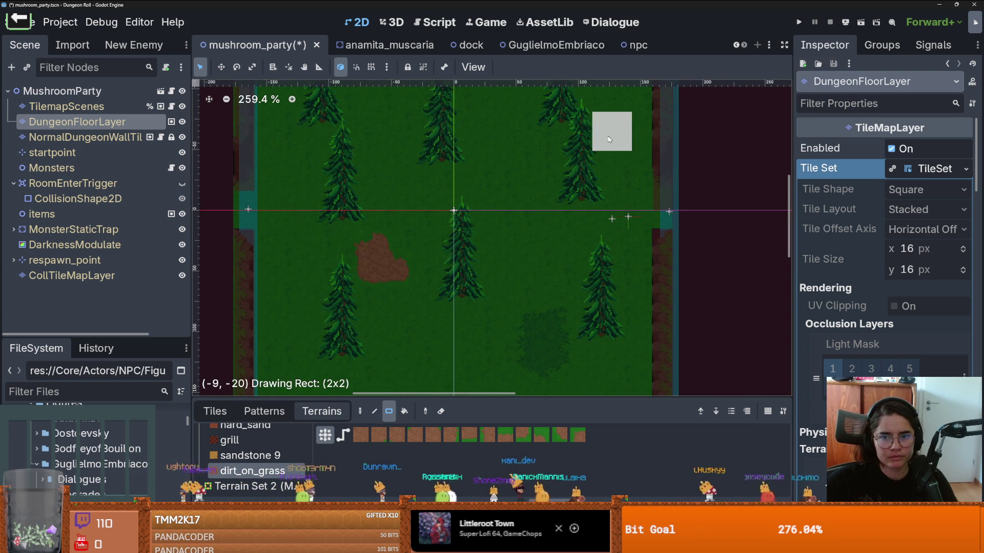
{"action": "scroll", "coordinate": [553, 194], "scroll_direction": "down", "scroll_amount": 1}
{"action": "scroll", "coordinate": [535, 205], "scroll_direction": "up", "scroll_amount": 1}
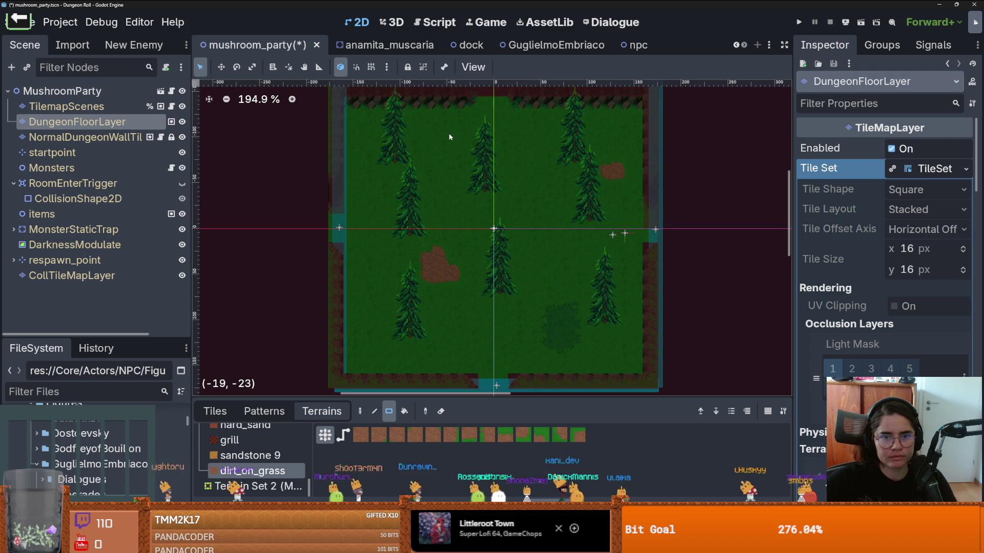
{"action": "left_click_drag", "start_coordinate": [441, 140], "coordinate": [403, 143]}
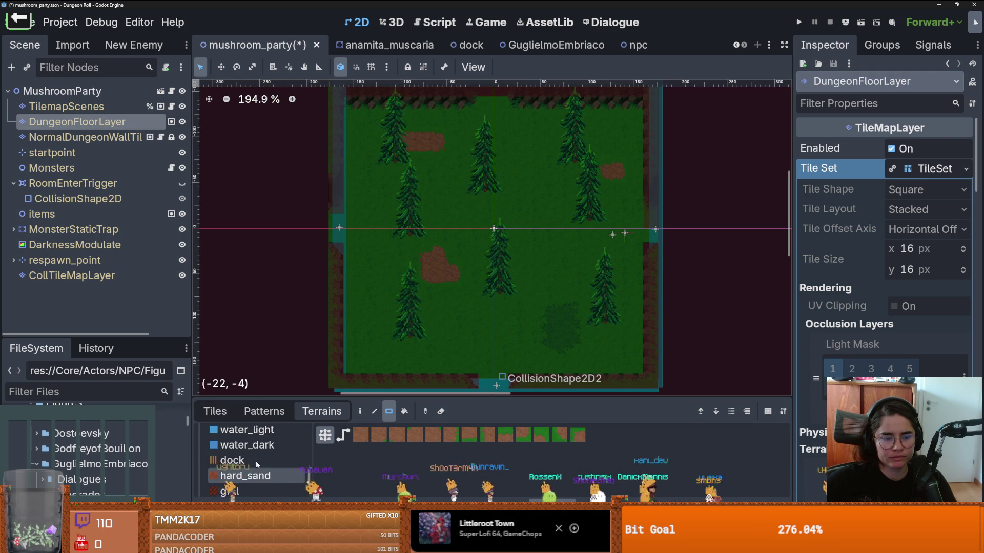
Choose water_dark terrain, then undo the blue water square it painted
{"action": "scroll", "coordinate": [280, 472], "scroll_direction": "up", "scroll_amount": 2}
{"action": "left_click", "coordinate": [246, 445]}
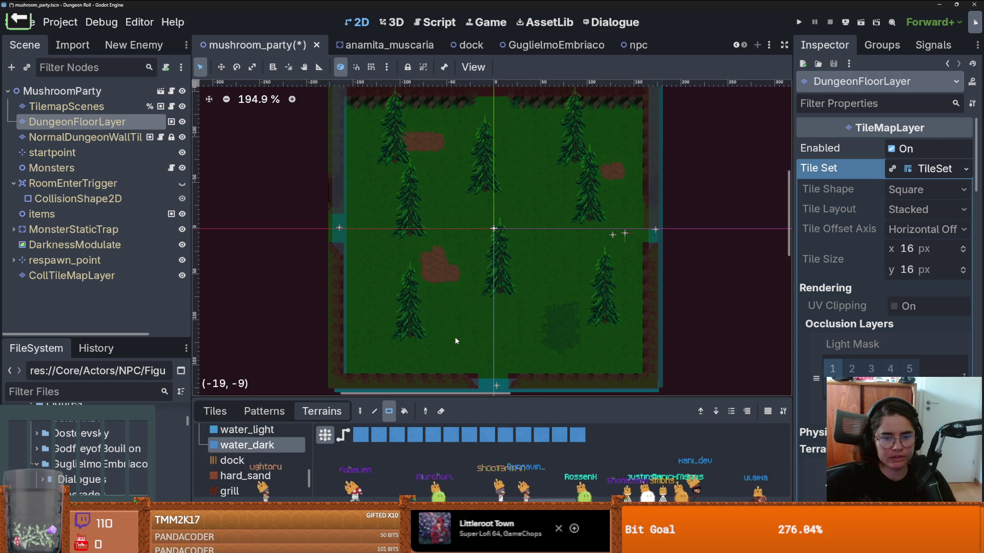
{"action": "scroll", "coordinate": [478, 365], "scroll_direction": "up", "scroll_amount": 1}
{"action": "key", "text": "ctrl+z"}
{"action": "scroll", "coordinate": [271, 457], "scroll_direction": "down", "scroll_amount": 2}
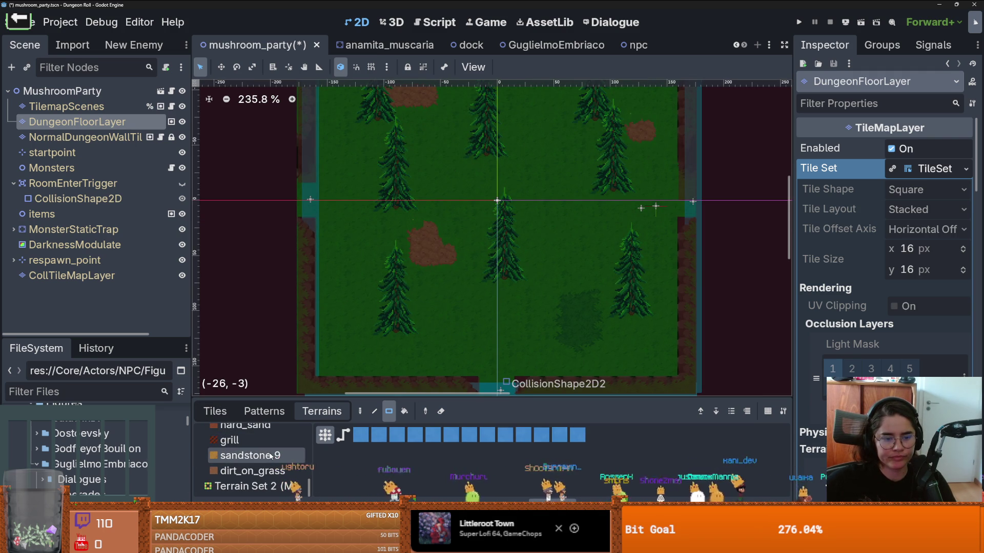
{"action": "scroll", "coordinate": [262, 472], "scroll_direction": "up", "scroll_amount": 4}
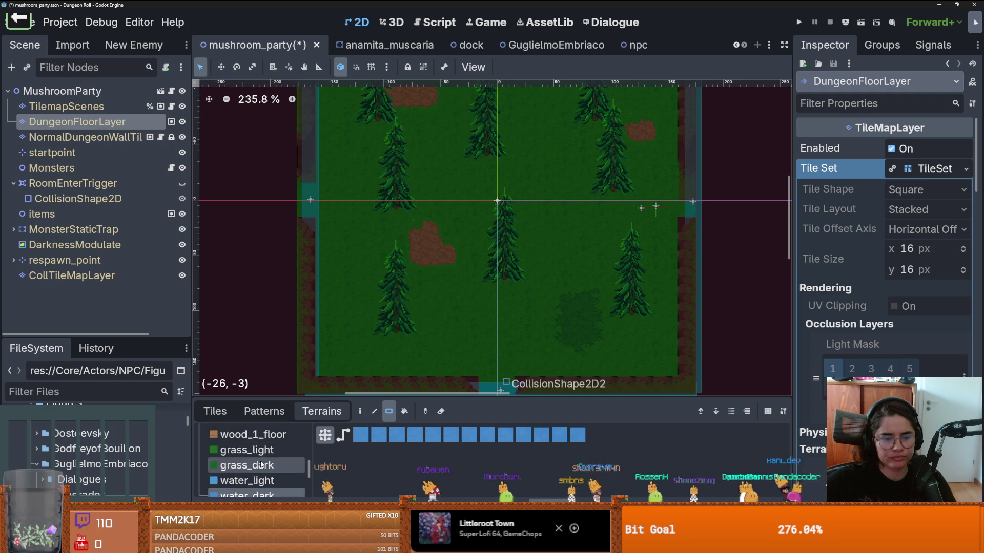
Paint a 5x4 grass_dark rectangle near the room's centre
{"action": "left_click", "coordinate": [257, 463]}
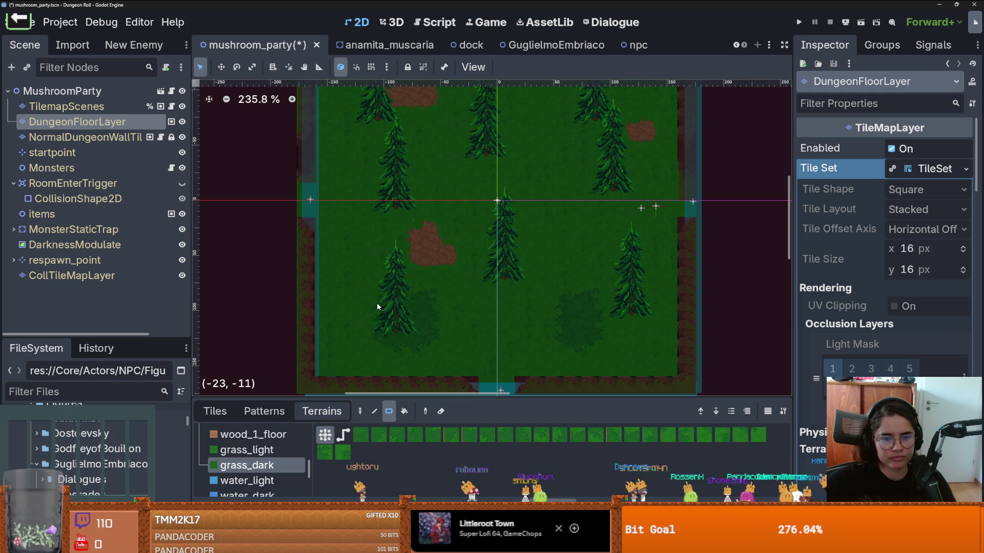
{"action": "scroll", "coordinate": [389, 276], "scroll_direction": "up", "scroll_amount": 3}
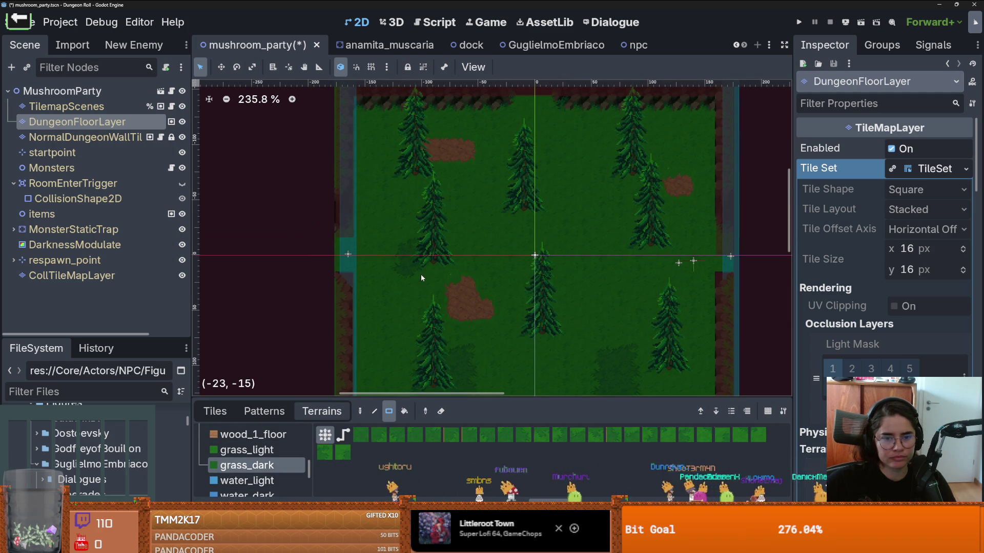
{"action": "left_click_drag", "start_coordinate": [505, 192], "coordinate": [576, 245]}
{"action": "scroll", "coordinate": [610, 260], "scroll_direction": "down", "scroll_amount": 1}
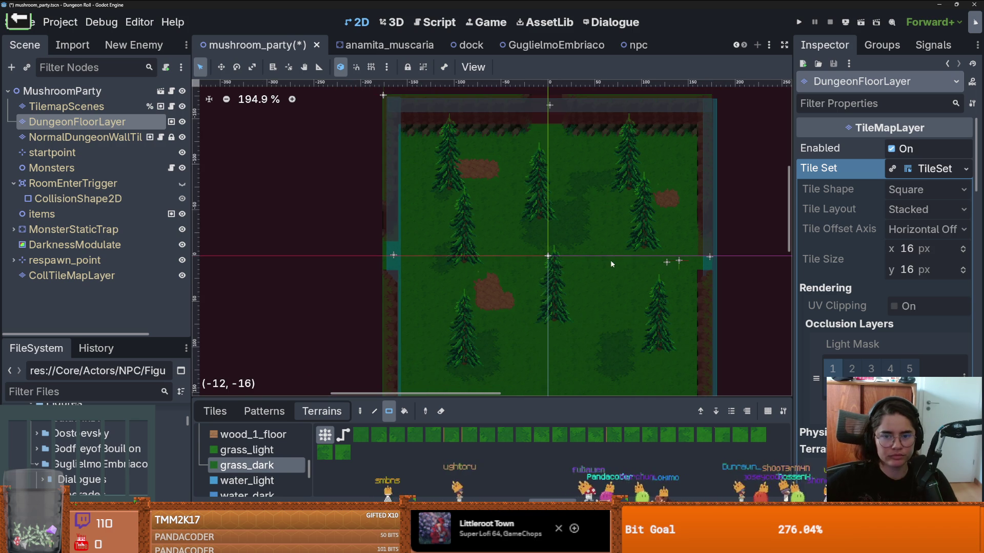
Run the game full screen, walk through the north door, enable debug and choose Mushroom Party
{"action": "left_click", "coordinate": [798, 22]}
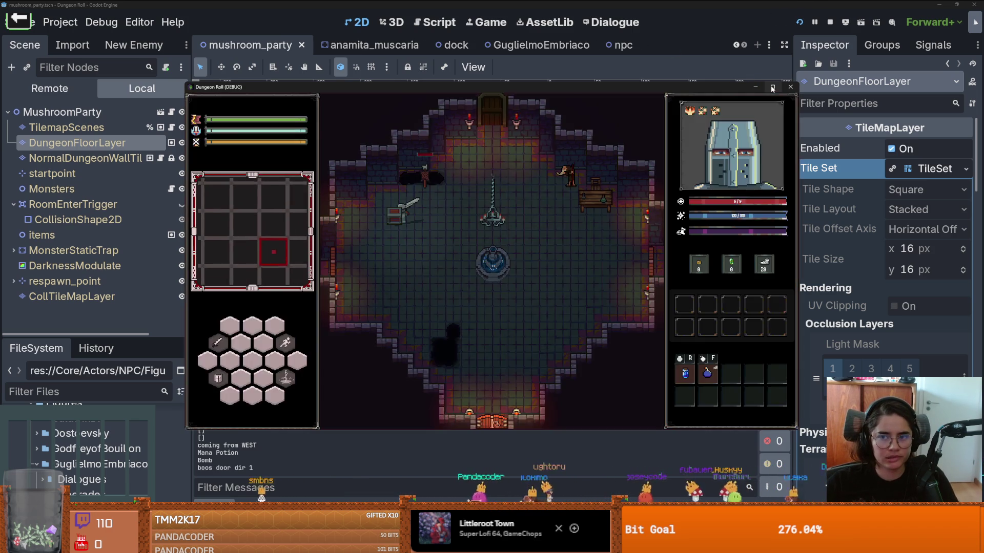
{"action": "left_click", "coordinate": [771, 87]}
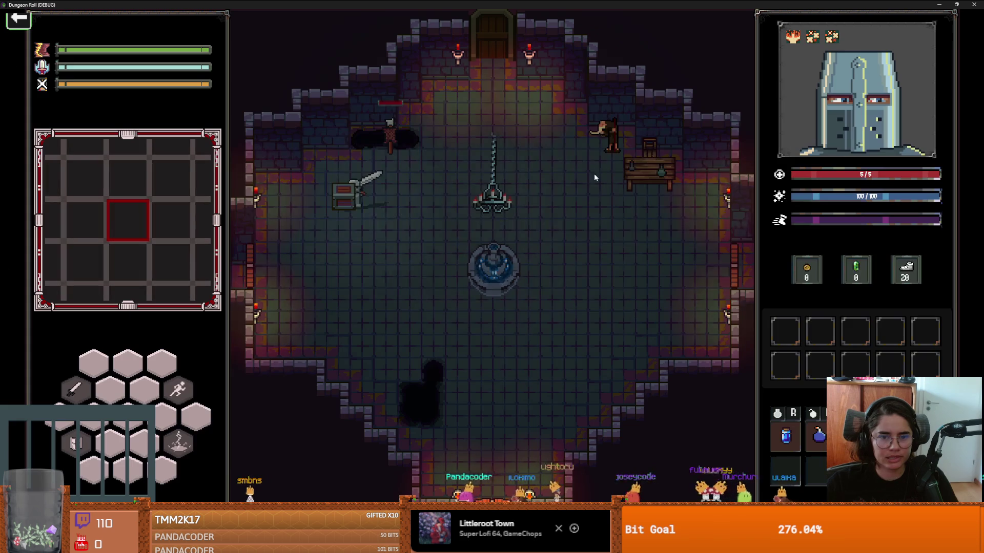
{"action": "key", "text": "d"}
{"action": "key", "text": "w"}
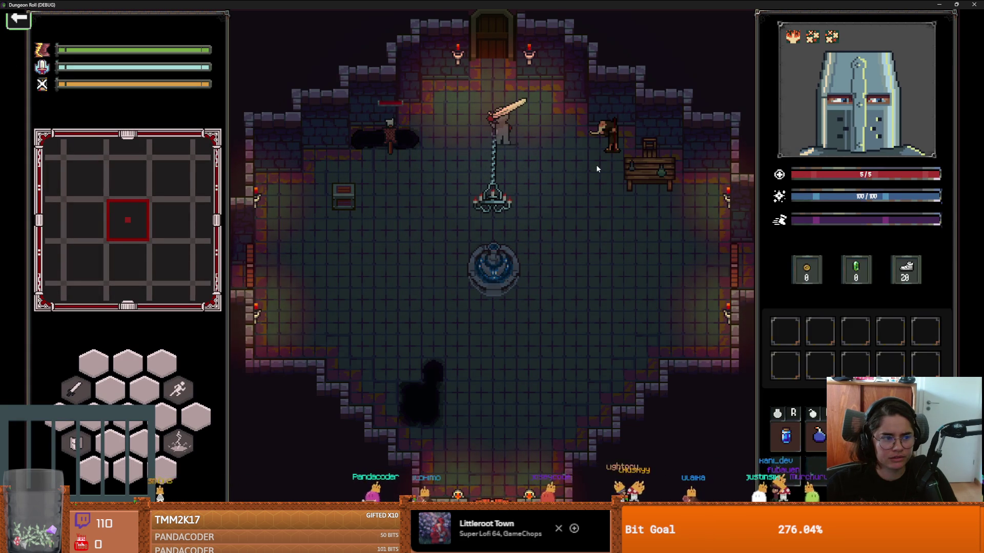
{"action": "key", "text": "w"}
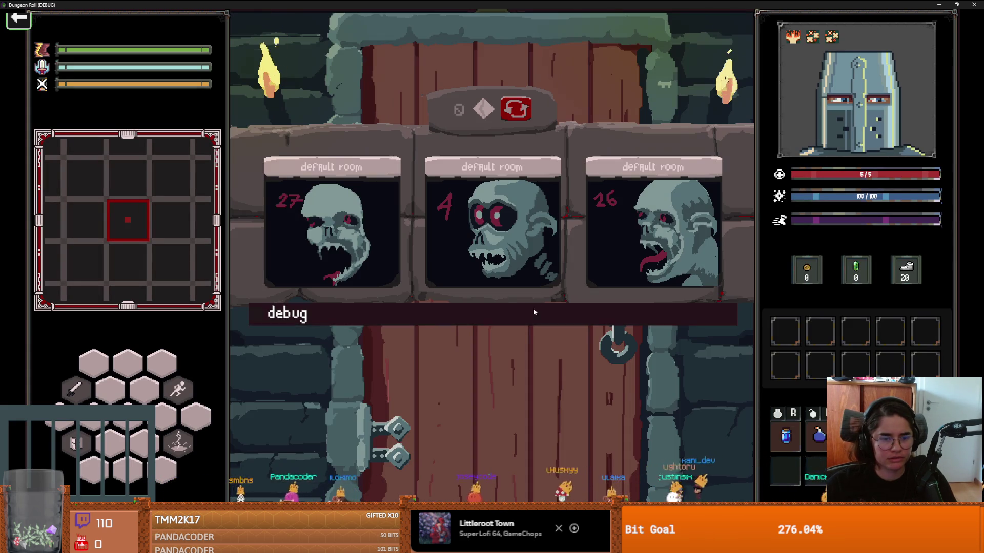
{"action": "left_click", "coordinate": [533, 310]}
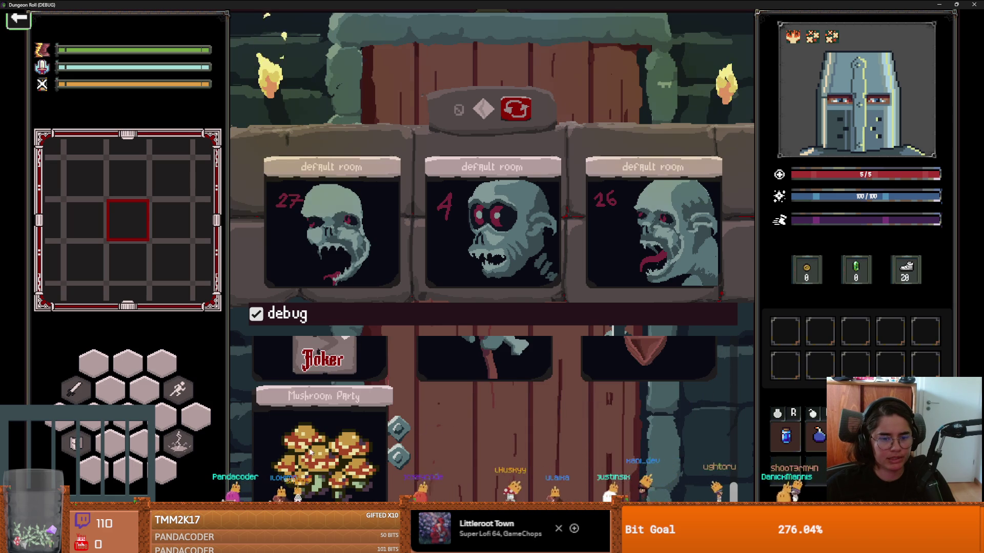
{"action": "left_click", "coordinate": [483, 368]}
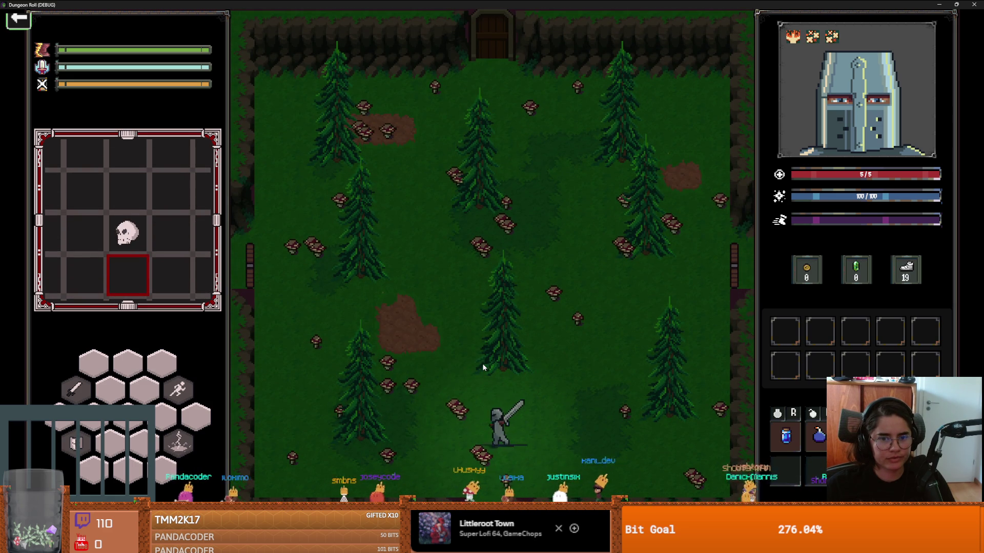
Walk the knight around the room's upper area with WASD and swing the sword twice
{"action": "key", "text": "w"}
{"action": "key", "text": "a"}
{"action": "key", "text": "w"}
{"action": "key", "text": "a"}
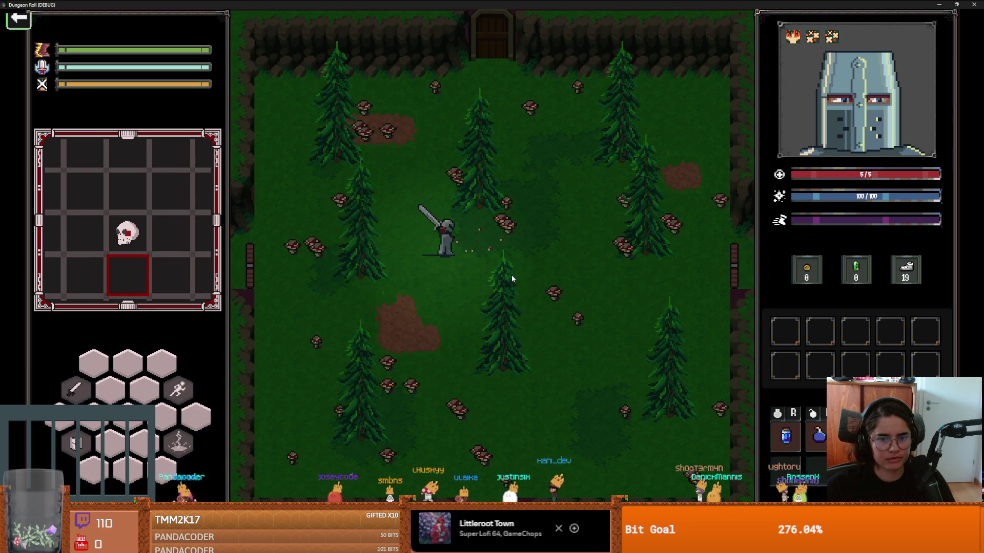
{"action": "key", "text": "d"}
{"action": "key", "text": "s"}
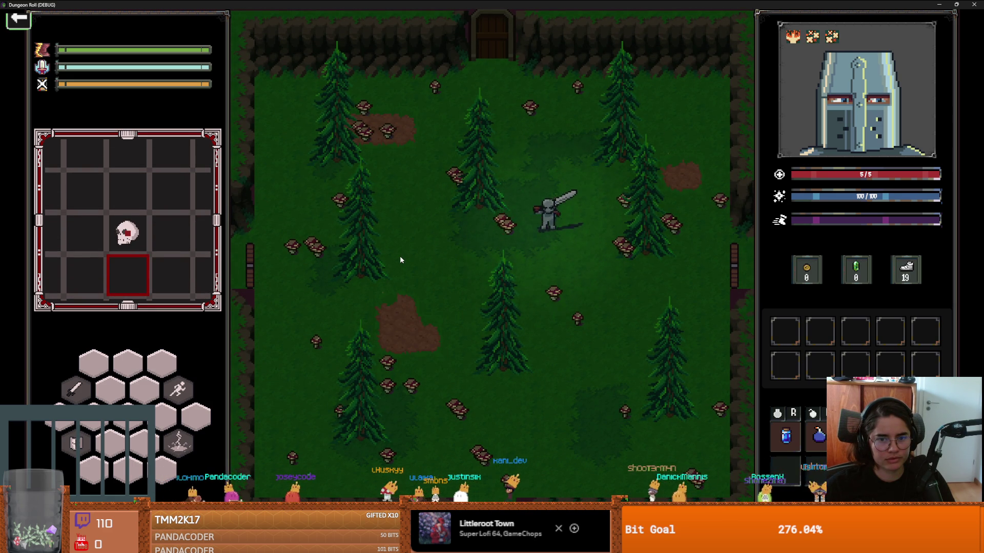
{"action": "key", "text": "d"}
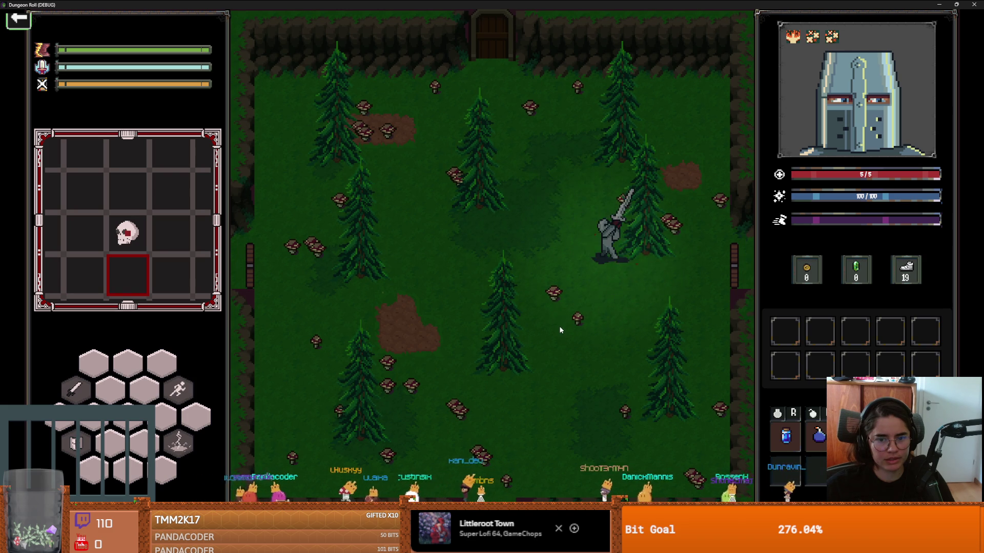
{"action": "key", "text": "s"}
{"action": "left_click", "coordinate": [554, 331]}
{"action": "left_click", "coordinate": [521, 316]}
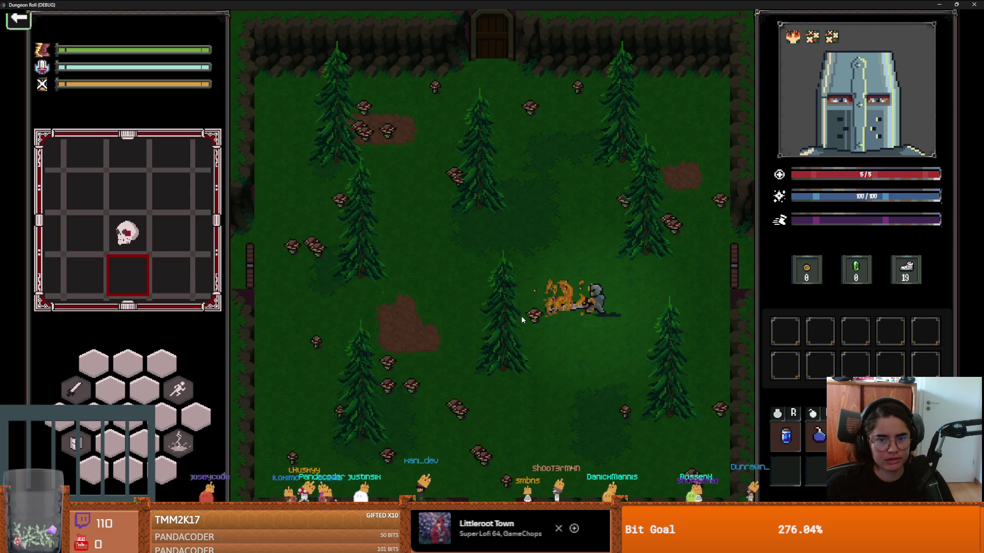
Keep walking the knight left, up, right and down, swinging at nearby mushrooms
{"action": "key", "text": "a"}
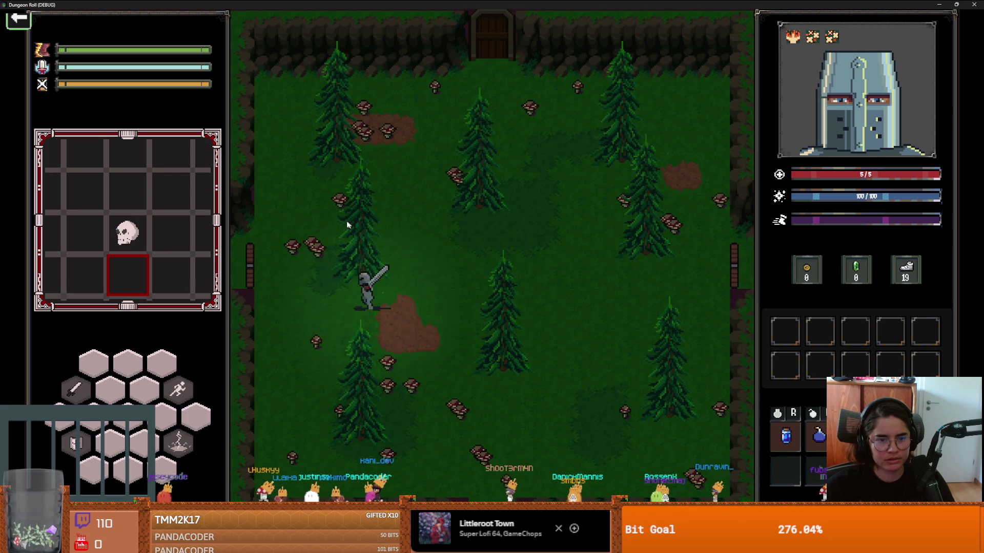
{"action": "key", "text": "w"}
{"action": "key", "text": "w"}
{"action": "key", "text": "d"}
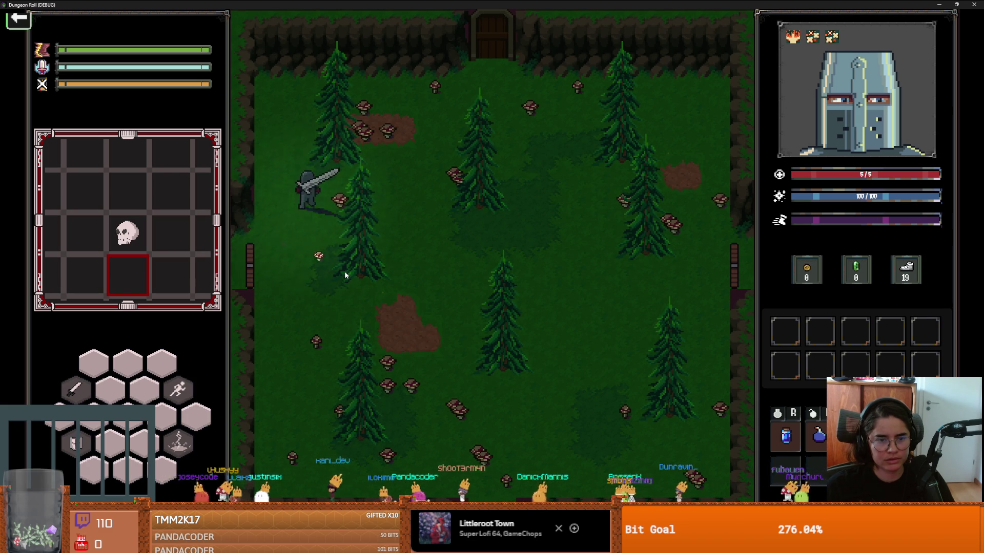
{"action": "left_click", "coordinate": [382, 269]}
{"action": "key", "text": "d"}
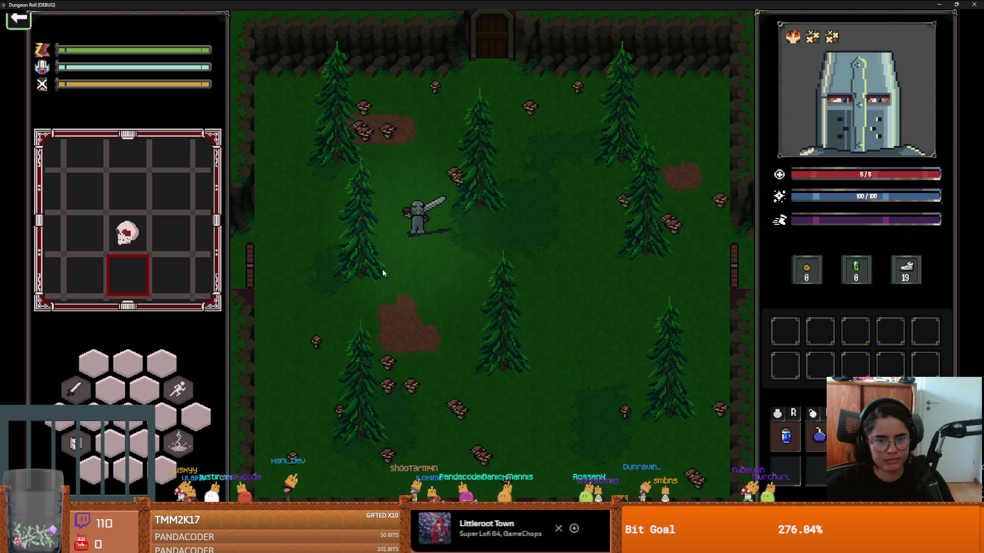
{"action": "key", "text": "s"}
{"action": "key", "text": "s"}
{"action": "key", "text": "a"}
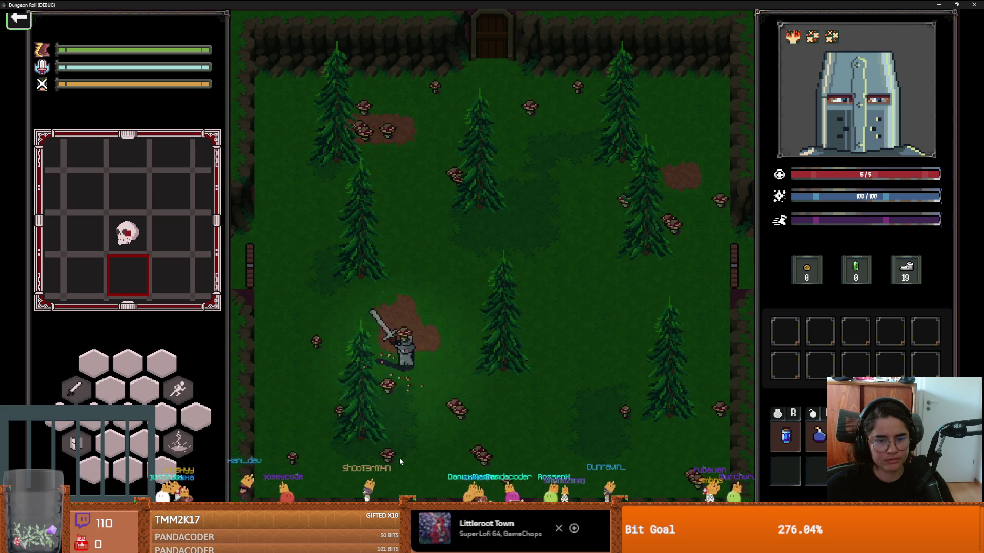
{"action": "key", "text": "s"}
{"action": "key", "text": "d"}
{"action": "left_click", "coordinate": [475, 474]}
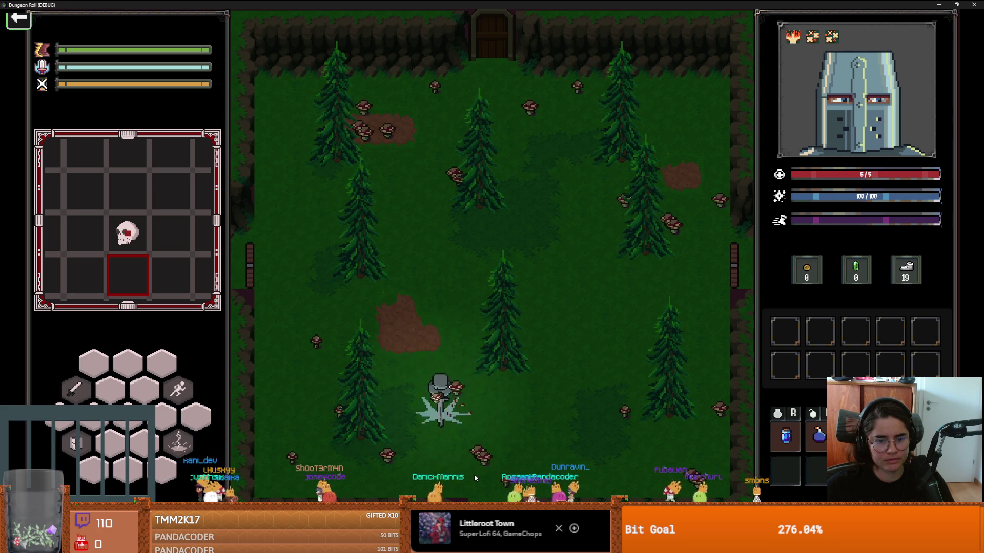
{"action": "key", "text": "a"}
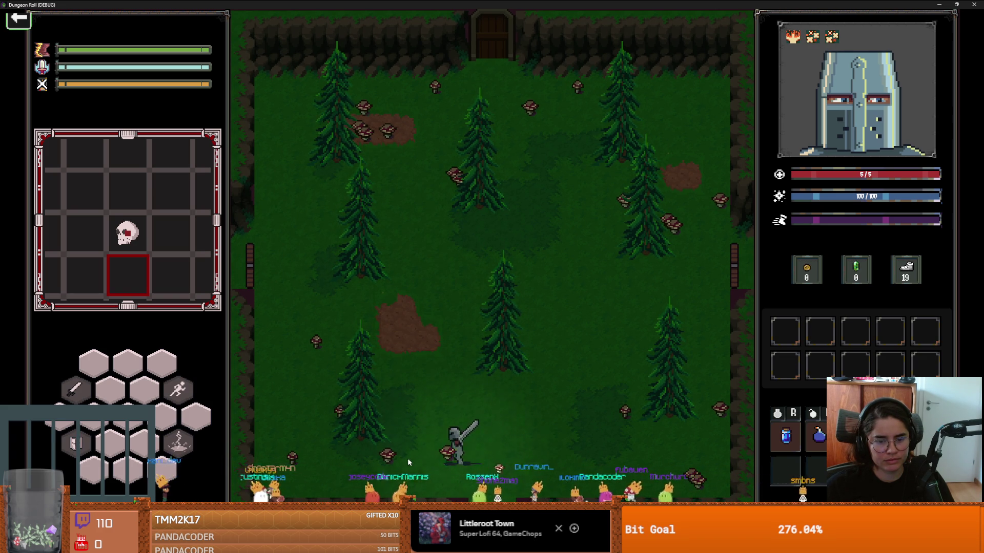
{"action": "left_click", "coordinate": [380, 455]}
{"action": "key", "text": "d"}
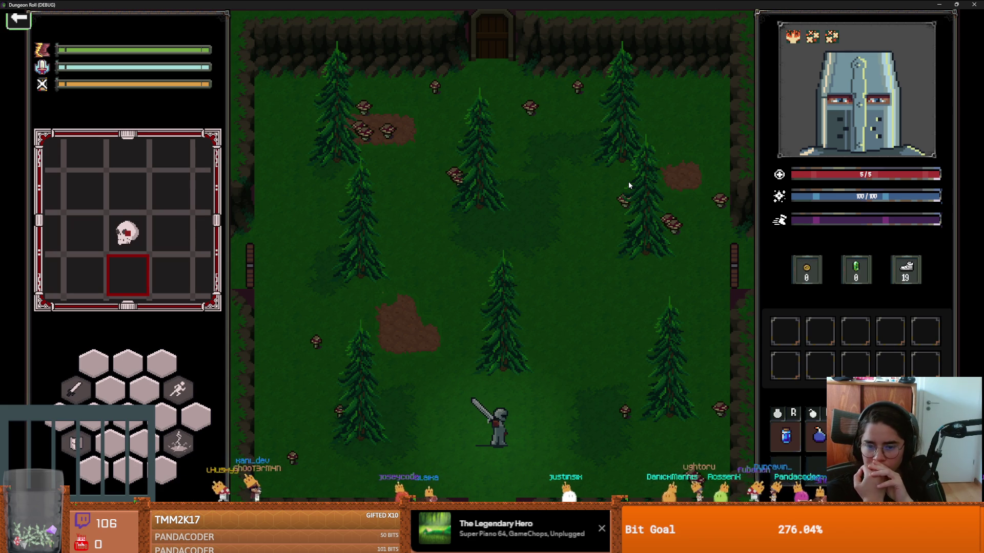
Stop the running game and select DungeonFloorLayer in the editor
{"action": "key", "text": "super+Down"}
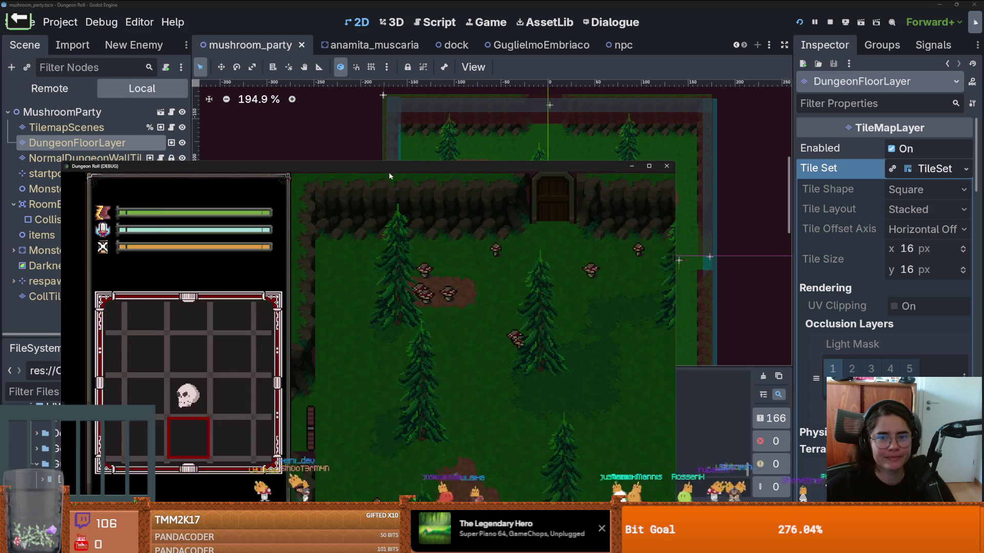
{"action": "left_click", "coordinate": [667, 166]}
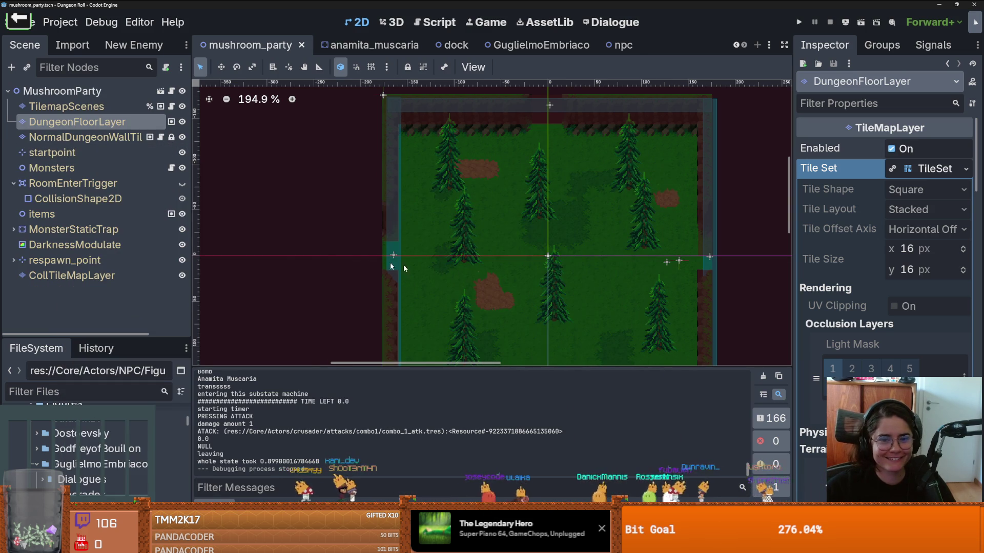
{"action": "scroll", "coordinate": [484, 200], "scroll_direction": "down", "scroll_amount": 3}
{"action": "scroll", "coordinate": [485, 199], "scroll_direction": "down", "scroll_amount": 1}
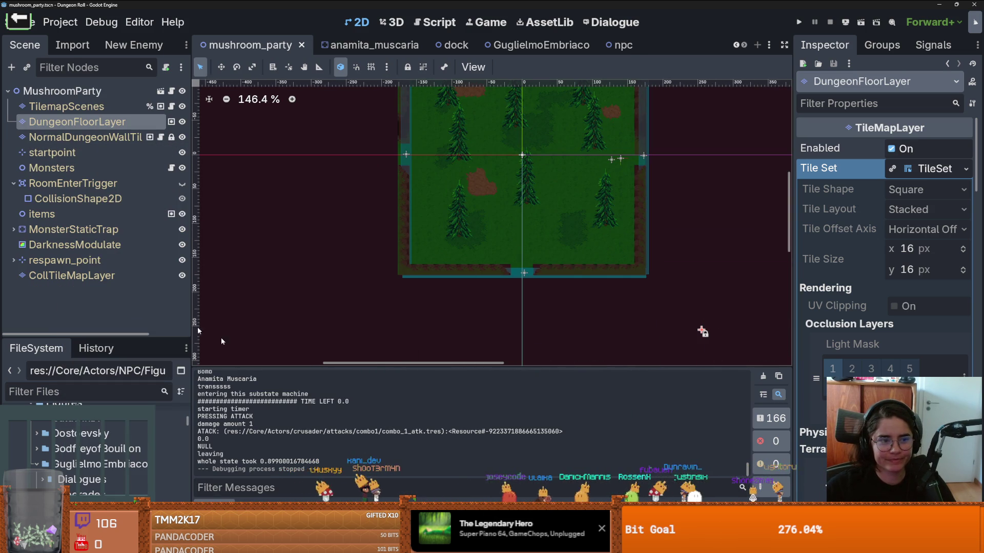
{"action": "left_click", "coordinate": [106, 136]}
{"action": "left_click", "coordinate": [77, 121]}
Paint grass_light strips along the room's edges, including a 3x1 strip at bottom-left
{"action": "left_click", "coordinate": [247, 450]}
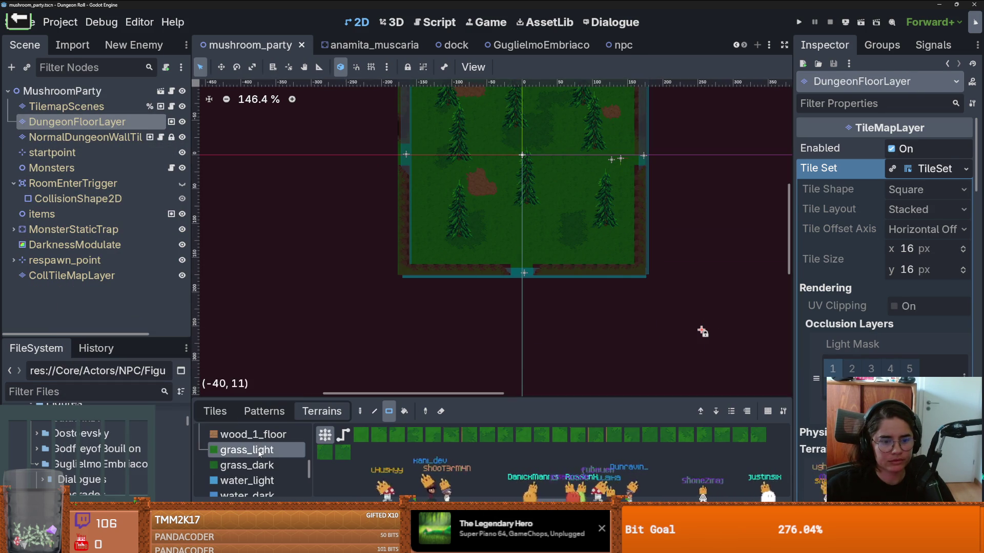
{"action": "scroll", "coordinate": [497, 259], "scroll_direction": "up", "scroll_amount": 3}
{"action": "mouse_move", "coordinate": [512, 272]}
{"action": "left_mouse_down"}
{"action": "mouse_move", "coordinate": [375, 269]}
{"action": "mouse_move", "coordinate": [310, 225]}
{"action": "mouse_move", "coordinate": [342, 253]}
{"action": "mouse_move", "coordinate": [334, 139]}
{"action": "mouse_move", "coordinate": [343, 99]}
{"action": "mouse_move", "coordinate": [334, 89]}
{"action": "mouse_move", "coordinate": [347, 134]}
{"action": "mouse_move", "coordinate": [589, 133]}
{"action": "mouse_move", "coordinate": [594, 359]}
{"action": "mouse_move", "coordinate": [469, 353]}
{"action": "left_mouse_up"}
{"action": "scroll", "coordinate": [517, 271], "scroll_direction": "up", "scroll_amount": 5}
{"action": "scroll", "coordinate": [343, 253], "scroll_direction": "down", "scroll_amount": 2}
{"action": "scroll", "coordinate": [342, 253], "scroll_direction": "down", "scroll_amount": 5}
{"action": "scroll", "coordinate": [340, 242], "scroll_direction": "up", "scroll_amount": 2}
{"action": "scroll", "coordinate": [346, 158], "scroll_direction": "up", "scroll_amount": 3}
{"action": "scroll", "coordinate": [583, 371], "scroll_direction": "up", "scroll_amount": 7}
{"action": "scroll", "coordinate": [583, 371], "scroll_direction": "up", "scroll_amount": 2}
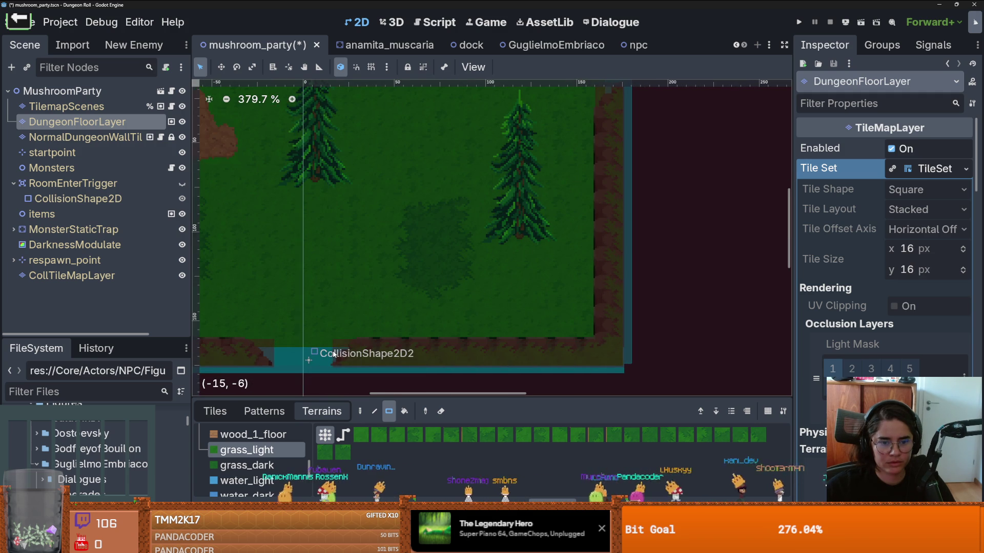
{"action": "scroll", "coordinate": [450, 338], "scroll_direction": "down", "scroll_amount": 1}
{"action": "scroll", "coordinate": [450, 338], "scroll_direction": "down", "scroll_amount": 3}
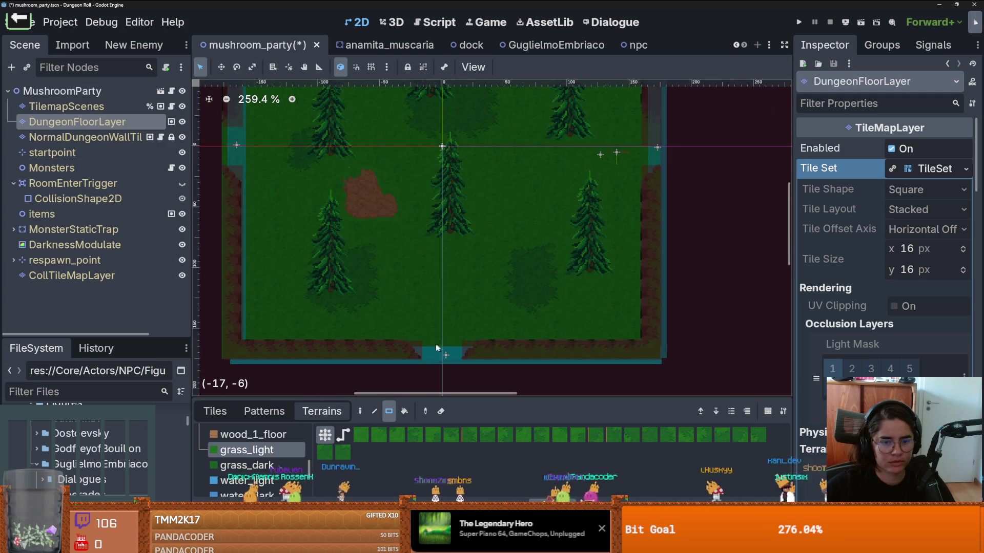
{"action": "left_click_drag", "start_coordinate": [324, 350], "coordinate": [291, 343]}
{"action": "key", "text": "ctrl+s"}
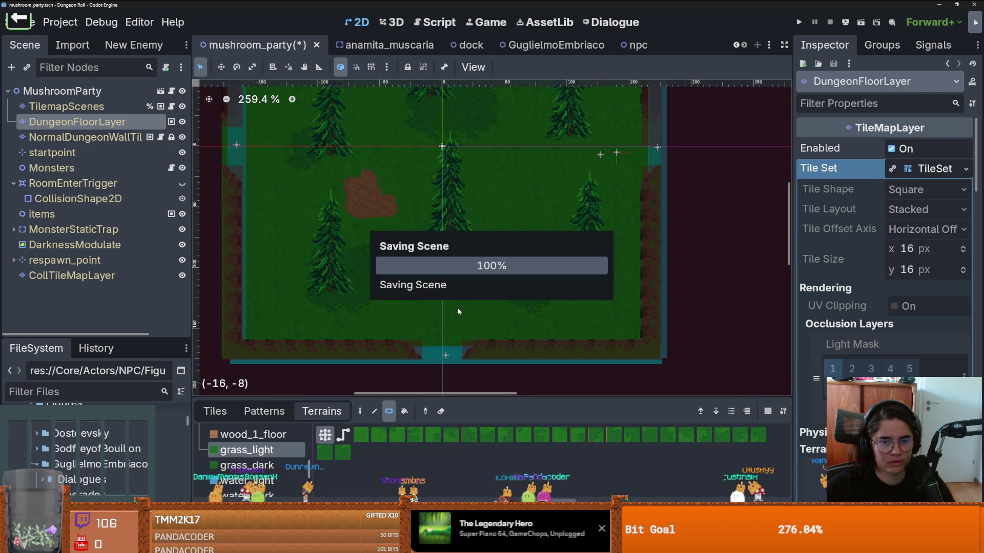
{"action": "scroll", "coordinate": [455, 307], "scroll_direction": "down", "scroll_amount": 5}
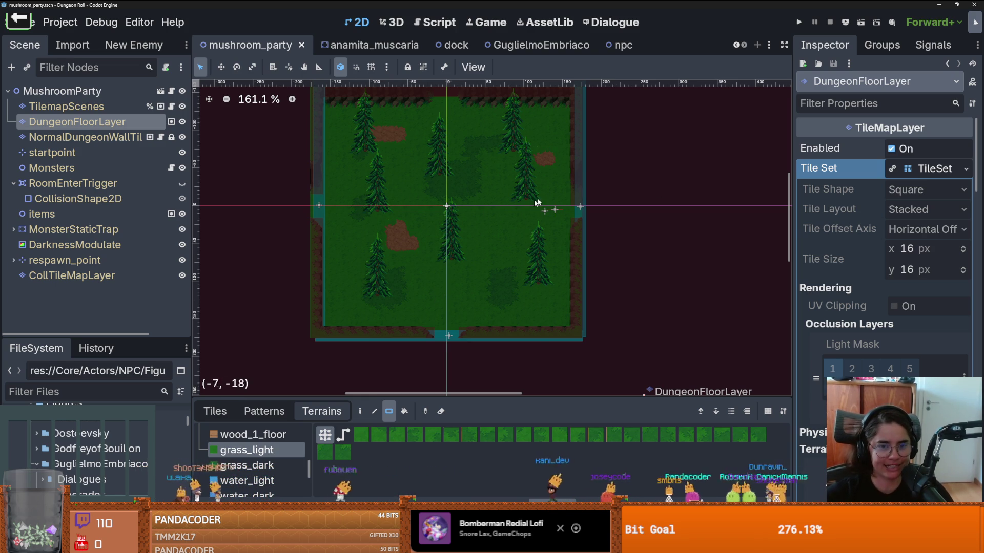
{"action": "key", "text": "ctrl+s"}
{"action": "left_click_drag", "start_coordinate": [427, 228], "coordinate": [442, 218]}
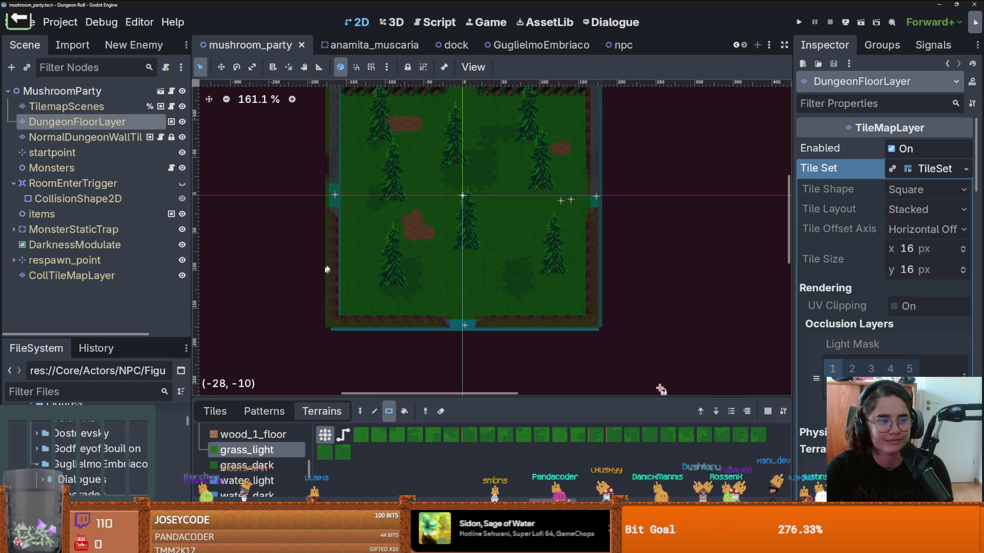
Save the mushroom_party scene with Ctrl+S
{"action": "key", "text": "ctrl+s"}
{"action": "scroll", "coordinate": [447, 245], "scroll_direction": "up", "scroll_amount": 4}
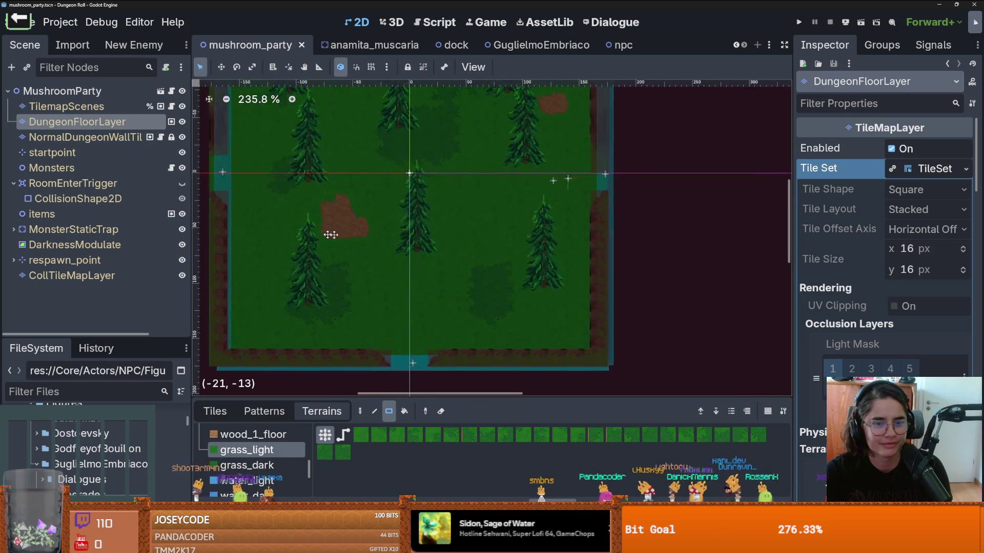
{"action": "scroll", "coordinate": [447, 245], "scroll_direction": "down", "scroll_amount": 3}
{"action": "scroll", "coordinate": [447, 245], "scroll_direction": "down", "scroll_amount": 1}
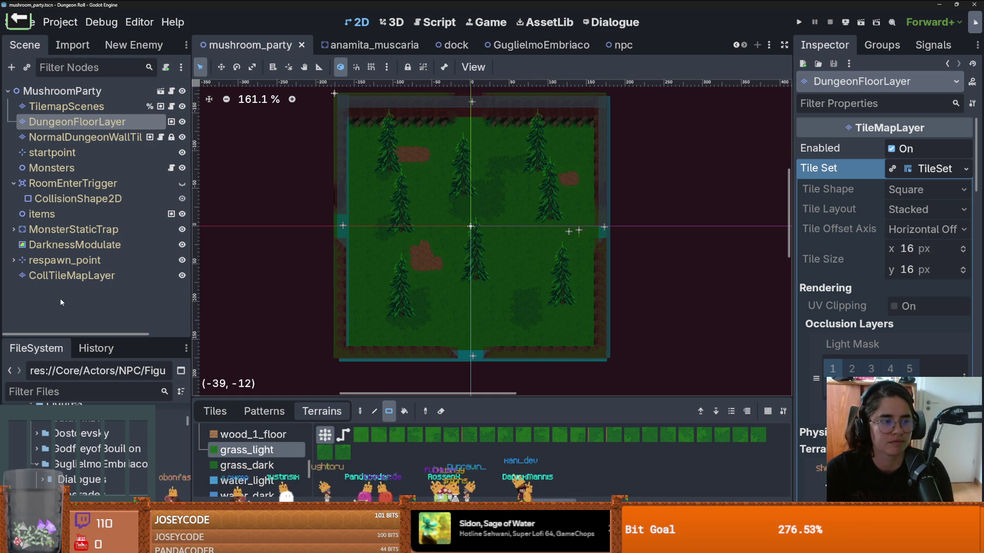
Save mushroom_party again, then zoom and shift the room view left
{"action": "key", "text": "ctrl+s"}
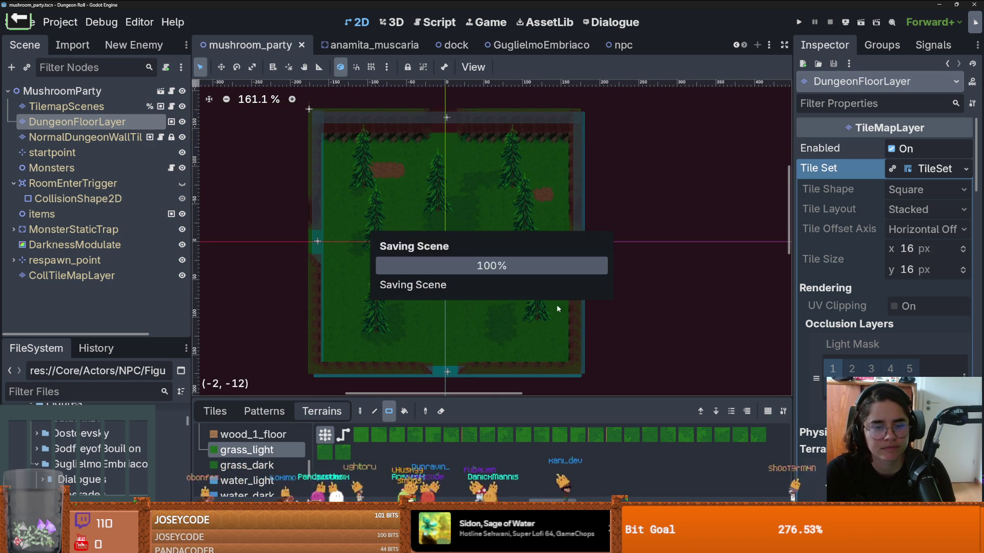
{"action": "scroll", "coordinate": [490, 308], "scroll_direction": "up", "scroll_amount": 3}
{"action": "scroll", "coordinate": [489, 309], "scroll_direction": "down", "scroll_amount": 3}
{"action": "scroll", "coordinate": [490, 308], "scroll_direction": "up", "scroll_amount": 4}
{"action": "scroll", "coordinate": [487, 310], "scroll_direction": "down", "scroll_amount": 2}
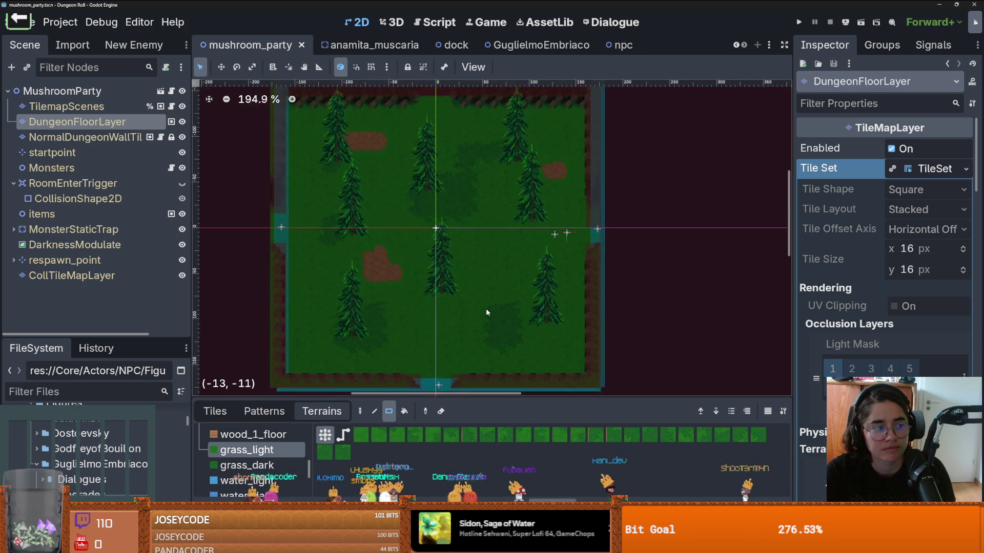
{"action": "scroll", "coordinate": [485, 309], "scroll_direction": "up", "scroll_amount": 2}
{"action": "scroll", "coordinate": [629, 303], "scroll_direction": "down", "scroll_amount": 5}
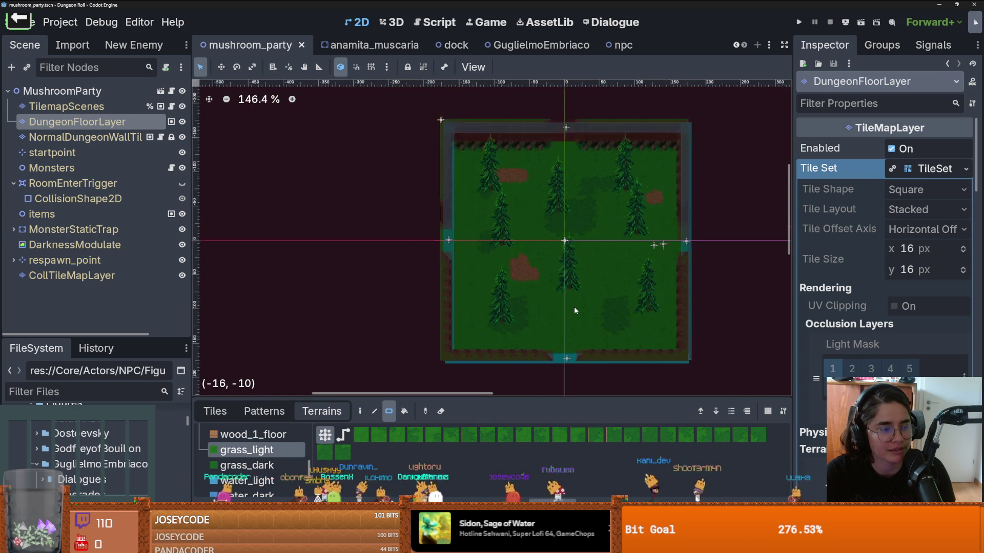
{"action": "scroll", "coordinate": [574, 310], "scroll_direction": "down", "scroll_amount": 1}
{"action": "mouse_move", "coordinate": [573, 306]}
{"action": "left_mouse_down"}
{"action": "mouse_move", "coordinate": [467, 287]}
{"action": "mouse_move", "coordinate": [530, 302]}
{"action": "left_mouse_up"}
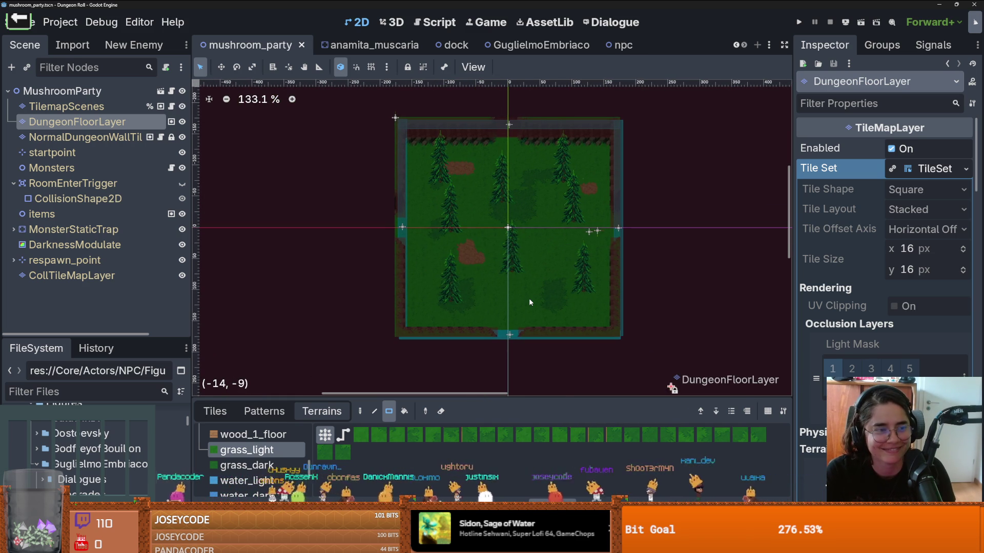
Zoom in and out and pan across the forest room to inspect it
{"action": "scroll", "coordinate": [528, 298], "scroll_direction": "down", "scroll_amount": 1}
{"action": "scroll", "coordinate": [515, 317], "scroll_direction": "up", "scroll_amount": 3}
{"action": "scroll", "coordinate": [502, 337], "scroll_direction": "down", "scroll_amount": 1}
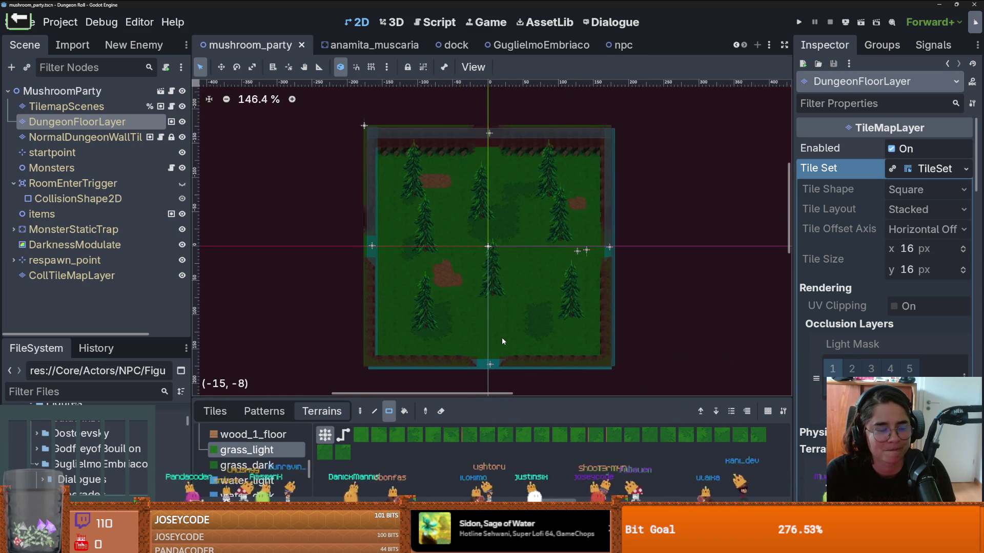
{"action": "scroll", "coordinate": [502, 339], "scroll_direction": "up", "scroll_amount": 4}
{"action": "scroll", "coordinate": [500, 339], "scroll_direction": "up", "scroll_amount": 1}
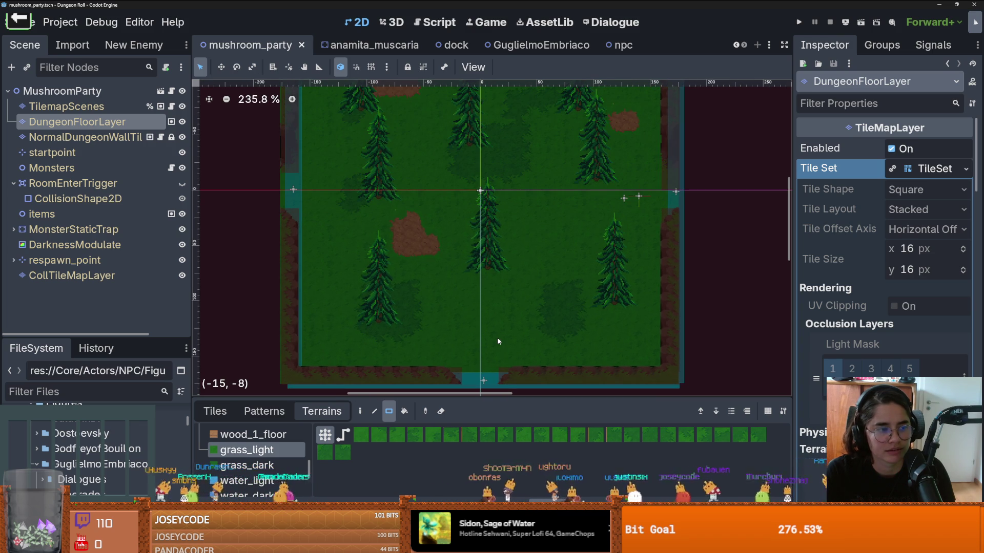
{"action": "scroll", "coordinate": [497, 341], "scroll_direction": "down", "scroll_amount": 1}
{"action": "scroll", "coordinate": [498, 341], "scroll_direction": "up", "scroll_amount": 1}
{"action": "scroll", "coordinate": [496, 340], "scroll_direction": "down", "scroll_amount": 1}
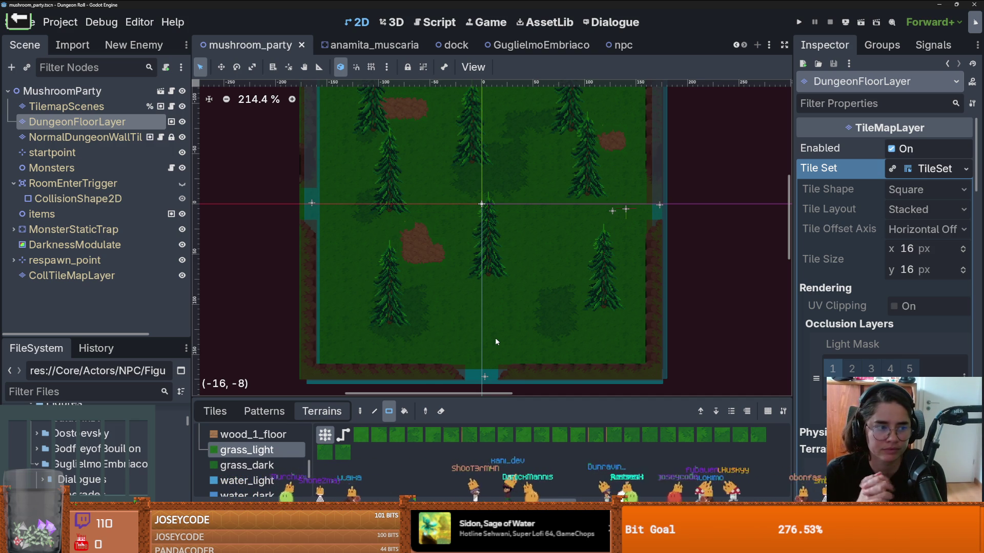
{"action": "scroll", "coordinate": [463, 308], "scroll_direction": "down", "scroll_amount": 1}
{"action": "mouse_move", "coordinate": [464, 308]}
{"action": "left_mouse_down"}
{"action": "mouse_move", "coordinate": [312, 281]}
{"action": "mouse_move", "coordinate": [472, 313]}
{"action": "left_mouse_up"}
Save the mushroom_party scene once more with Ctrl+S
{"action": "key", "text": "ctrl+s"}
{"action": "scroll", "coordinate": [313, 282], "scroll_direction": "up", "scroll_amount": 1}
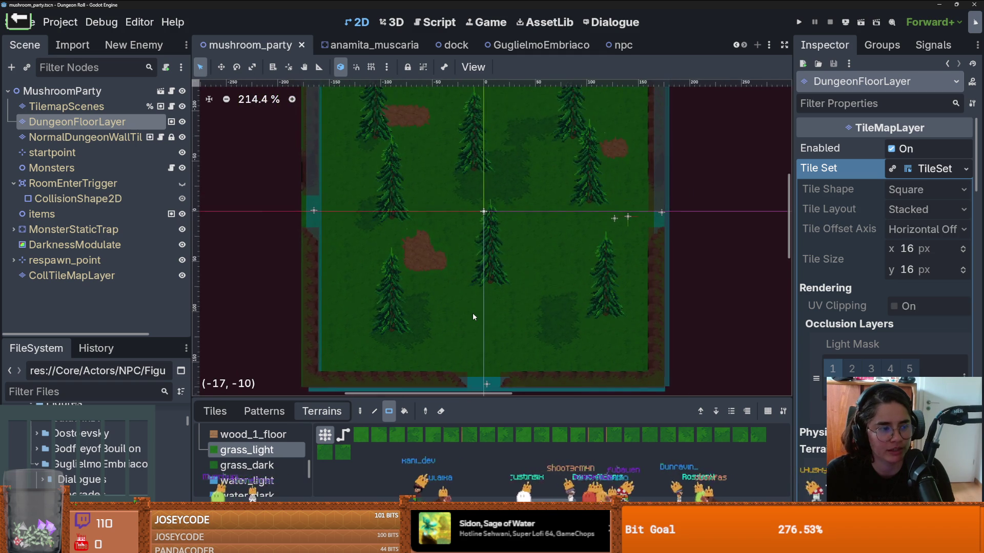
{"action": "scroll", "coordinate": [473, 317], "scroll_direction": "down", "scroll_amount": 1}
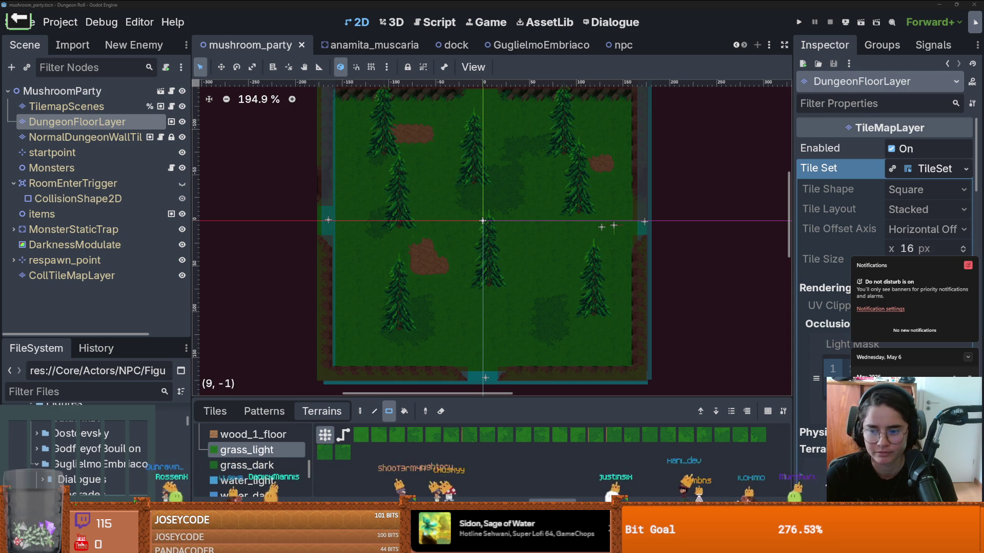
{"action": "key", "text": "super+n"}
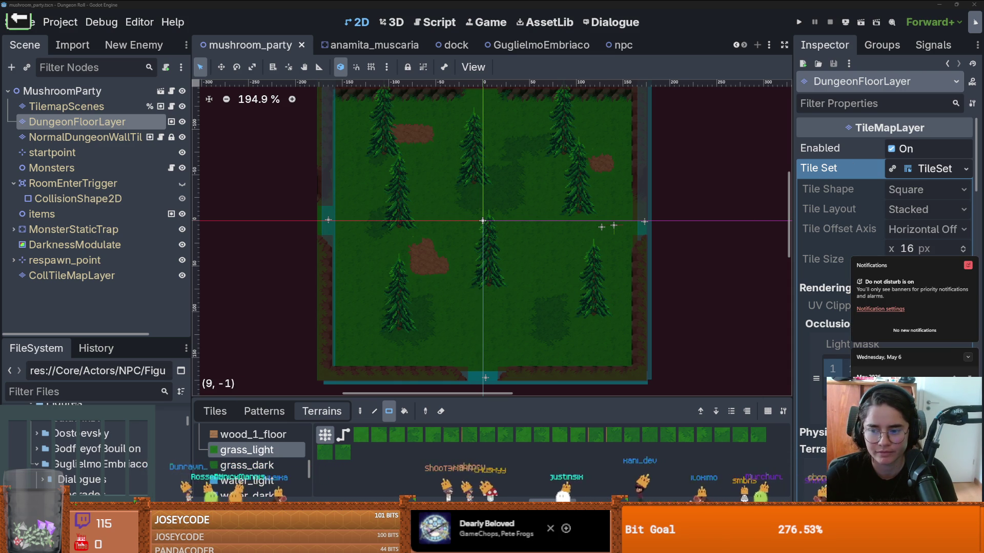
{"action": "key", "text": "super+n"}
{"action": "scroll", "coordinate": [454, 281], "scroll_direction": "up", "scroll_amount": 1}
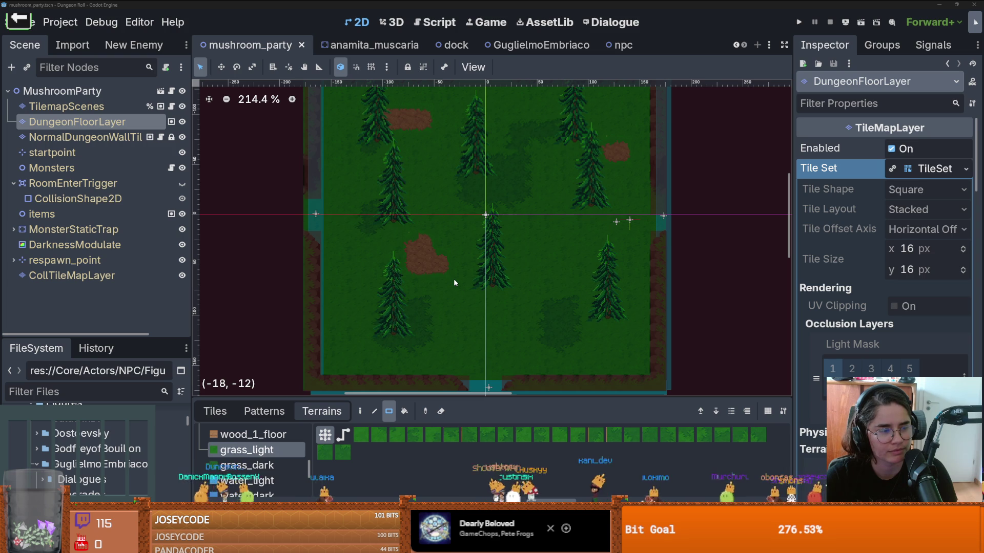
{"action": "left_click_drag", "start_coordinate": [454, 279], "coordinate": [476, 261]}
{"action": "scroll", "coordinate": [476, 261], "scroll_direction": "down", "scroll_amount": 1}
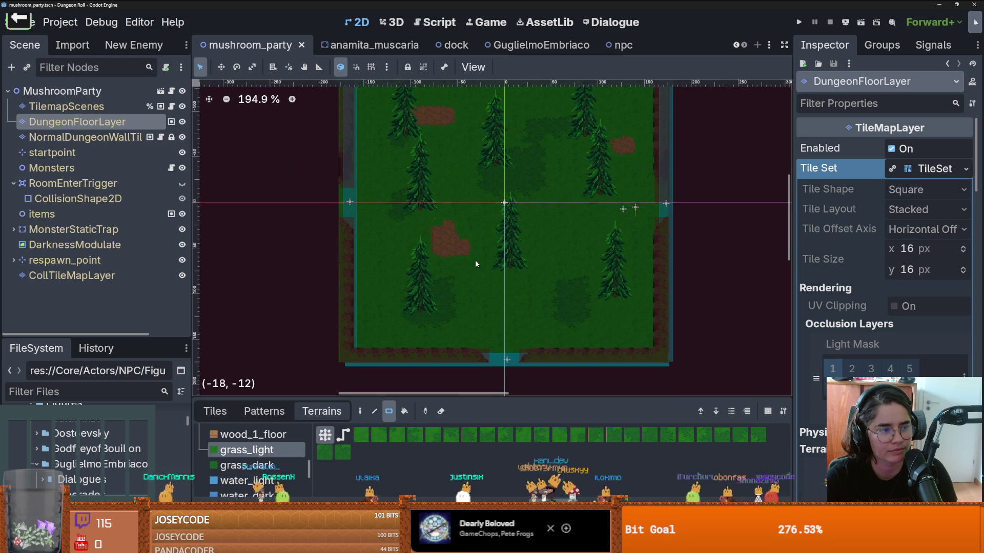
{"action": "scroll", "coordinate": [476, 261], "scroll_direction": "up", "scroll_amount": 1}
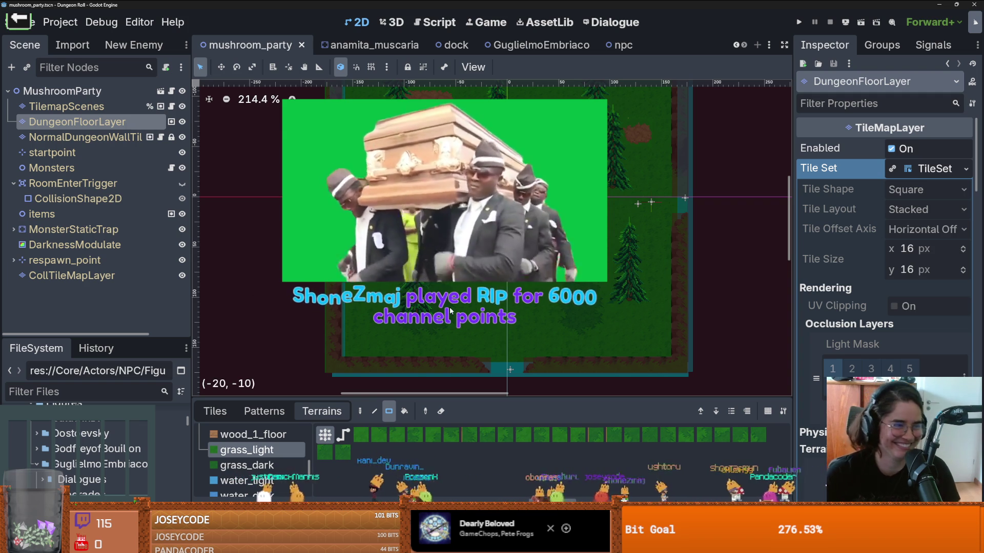
{"action": "scroll", "coordinate": [451, 310], "scroll_direction": "down", "scroll_amount": 2}
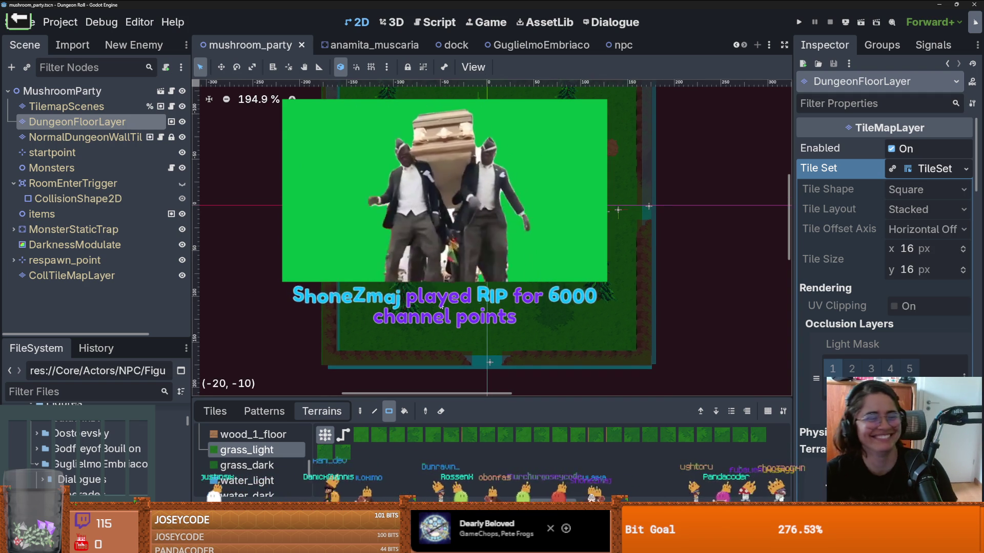
{"action": "scroll", "coordinate": [442, 306], "scroll_direction": "down", "scroll_amount": 1}
{"action": "scroll", "coordinate": [436, 323], "scroll_direction": "up", "scroll_amount": 2}
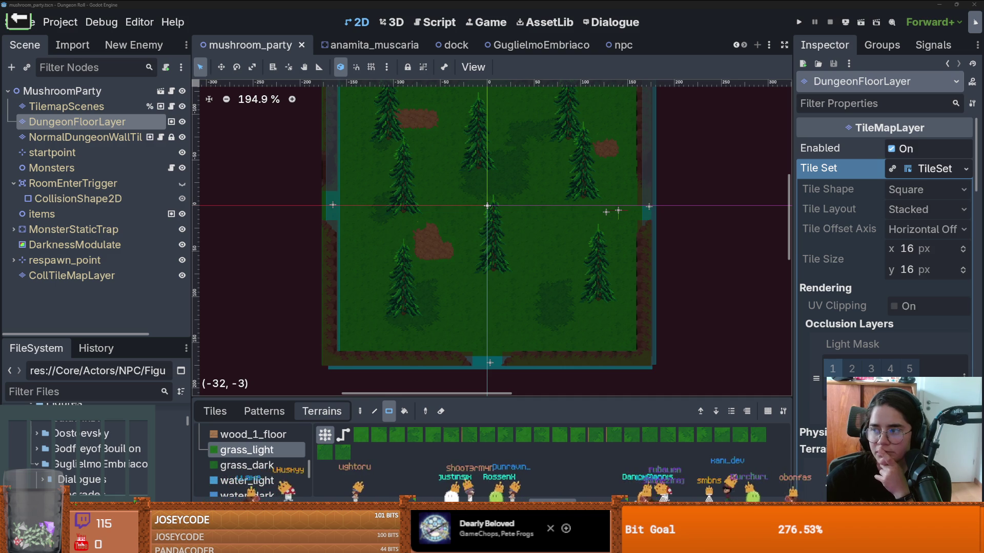
In Firefox, dismiss the cookie prompt and read the alligator article, briefly selecting '23', then return to Godot
{"action": "key", "text": "alt+Tab"}
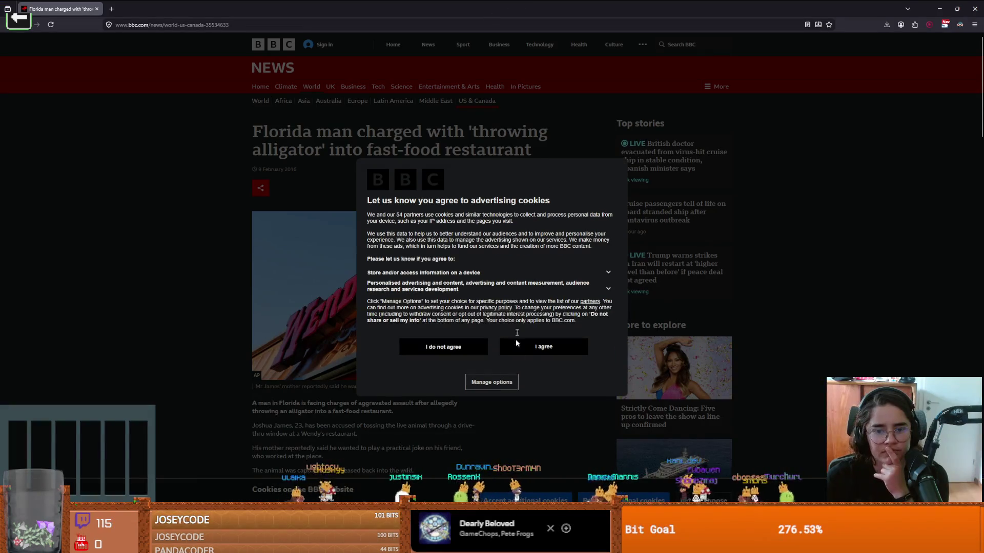
{"action": "left_click", "coordinate": [469, 349]}
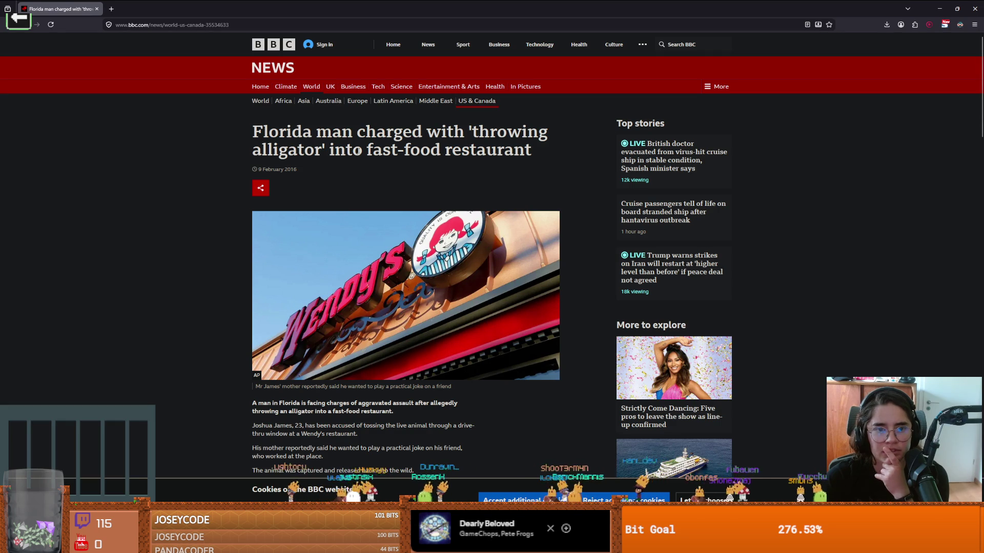
{"action": "scroll", "coordinate": [334, 142], "scroll_direction": "down", "scroll_amount": 1}
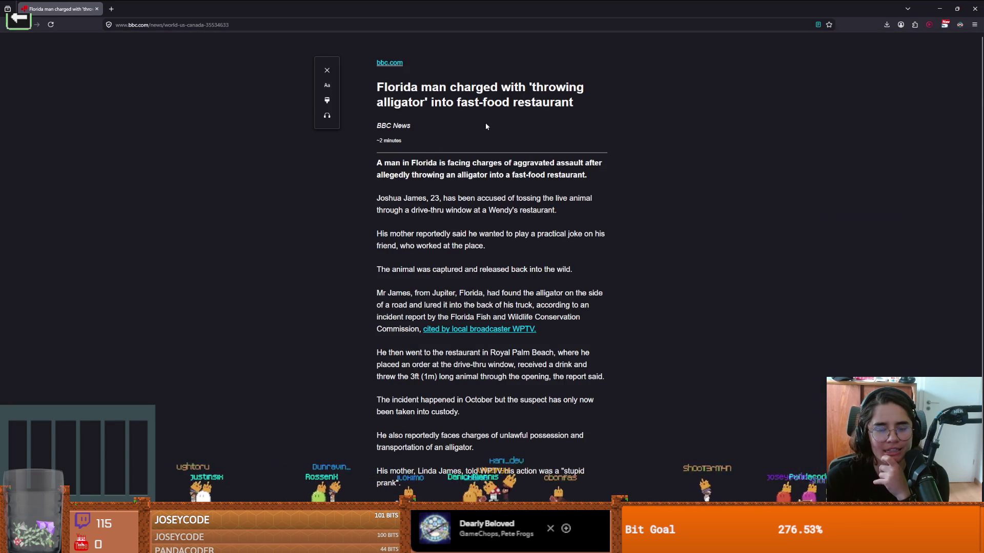
{"action": "scroll", "coordinate": [458, 186], "scroll_direction": "down", "scroll_amount": 1}
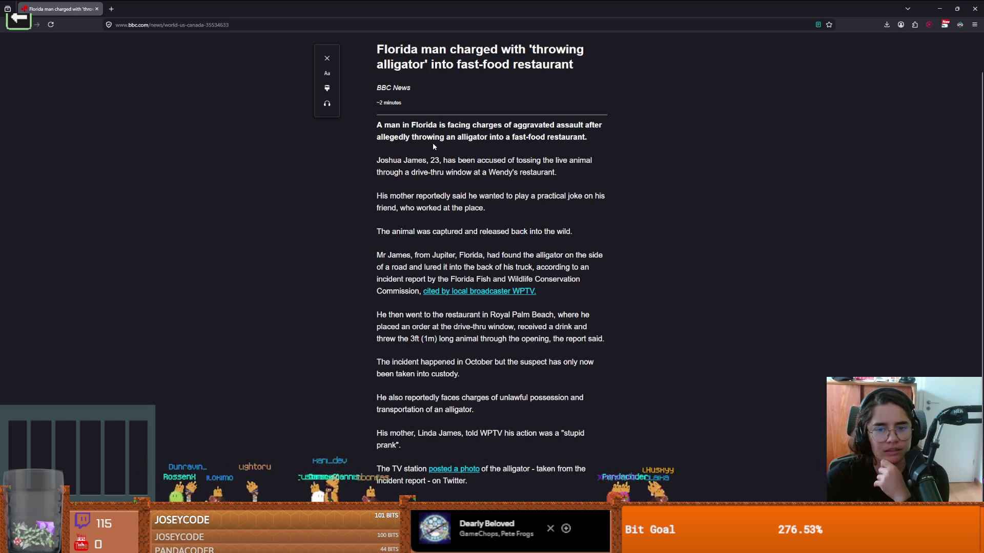
{"action": "double_click", "coordinate": [432, 161]}
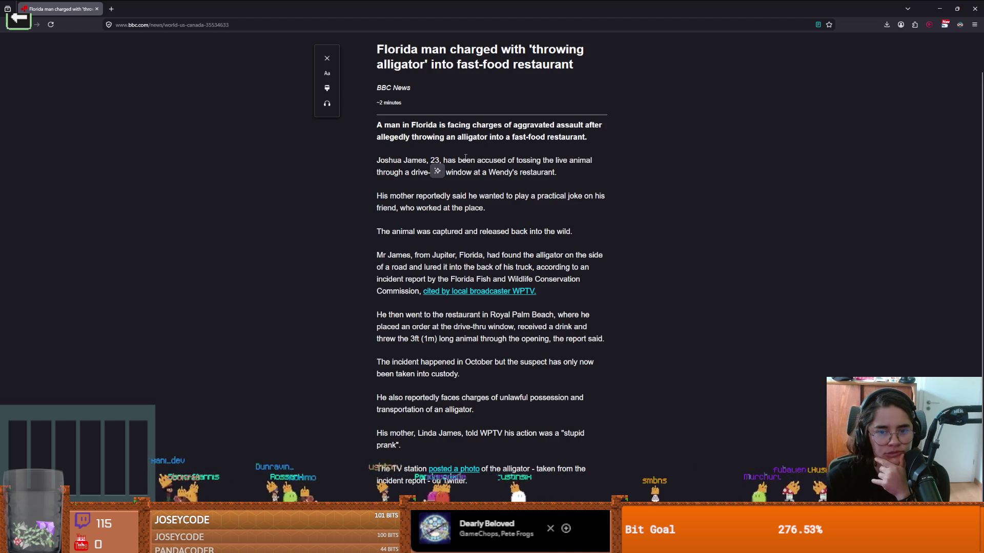
{"action": "left_click", "coordinate": [448, 169]}
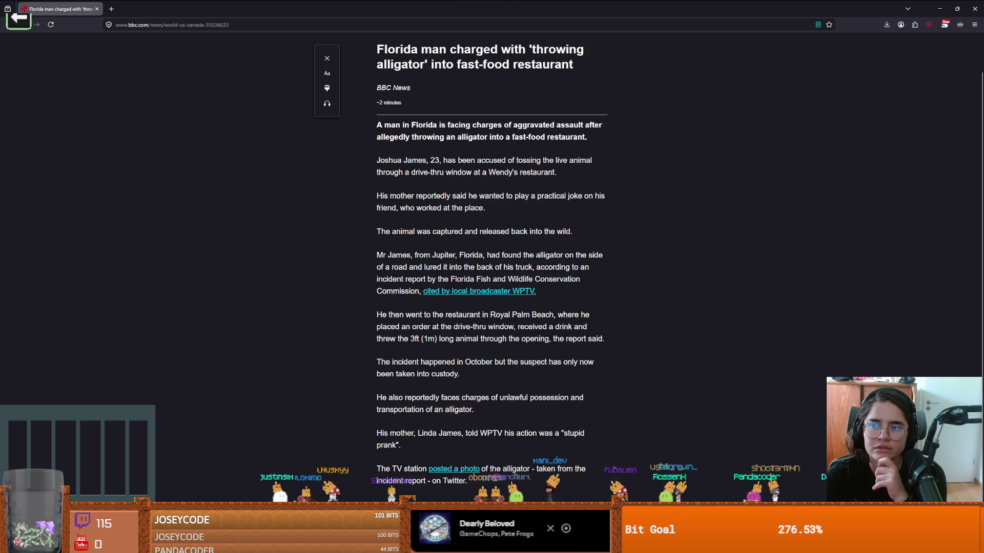
{"action": "key", "text": "alt+Tab"}
{"action": "scroll", "coordinate": [454, 226], "scroll_direction": "down", "scroll_amount": 1}
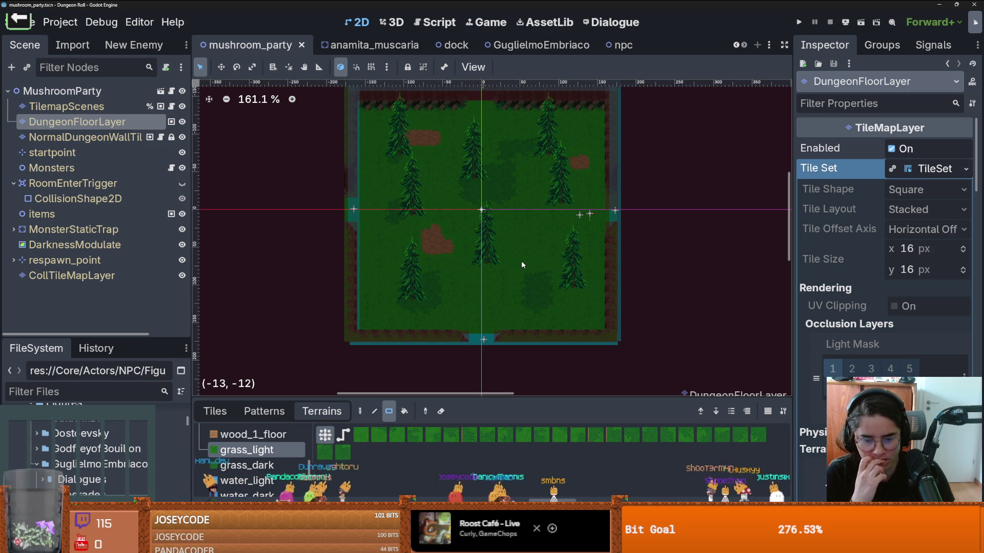
Zoom around the mushroom_party canvas and save the scene
{"action": "scroll", "coordinate": [438, 256], "scroll_direction": "down", "scroll_amount": 2}
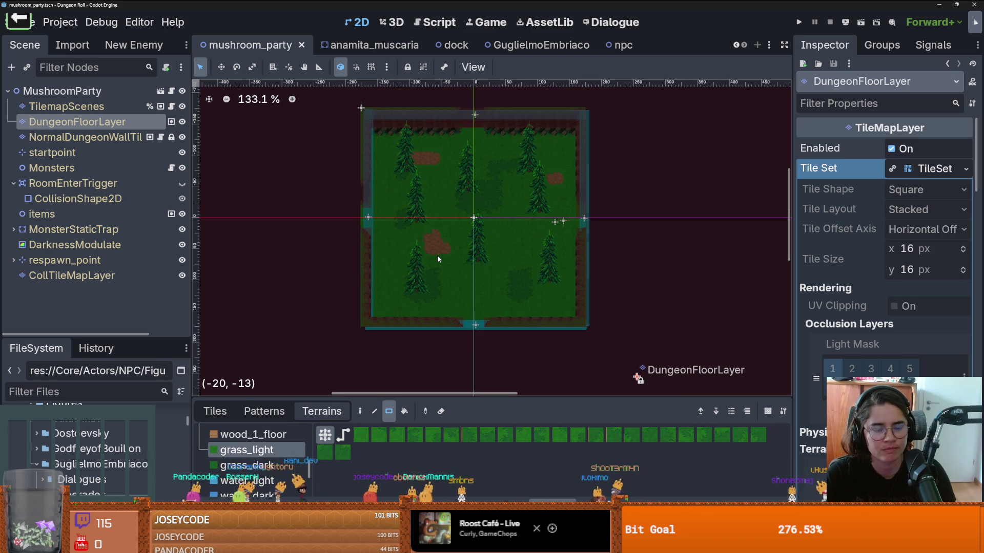
{"action": "scroll", "coordinate": [438, 255], "scroll_direction": "up", "scroll_amount": 2}
{"action": "scroll", "coordinate": [438, 255], "scroll_direction": "down", "scroll_amount": 5}
{"action": "scroll", "coordinate": [438, 259], "scroll_direction": "up", "scroll_amount": 2}
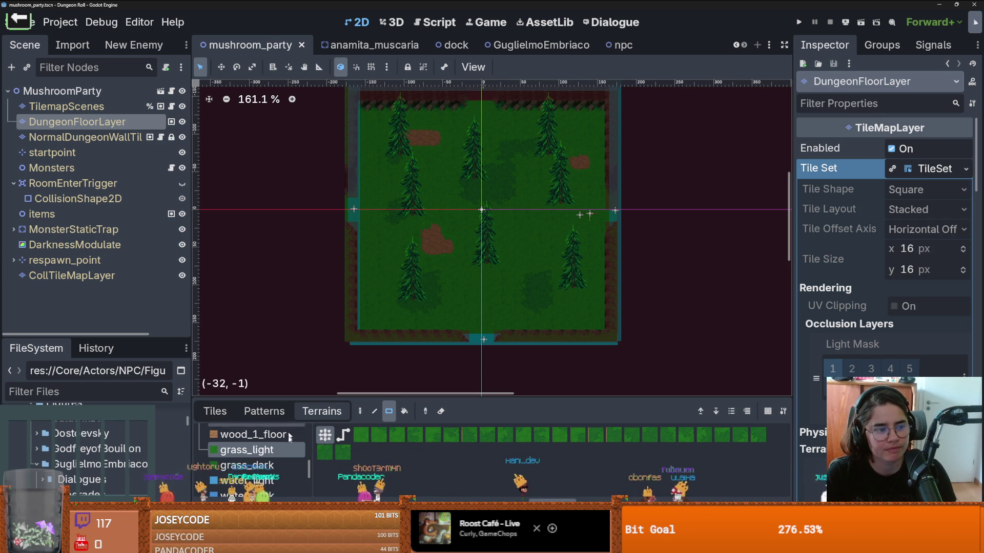
{"action": "scroll", "coordinate": [472, 192], "scroll_direction": "down", "scroll_amount": 1}
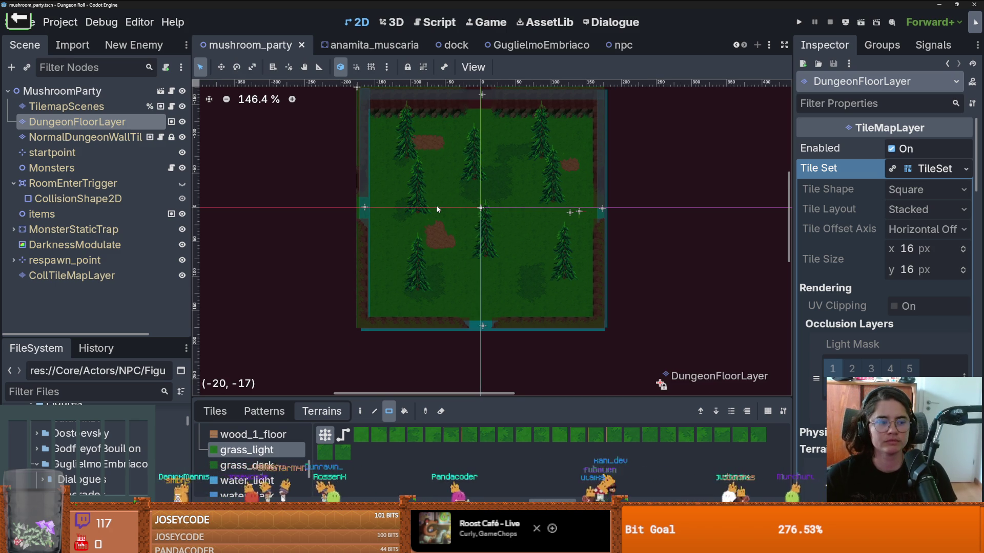
{"action": "scroll", "coordinate": [437, 209], "scroll_direction": "down", "scroll_amount": 1}
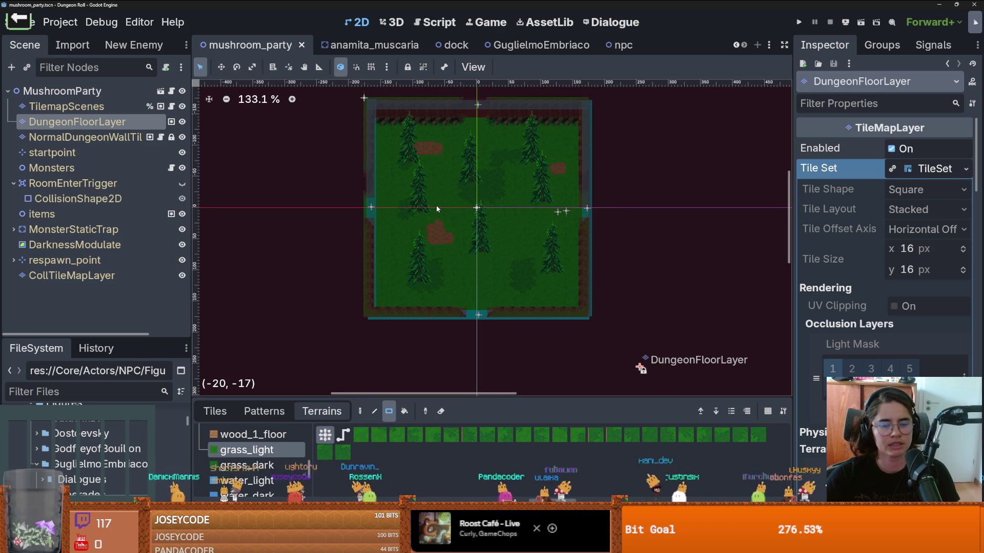
{"action": "key", "text": "ctrl+s"}
Collapse the GuglielmoEmbriaco folder, save, and switch to the anamita_muscaria scene
{"action": "scroll", "coordinate": [435, 208], "scroll_direction": "up", "scroll_amount": 3}
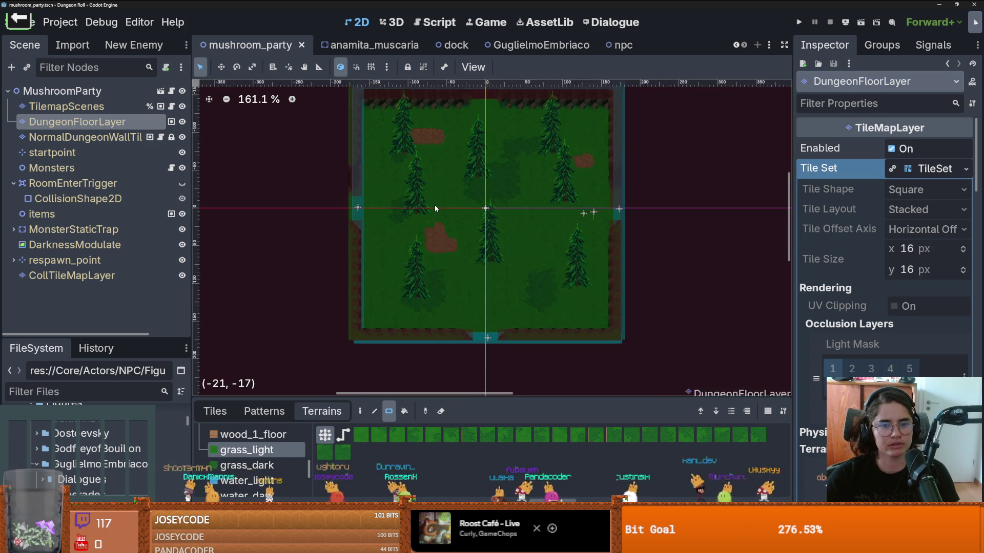
{"action": "scroll", "coordinate": [435, 158], "scroll_direction": "down", "scroll_amount": 2}
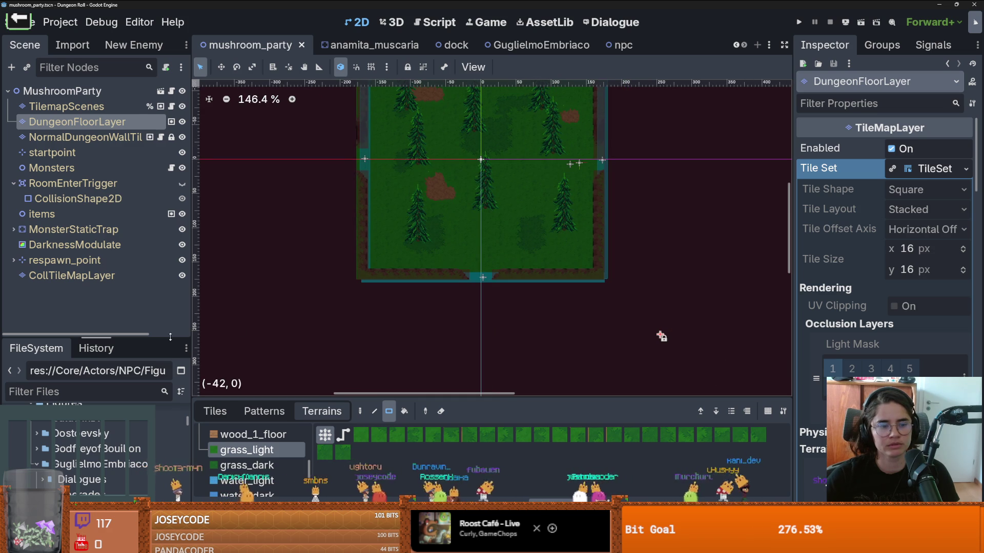
{"action": "left_click_drag", "start_coordinate": [136, 336], "coordinate": [136, 221]}
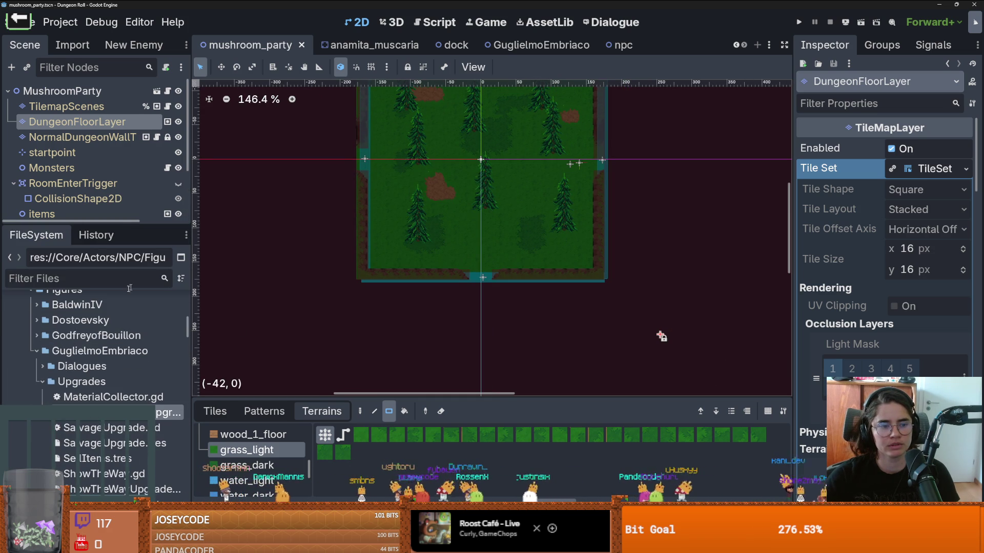
{"action": "left_click", "coordinate": [35, 352]}
{"action": "key", "text": "ctrl+s"}
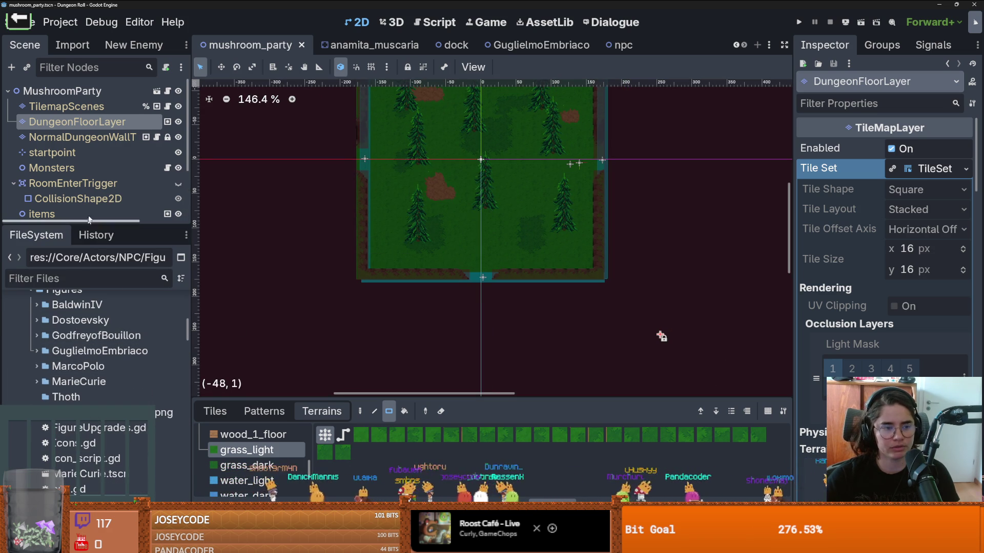
{"action": "scroll", "coordinate": [270, 187], "scroll_direction": "down", "scroll_amount": 3}
{"action": "scroll", "coordinate": [270, 186], "scroll_direction": "up", "scroll_amount": 4}
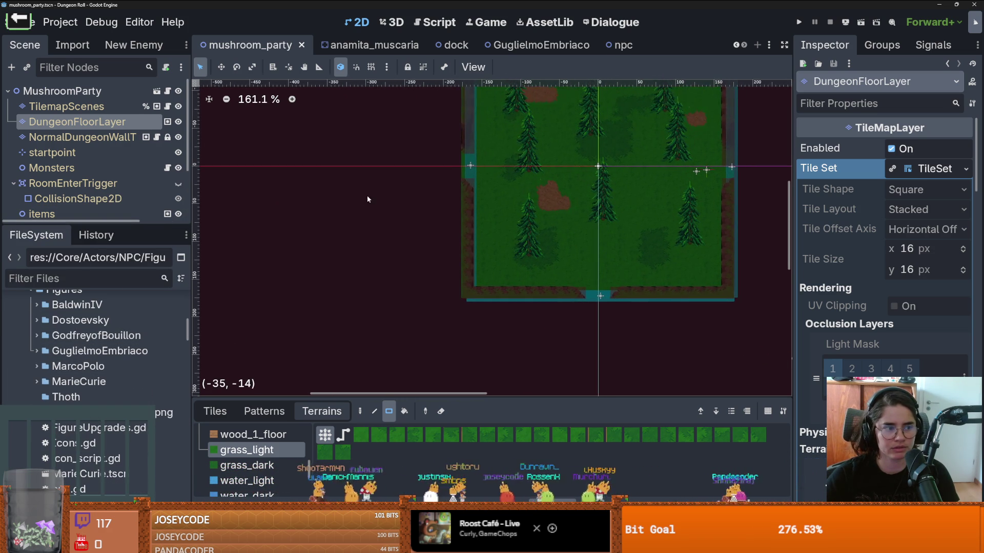
{"action": "scroll", "coordinate": [347, 171], "scroll_direction": "down", "scroll_amount": 1}
{"action": "scroll", "coordinate": [347, 171], "scroll_direction": "up", "scroll_amount": 1}
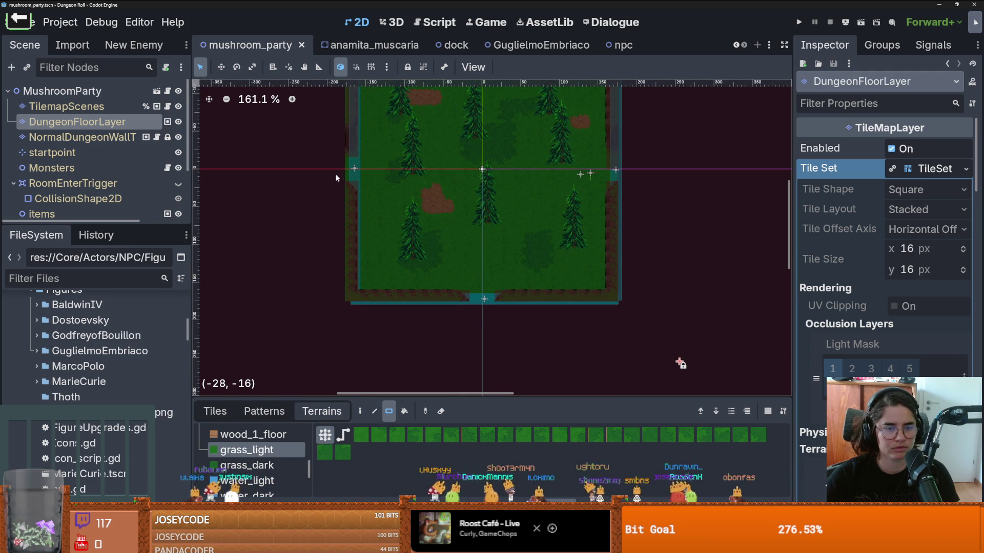
{"action": "left_click_drag", "start_coordinate": [139, 227], "coordinate": [140, 316]}
{"action": "left_click", "coordinate": [334, 45]}
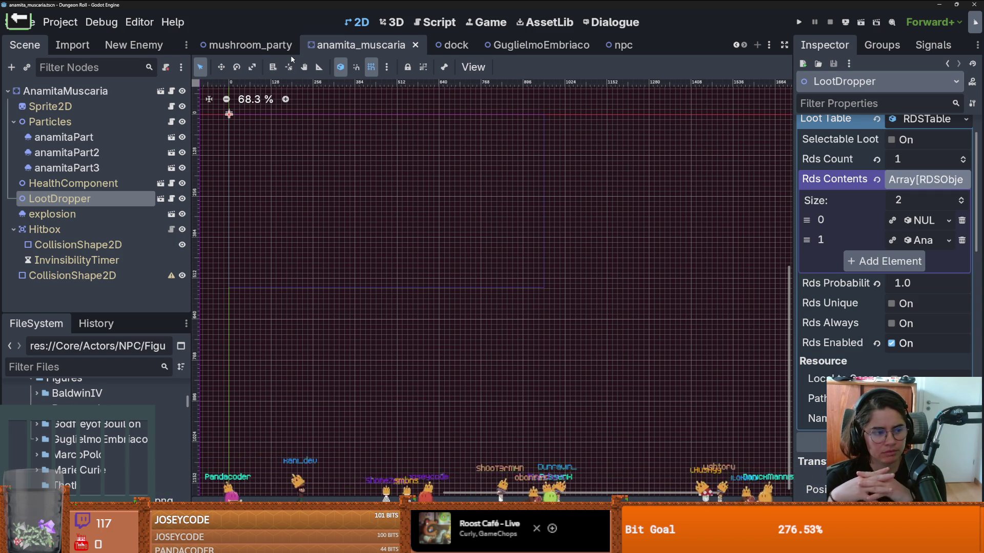
Hide the canvas grid, save anamita_muscaria, and collapse the Hitbox node's children
{"action": "left_click", "coordinate": [371, 67]}
{"action": "scroll", "coordinate": [365, 213], "scroll_direction": "up", "scroll_amount": 5}
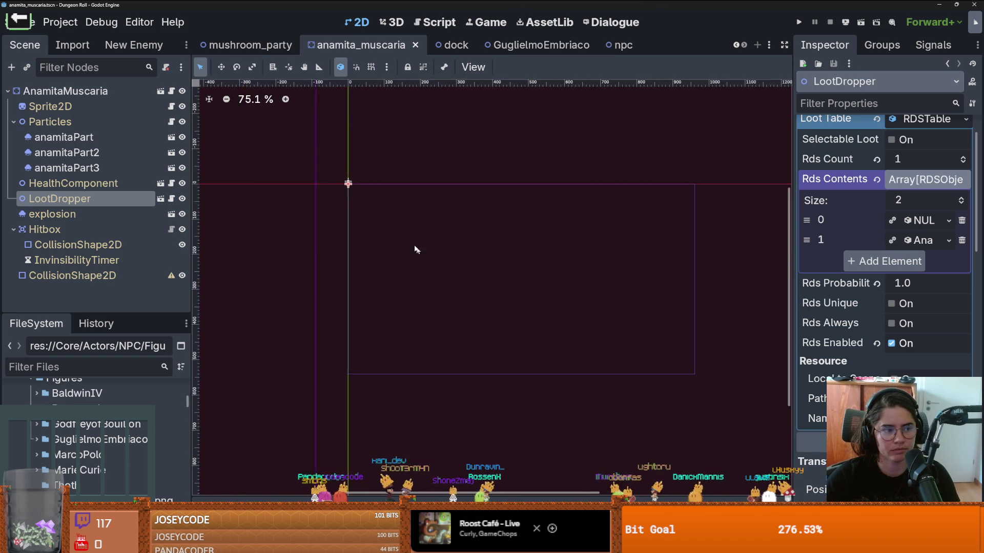
{"action": "right_click", "coordinate": [369, 211]}
{"action": "left_click", "coordinate": [301, 189]}
{"action": "key", "text": "ctrl+s"}
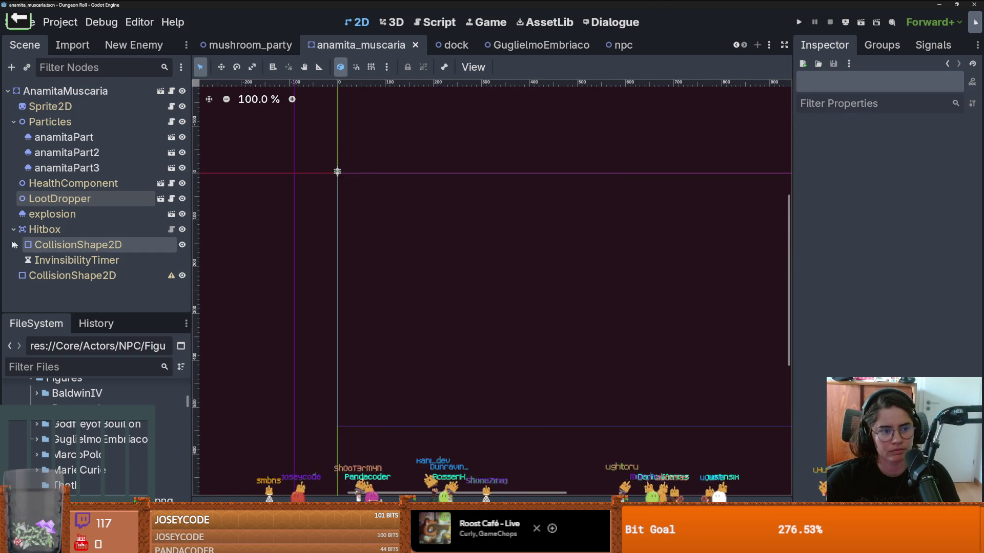
{"action": "left_click", "coordinate": [13, 229]}
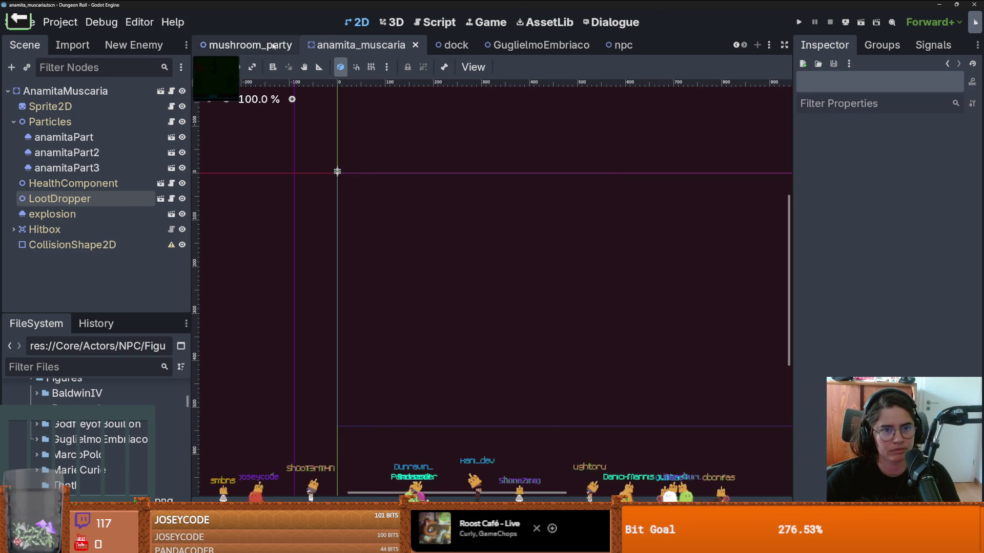
Close the anamita_muscaria scene tab and save mushroom_party
{"action": "left_click", "coordinate": [251, 46]}
{"action": "left_click", "coordinate": [399, 50]}
{"action": "left_click", "coordinate": [415, 45]}
{"action": "key", "text": "ctrl+s"}
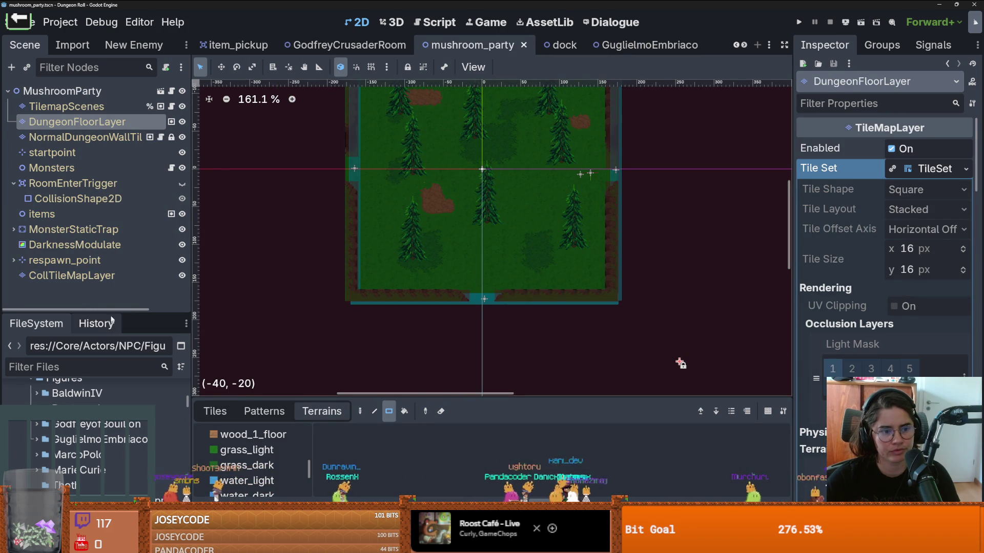
Close the item_pickup, crusader, CharacterOverlay, GodfreyCrusaderRoom, ui, Dungeon and mushroom_party tabs
{"action": "left_click", "coordinate": [274, 45]}
{"action": "left_click", "coordinate": [277, 45]}
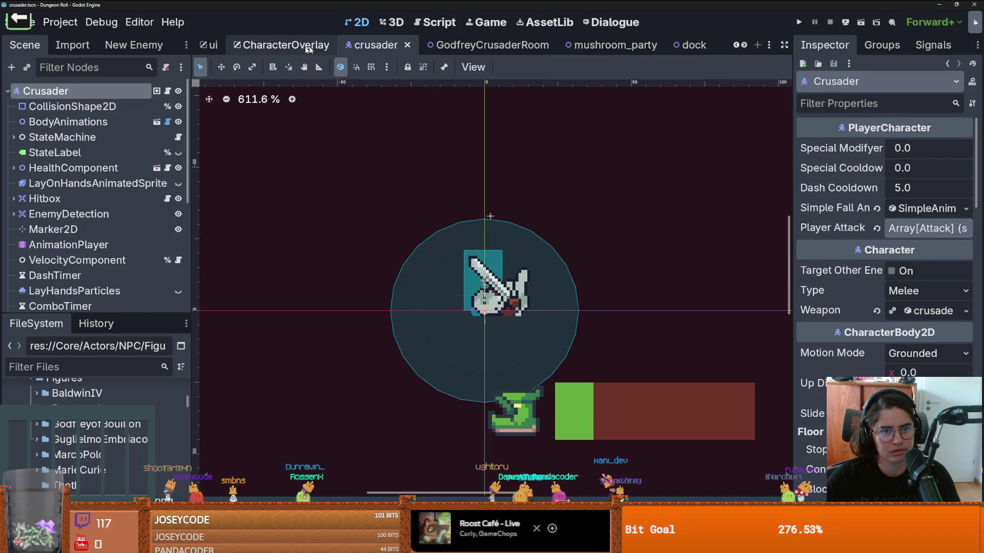
{"action": "left_click", "coordinate": [448, 45]}
{"action": "left_click", "coordinate": [459, 45]}
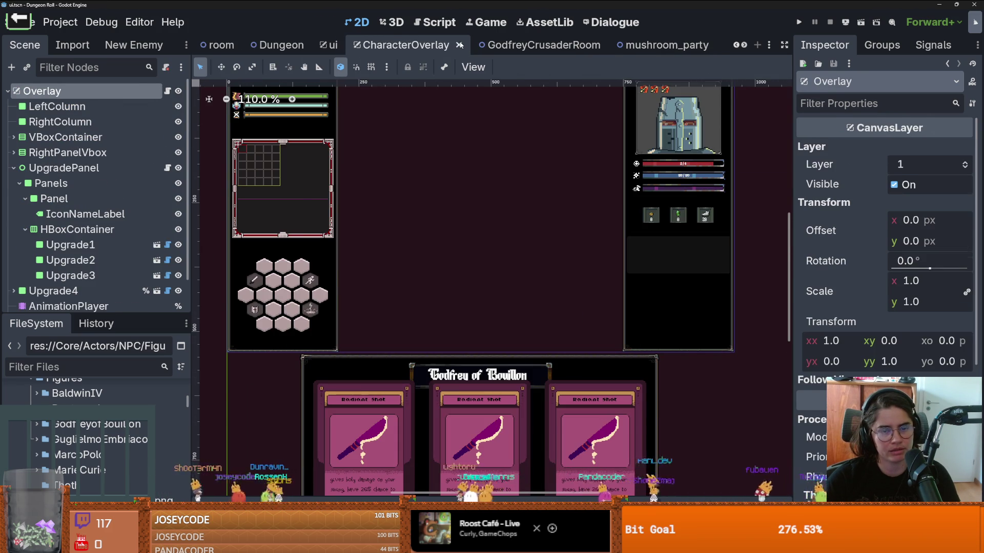
{"action": "left_click", "coordinate": [549, 48]}
{"action": "left_click", "coordinate": [567, 45]}
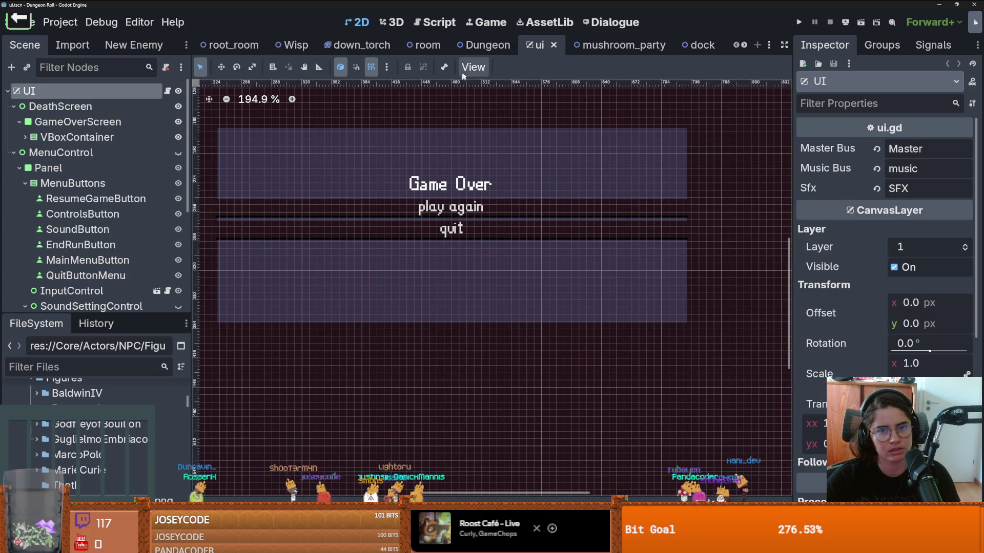
{"action": "left_click", "coordinate": [553, 45]}
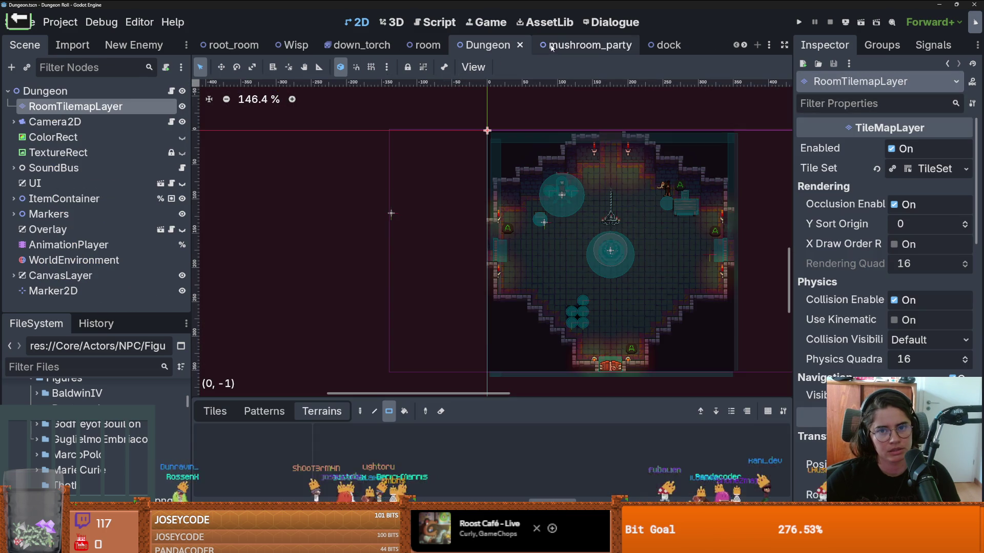
{"action": "left_click", "coordinate": [522, 47]}
{"action": "left_click", "coordinate": [565, 46]}
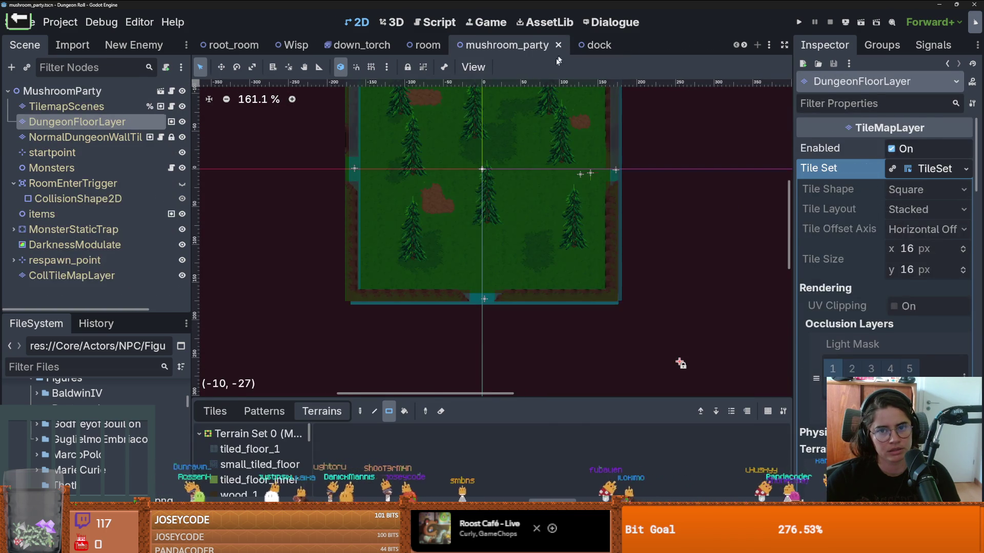
{"action": "left_click_drag", "start_coordinate": [72, 316], "coordinate": [72, 145]}
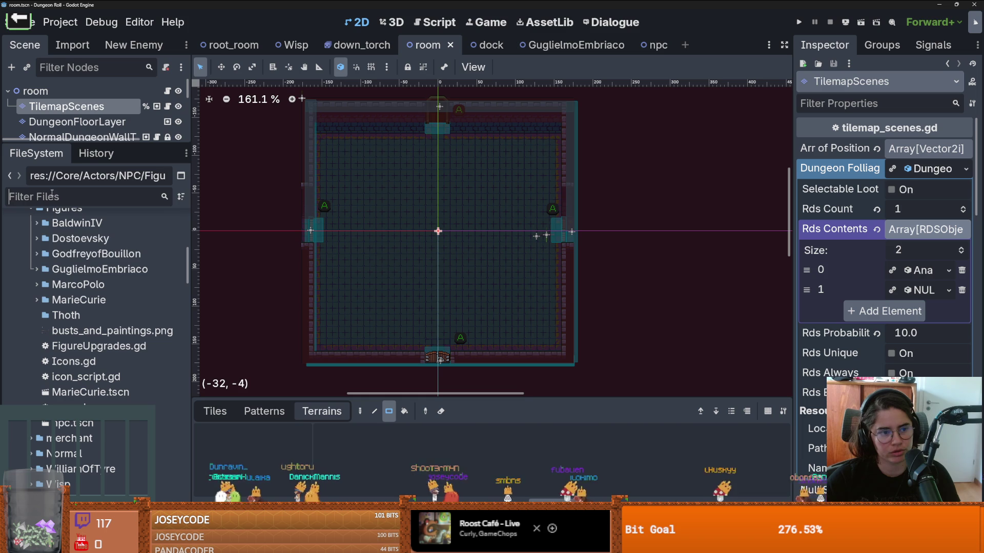
Widen the scene tree and FileSystem panels and collapse the NPC folder
{"action": "left_click_drag", "start_coordinate": [190, 294], "coordinate": [251, 292]}
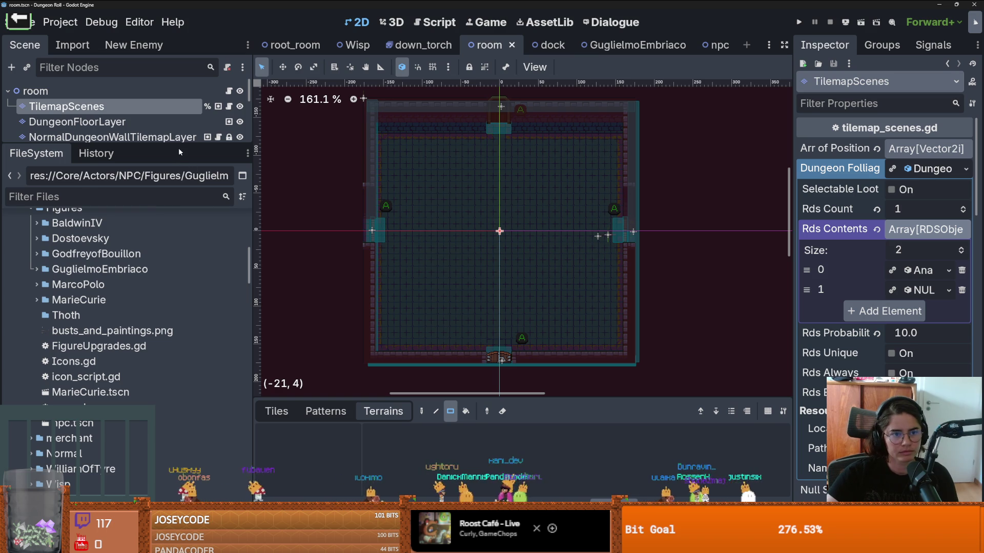
{"action": "left_click_drag", "start_coordinate": [179, 145], "coordinate": [178, 169]}
{"action": "scroll", "coordinate": [30, 323], "scroll_direction": "up", "scroll_amount": 5}
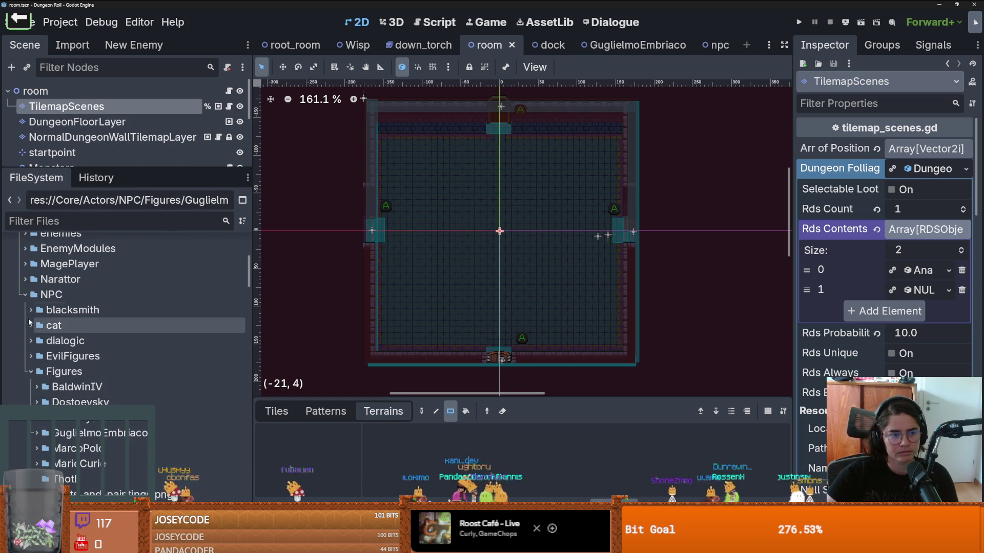
{"action": "left_click", "coordinate": [25, 295]}
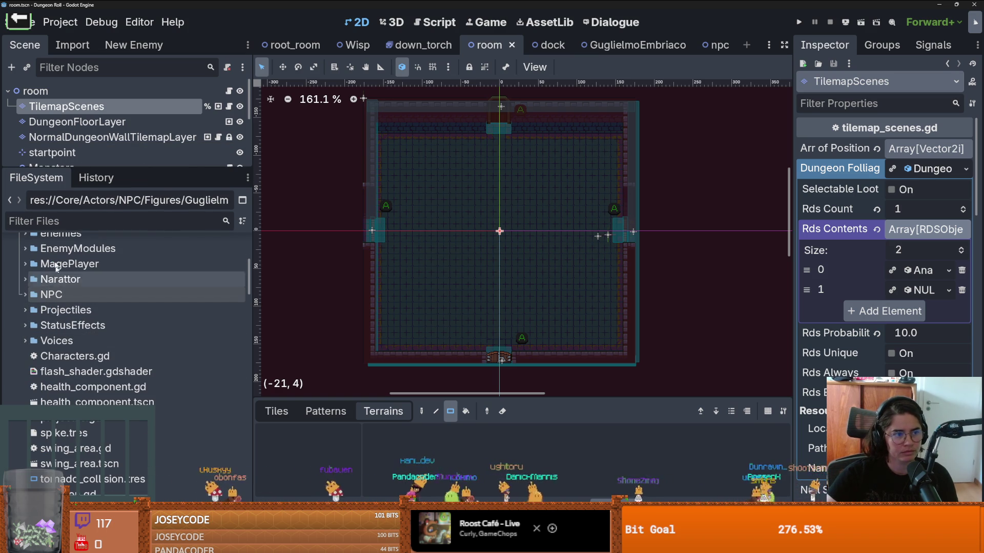
Create a PotionData resource in the Potions folder and save it as MadnessPotion.tres
{"action": "type", "text": "potion"}
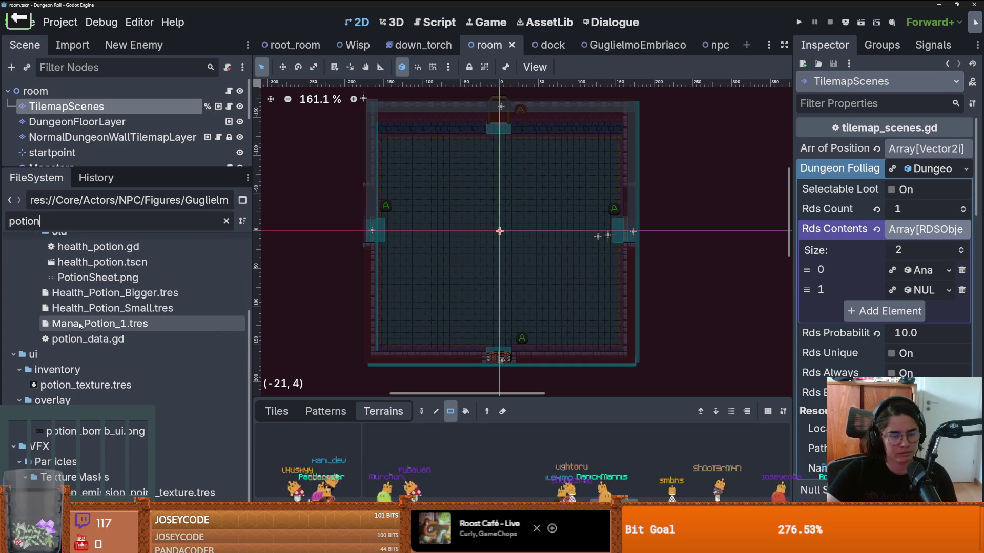
{"action": "scroll", "coordinate": [51, 328], "scroll_direction": "up", "scroll_amount": 3}
{"action": "left_click", "coordinate": [35, 300]}
{"action": "right_click", "coordinate": [61, 288]}
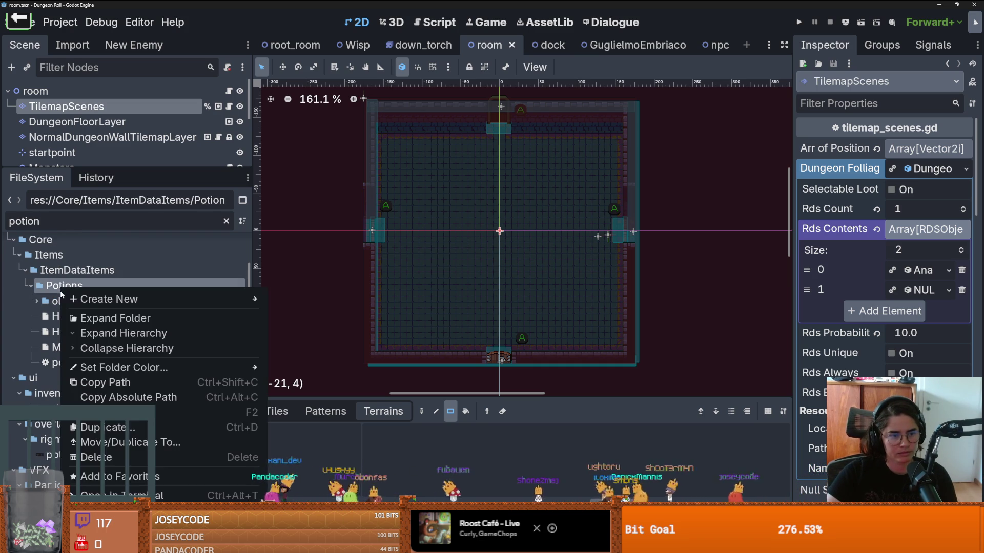
{"action": "mouse_move", "coordinate": [98, 298]}
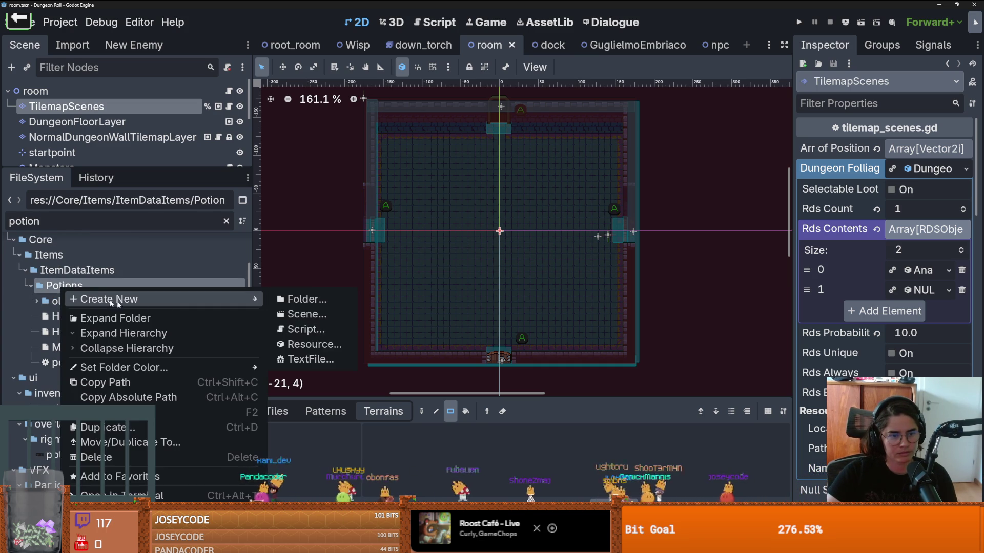
{"action": "left_click", "coordinate": [307, 344]}
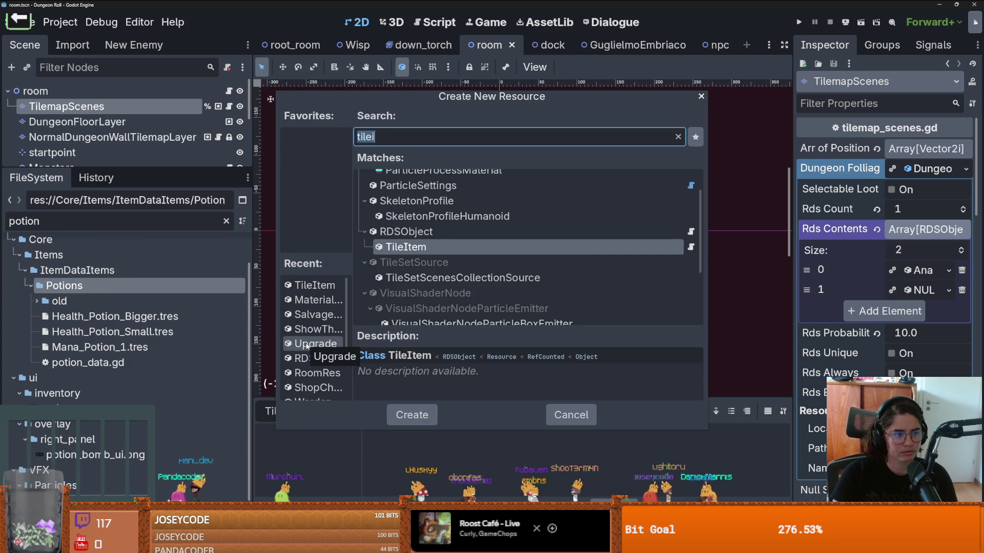
{"action": "type", "text": "P"}
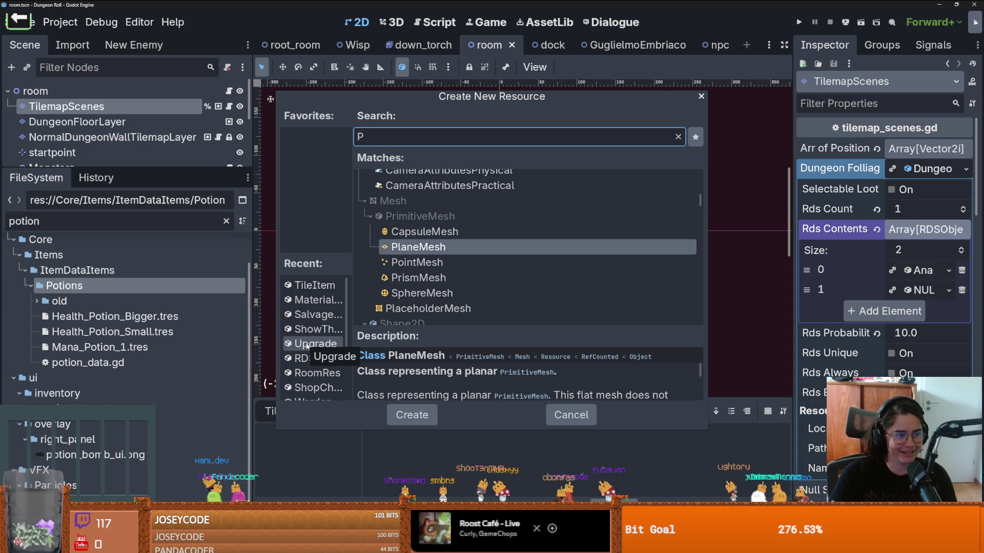
{"action": "type", "text": "otion"}
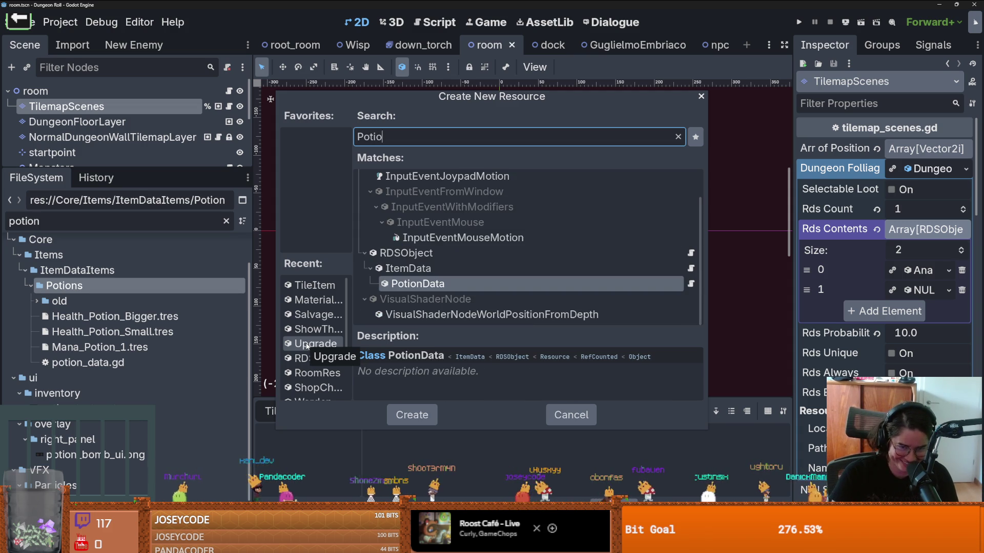
{"action": "key", "text": "Return"}
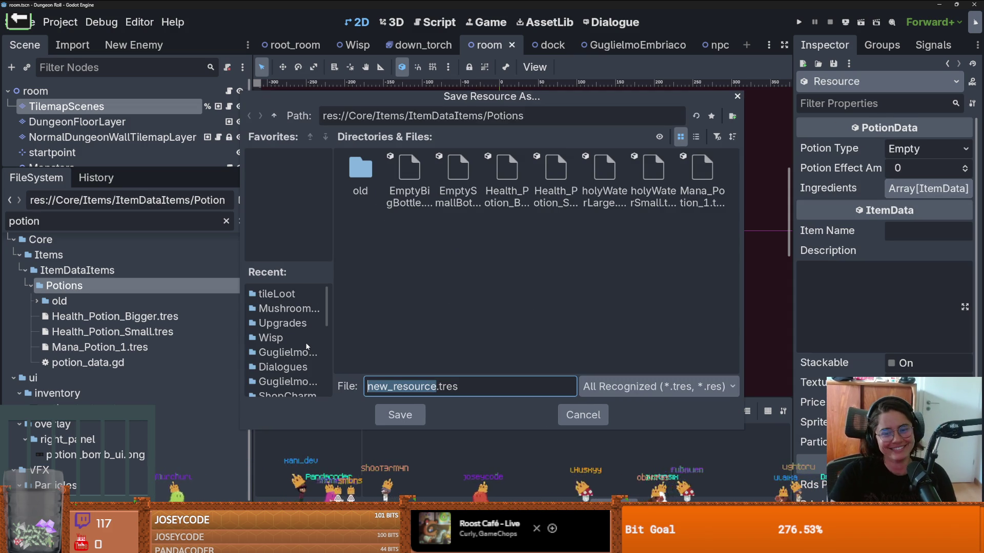
{"action": "type", "text": "Madness"}
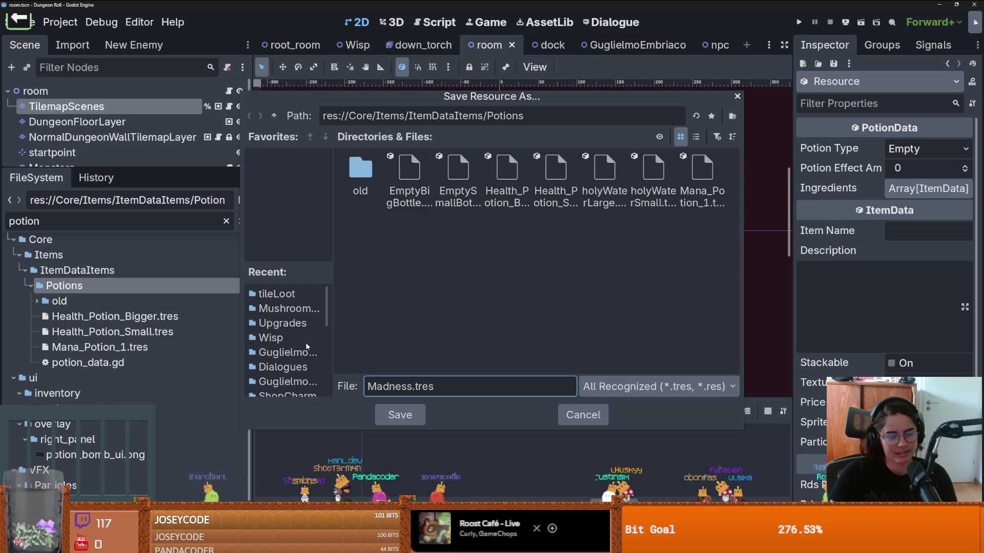
{"action": "type", "text": "Potion"}
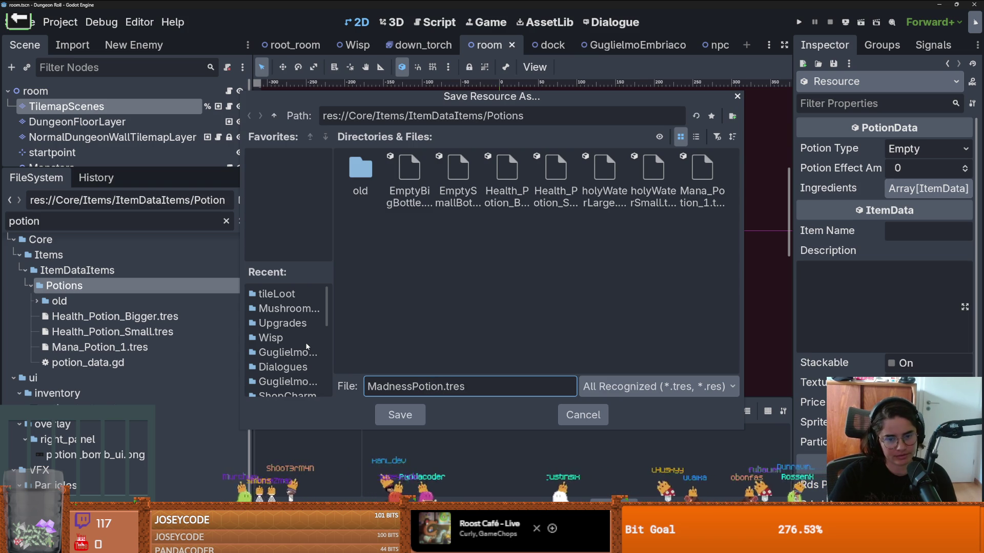
{"action": "key", "text": "Return"}
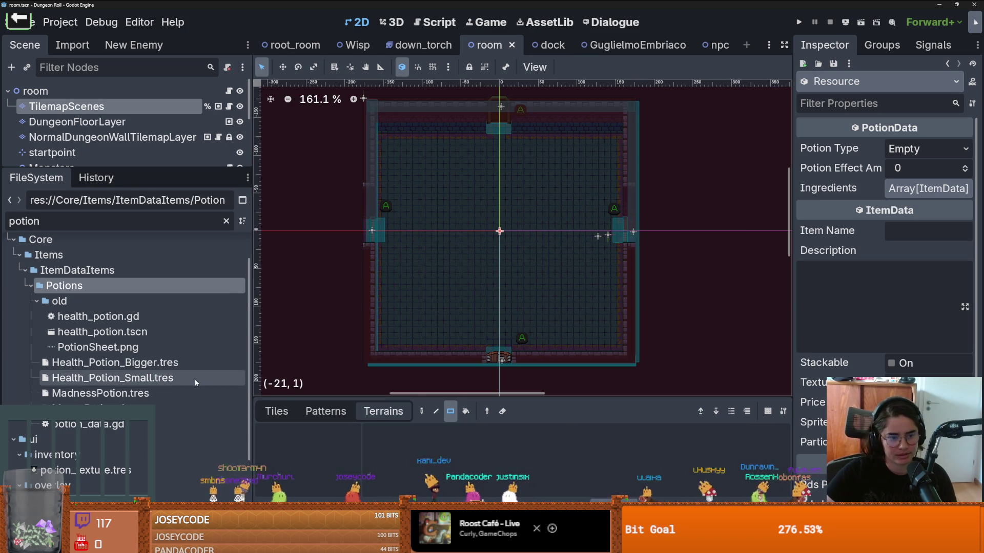
Select MadnessPotion.tres, save, and check its available potion types
{"action": "left_click", "coordinate": [118, 394]}
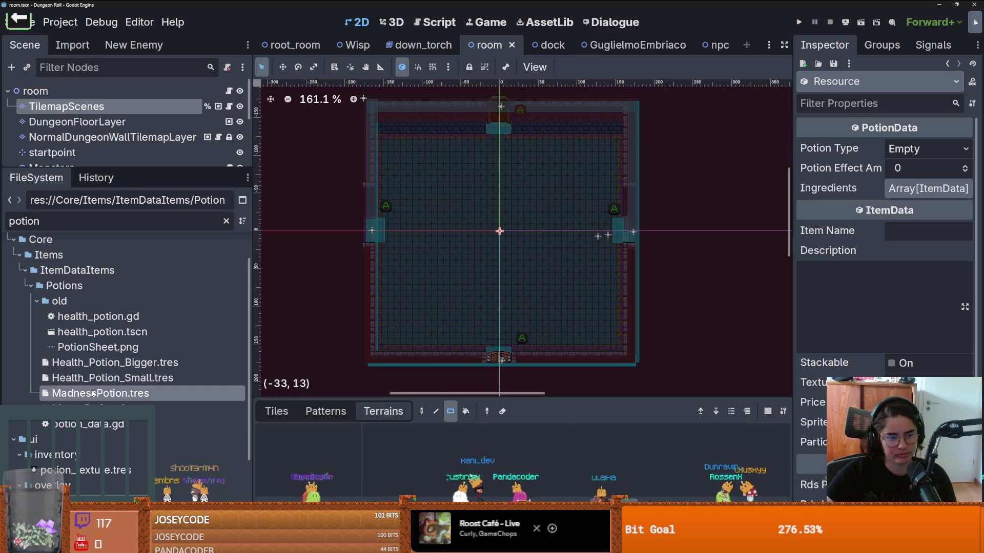
{"action": "key", "text": "ctrl+s"}
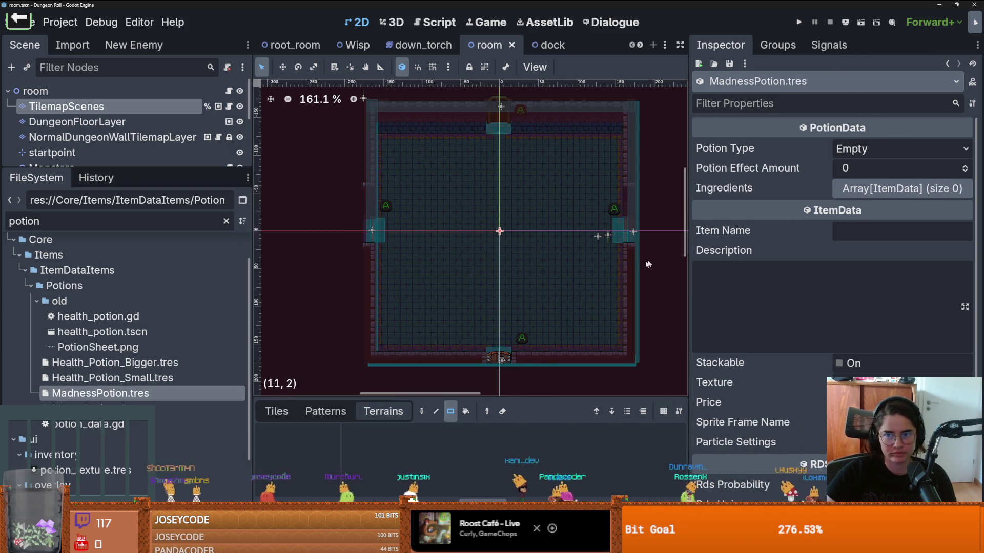
{"action": "left_click", "coordinate": [868, 154]}
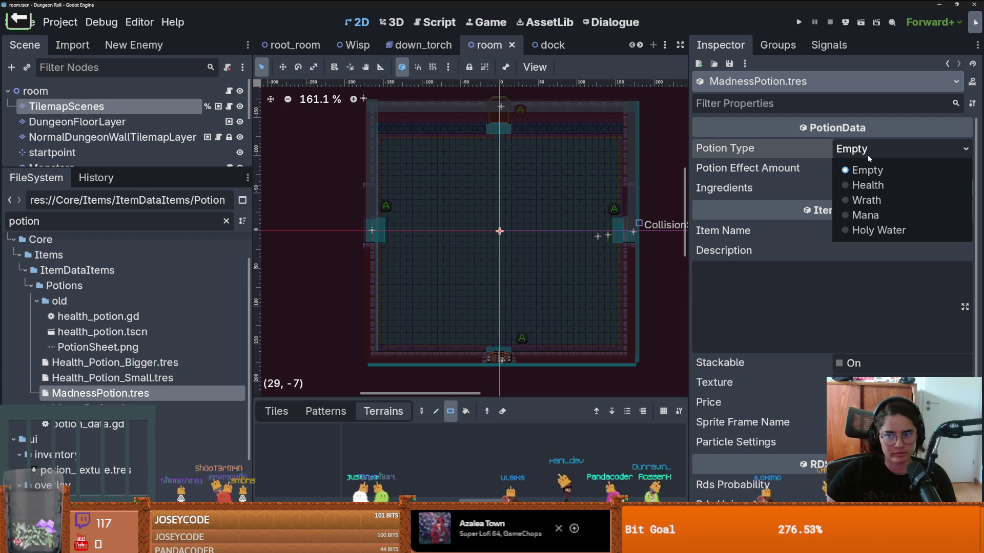
{"action": "left_click", "coordinate": [868, 154]}
Show MadnessPotion.tres in the system file browser, close it, and open potion_data.gd
{"action": "right_click", "coordinate": [87, 394]}
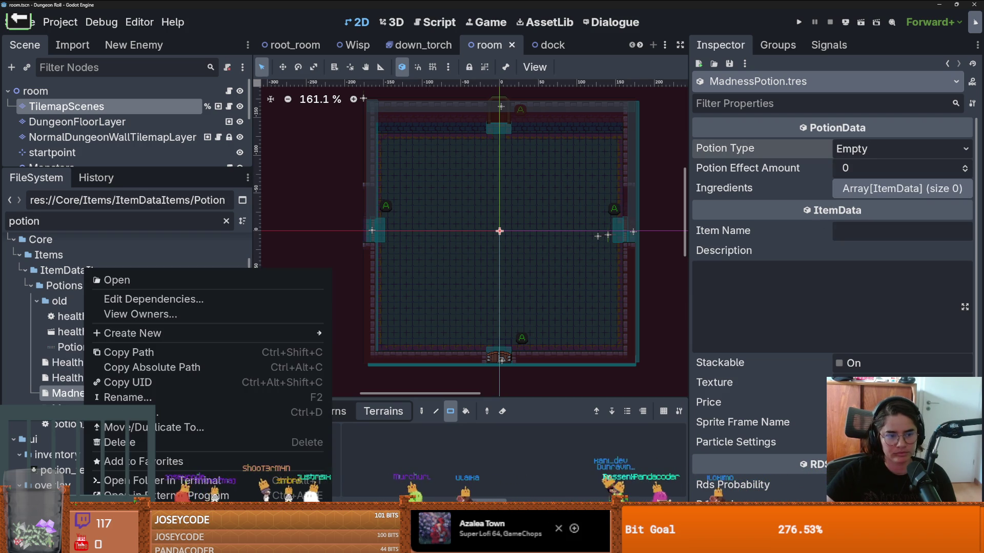
{"action": "left_click", "coordinate": [154, 510]}
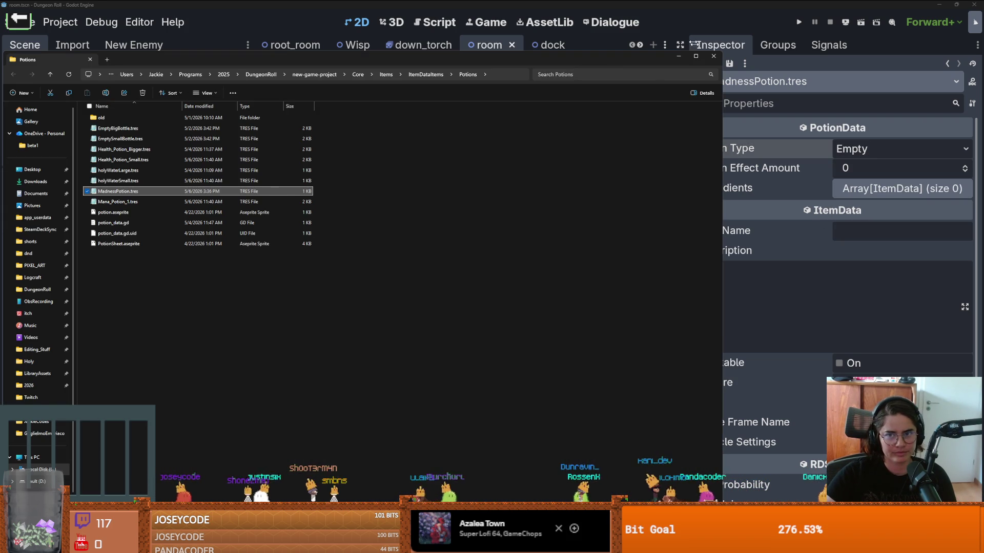
{"action": "left_click", "coordinate": [713, 56]}
{"action": "double_click", "coordinate": [90, 424]}
Append ', Madness' to the PotionTypes enum in potion_data.gd and save
{"action": "scroll", "coordinate": [584, 169], "scroll_direction": "right", "scroll_amount": 3}
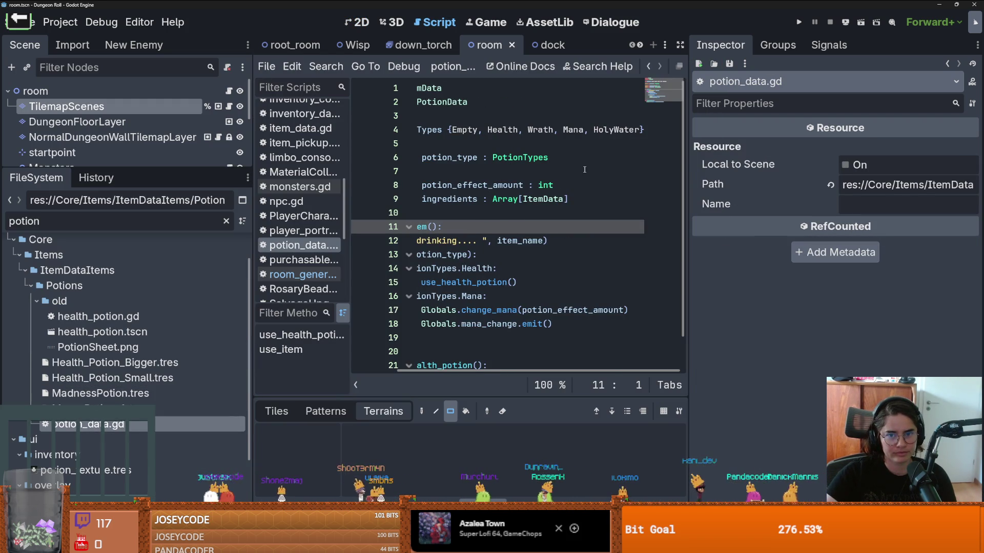
{"action": "left_click", "coordinate": [640, 129]}
{"action": "type", "text": ", Madn"}
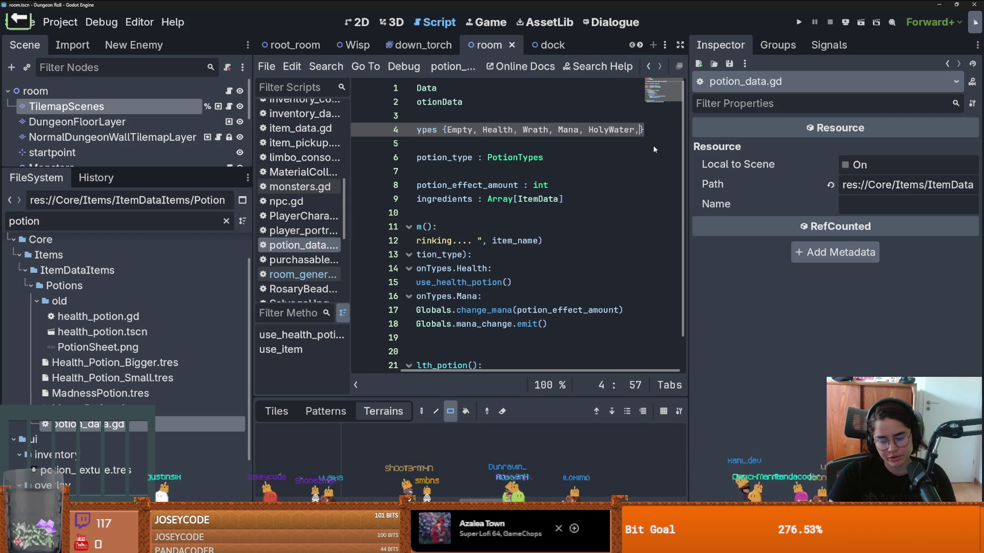
{"action": "type", "text": "es"}
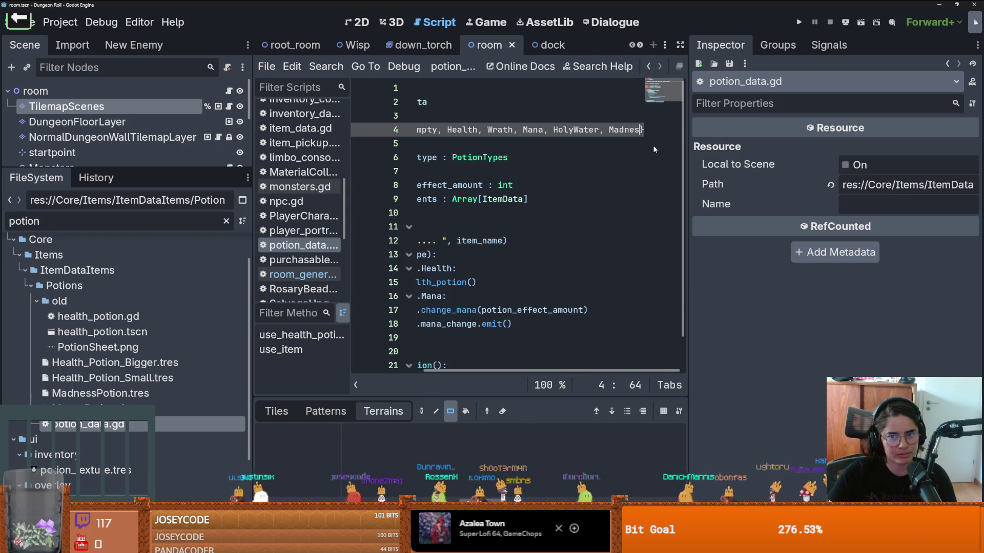
{"action": "type", "text": "s"}
{"action": "key", "text": "ctrl+s"}
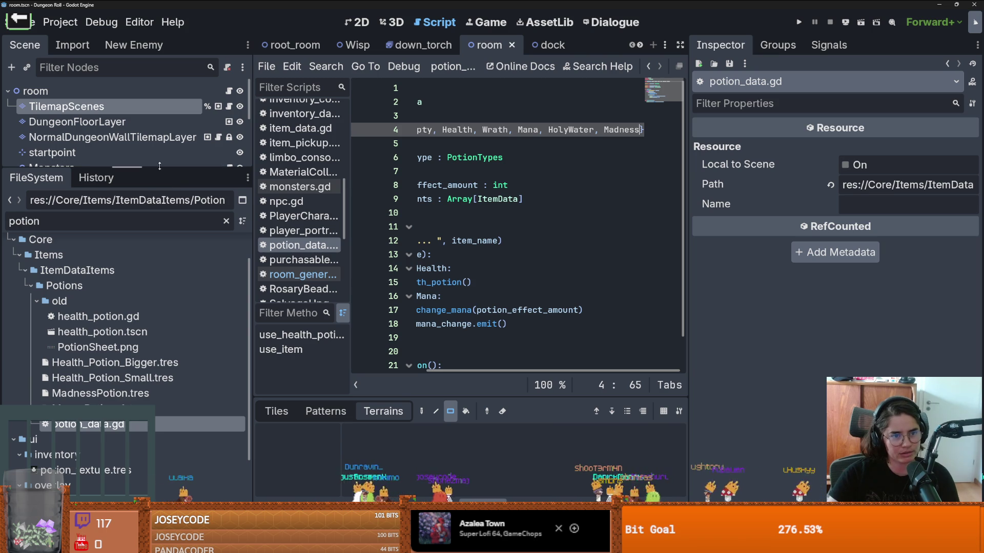
Select MadnessPotion.tres to display its properties in the Inspector
{"action": "mouse_move", "coordinate": [152, 170]}
{"action": "left_mouse_down"}
{"action": "mouse_move", "coordinate": [151, 203]}
{"action": "mouse_move", "coordinate": [151, 159]}
{"action": "left_mouse_up"}
{"action": "scroll", "coordinate": [121, 345], "scroll_direction": "down", "scroll_amount": 5}
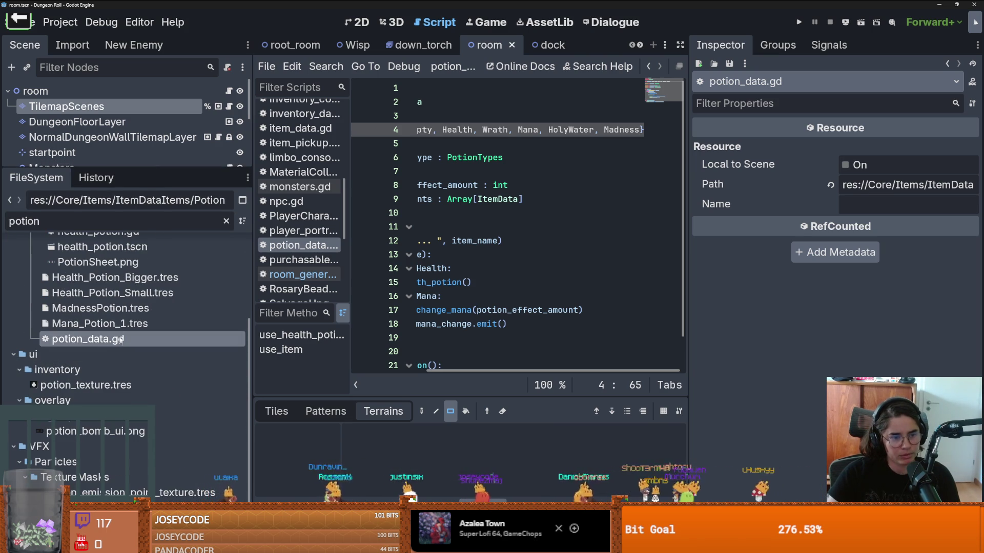
{"action": "scroll", "coordinate": [119, 339], "scroll_direction": "up", "scroll_amount": 2}
{"action": "left_click", "coordinate": [116, 343]}
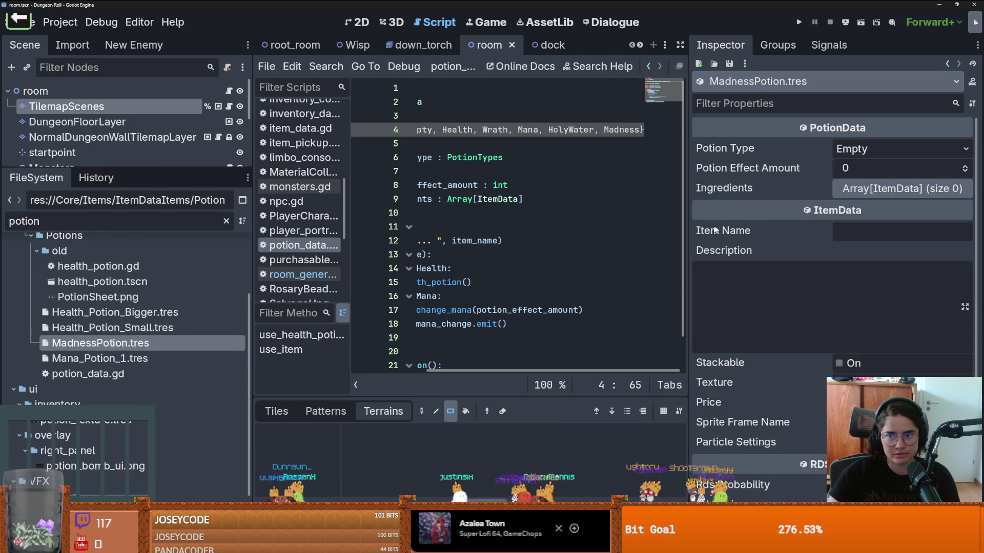
Set MadnessPotion's type to Madness and raise its effect amount to 4
{"action": "left_click_drag", "start_coordinate": [689, 276], "coordinate": [633, 246]}
{"action": "left_click", "coordinate": [937, 153]}
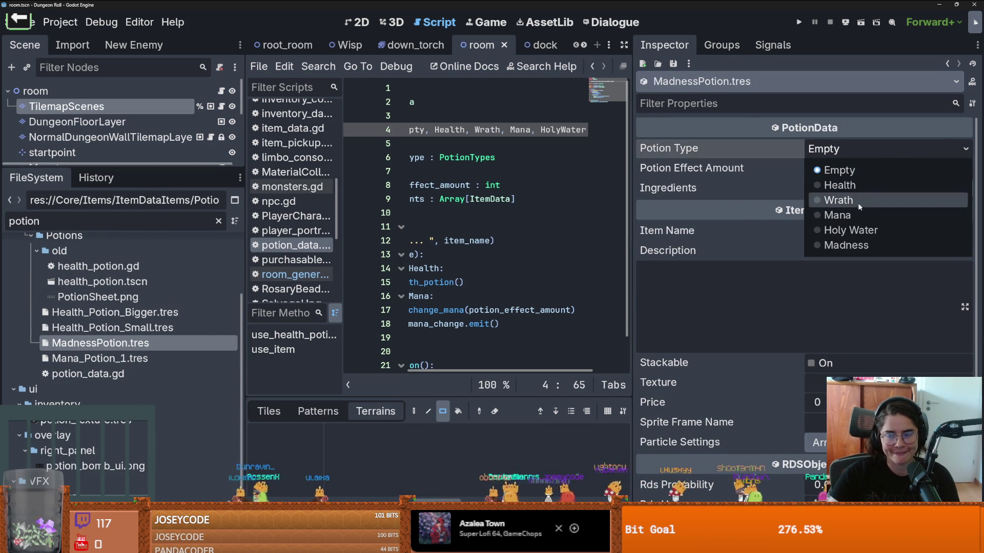
{"action": "left_click", "coordinate": [748, 188]}
{"action": "left_click", "coordinate": [853, 149]}
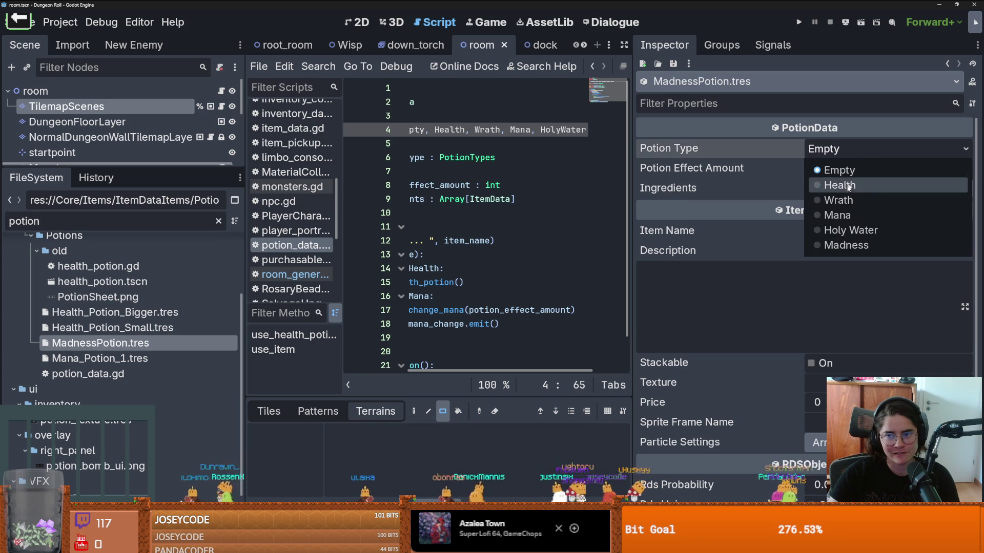
{"action": "left_click", "coordinate": [846, 245]}
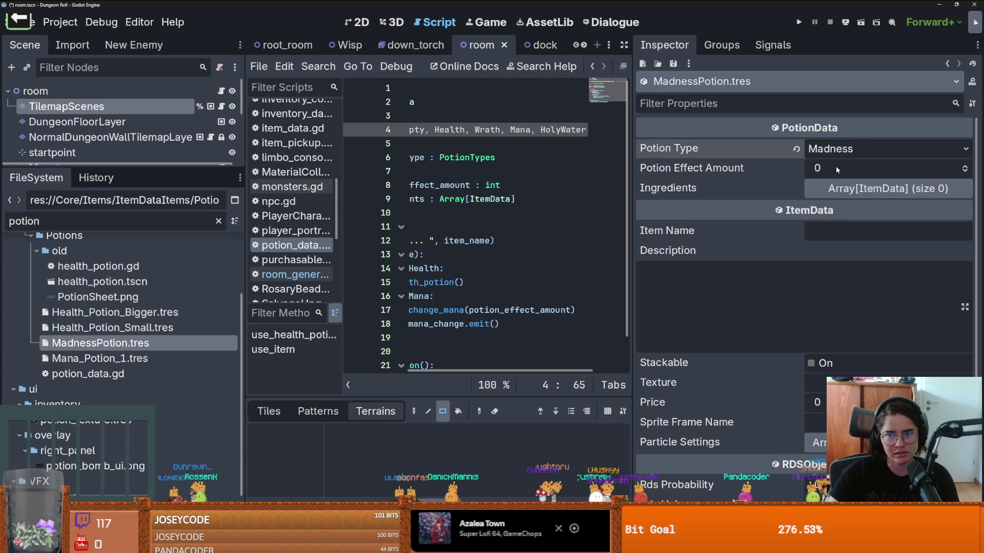
{"action": "double_click", "coordinate": [964, 166]}
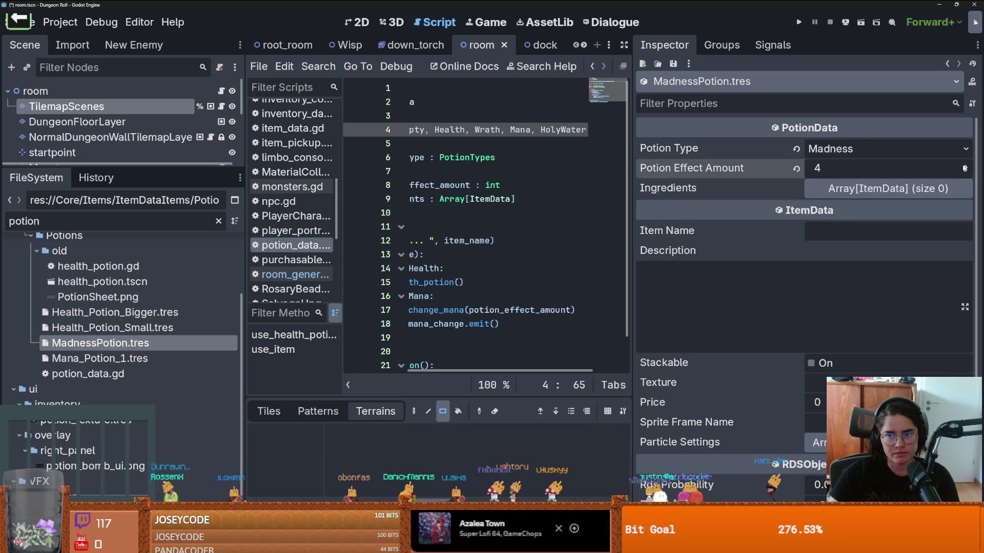
Grow the Ingredients array to three slots and load holyWaterSmall.tres into slot 0
{"action": "left_click", "coordinate": [938, 188]}
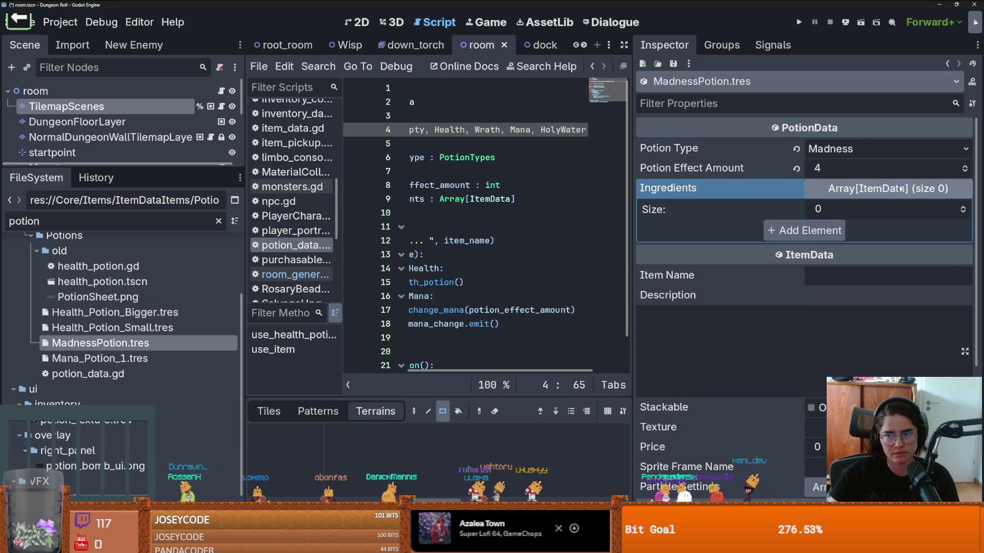
{"action": "left_click", "coordinate": [963, 207]}
{"action": "double_click", "coordinate": [963, 208]}
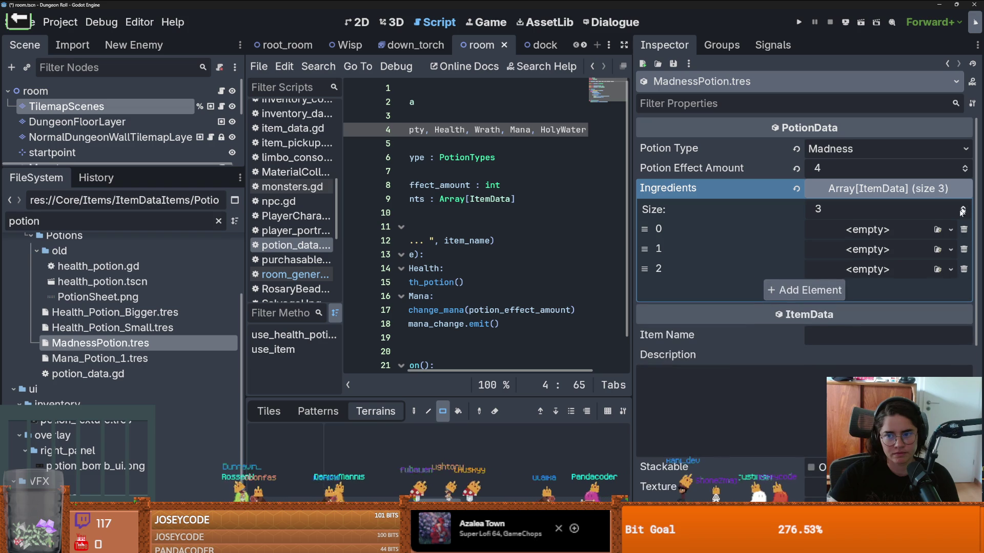
{"action": "left_click", "coordinate": [950, 229]}
{"action": "left_click", "coordinate": [807, 435]}
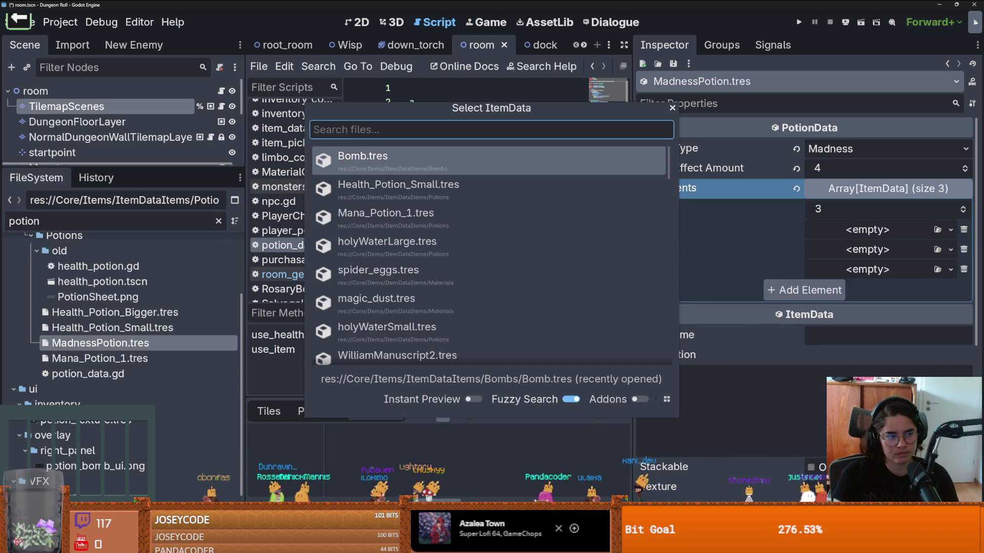
{"action": "type", "text": "hol"}
{"action": "key", "text": "Down"}
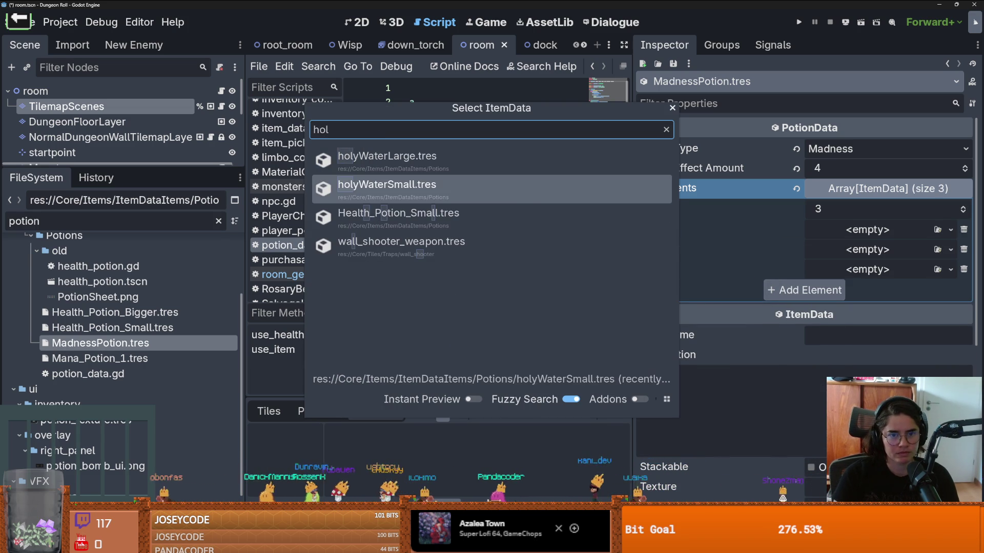
{"action": "key", "text": "Return"}
Load AnamitaMuscaria.tres into slot 1 and babat_wing.tres into slot 2, then save
{"action": "left_click", "coordinate": [951, 249]}
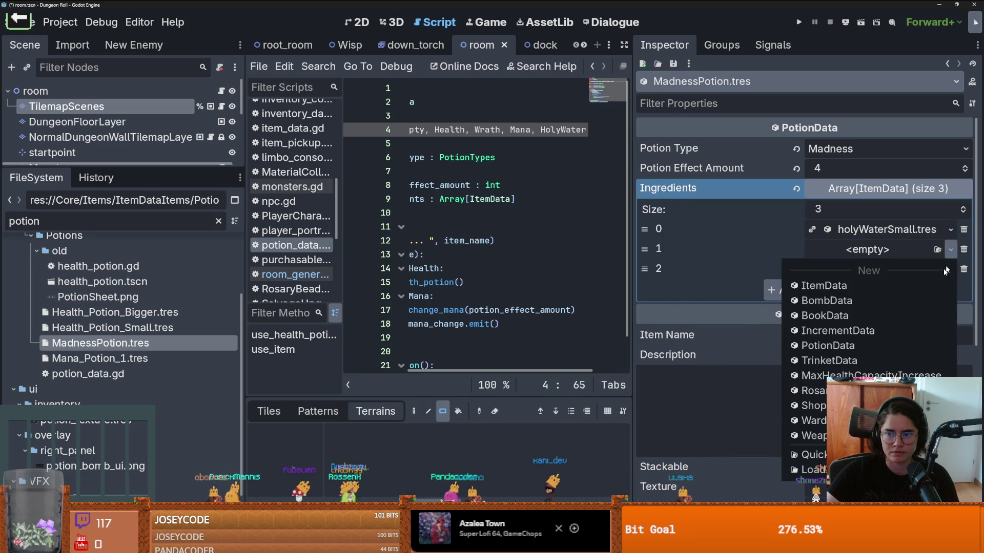
{"action": "left_click", "coordinate": [807, 435]}
{"action": "type", "text": "spi"}
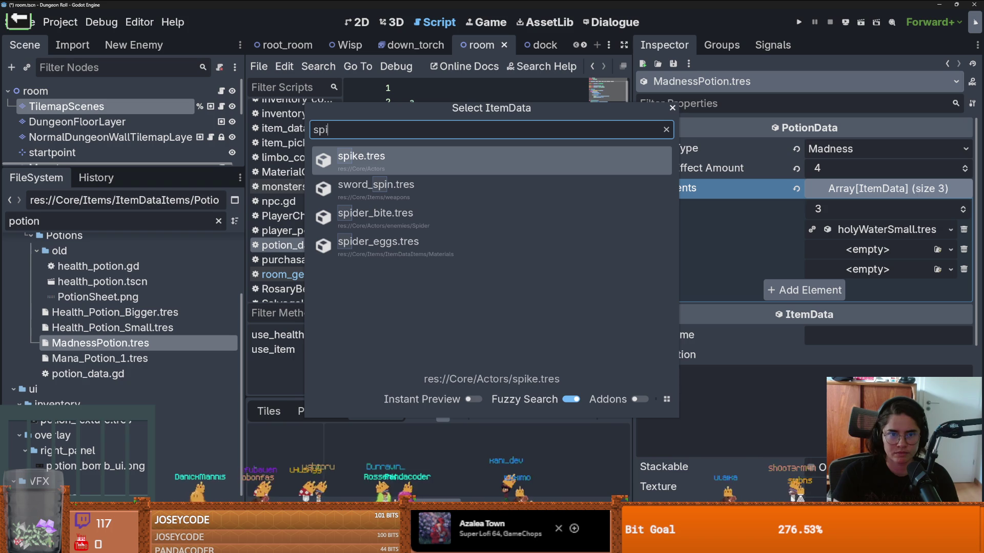
{"action": "key", "text": "ctrl+a"}
{"action": "type", "text": "na"}
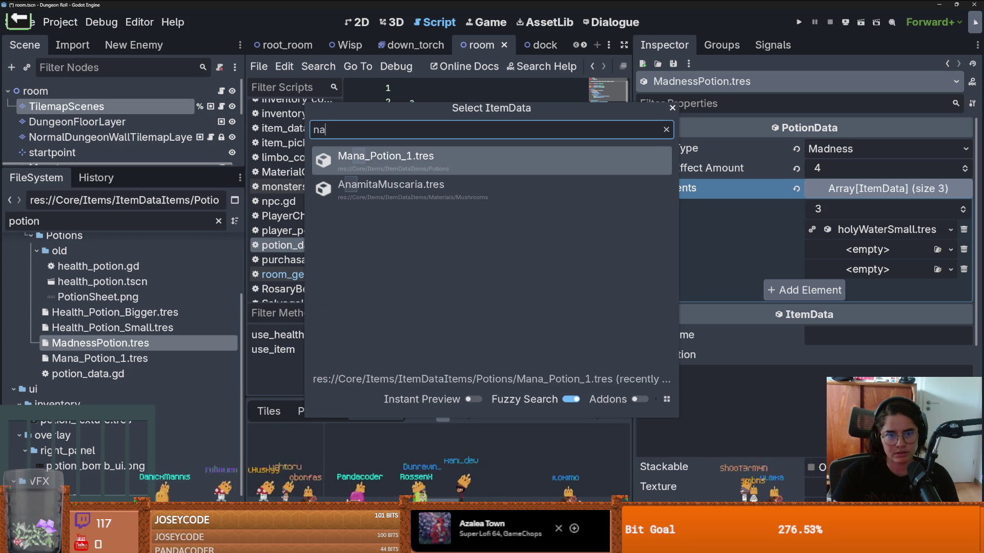
{"action": "key", "text": "Down"}
{"action": "key", "text": "Return"}
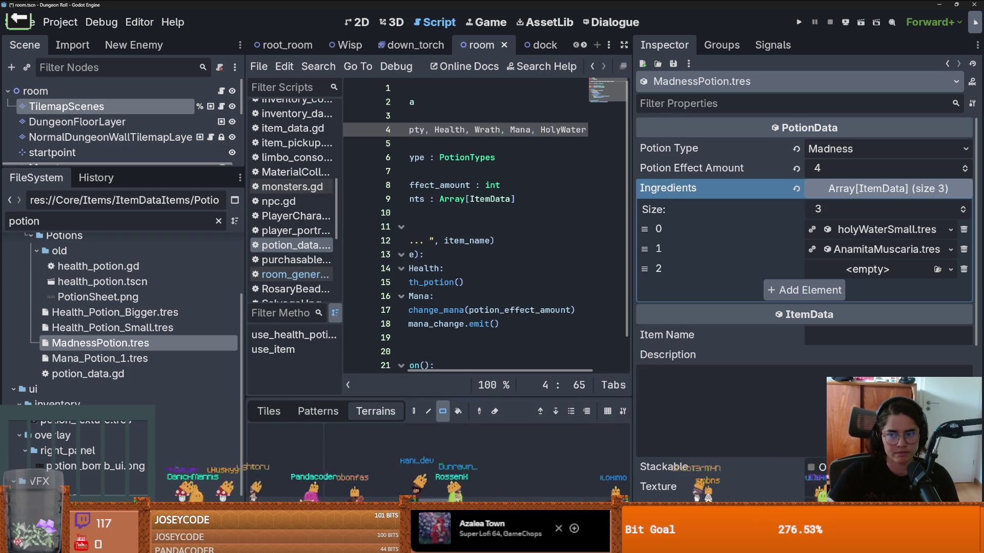
{"action": "left_click", "coordinate": [950, 269]}
{"action": "left_click", "coordinate": [810, 425]}
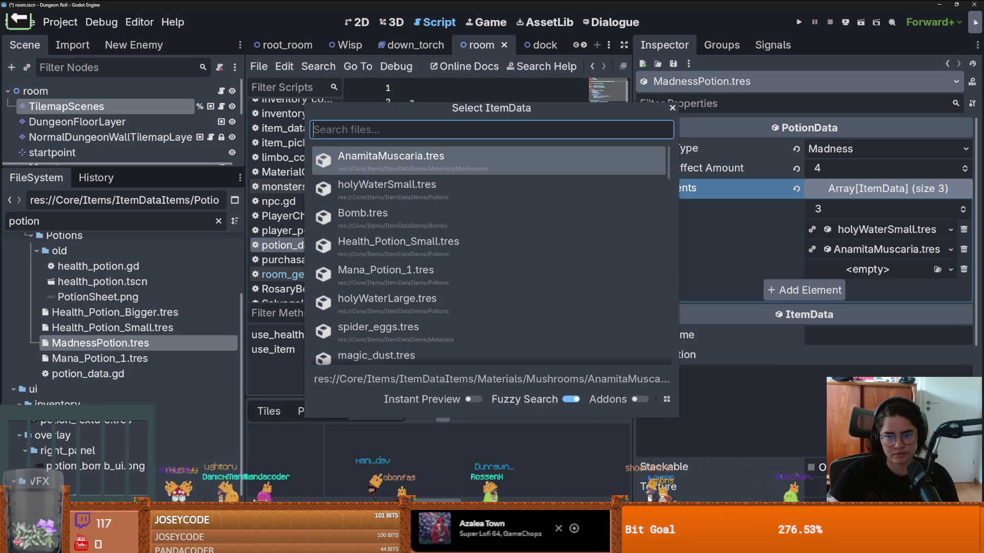
{"action": "type", "text": "baba"}
{"action": "key", "text": "Return"}
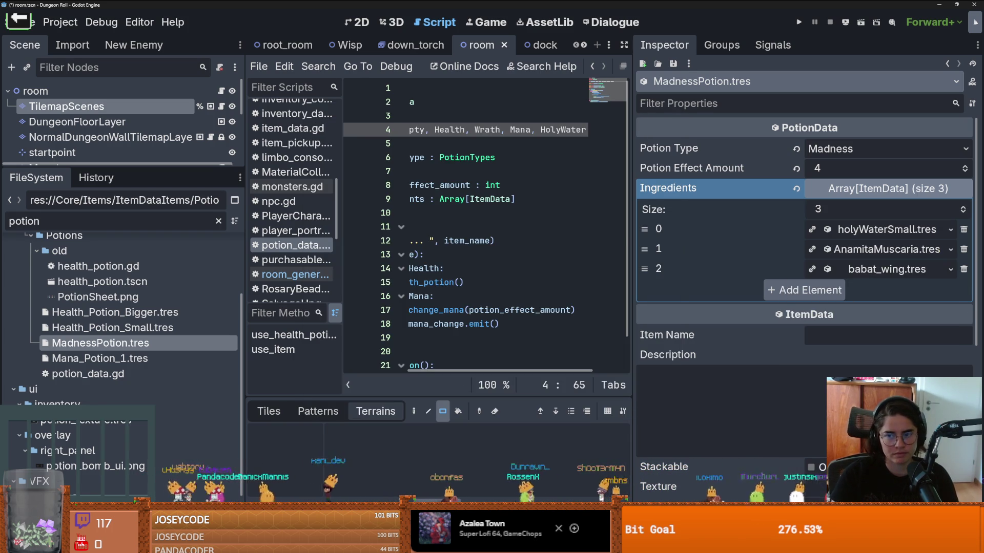
{"action": "key", "text": "ctrl+s"}
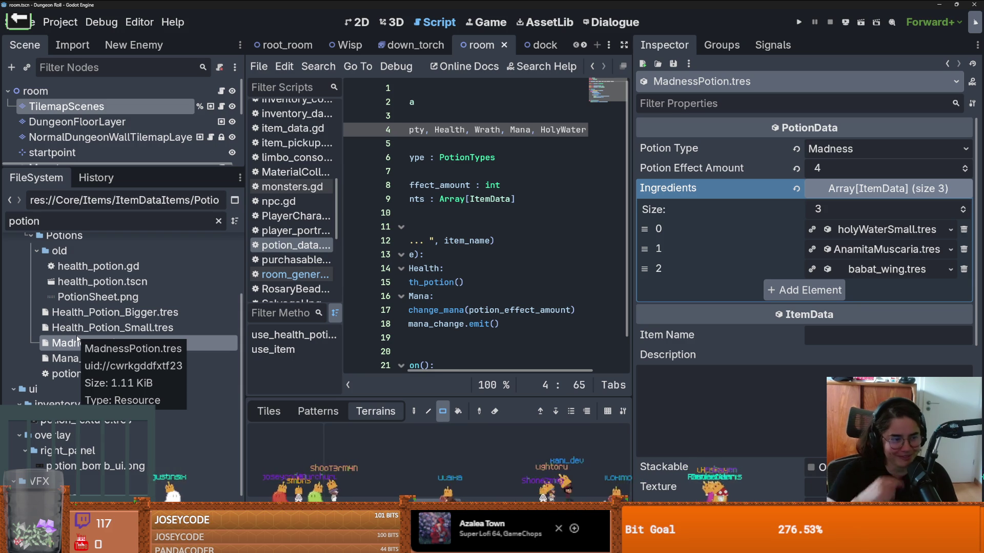
Resize the inspector and file docks to widen the script editor, saving along the way
{"action": "left_click", "coordinate": [408, 214]}
{"action": "key", "text": "ctrl+s"}
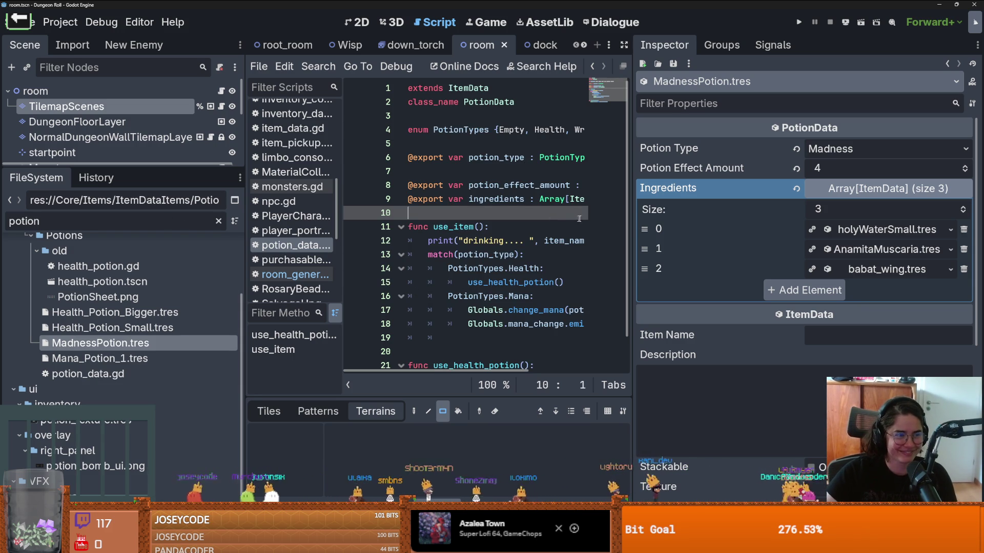
{"action": "left_click_drag", "start_coordinate": [633, 251], "coordinate": [696, 251]}
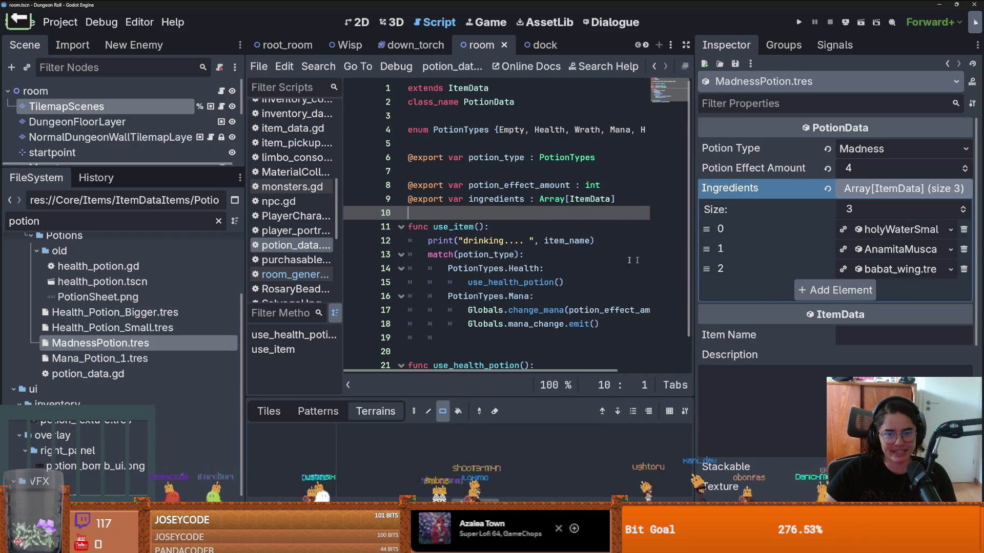
{"action": "key", "text": "ctrl+s"}
{"action": "left_click_drag", "start_coordinate": [244, 279], "coordinate": [206, 282]}
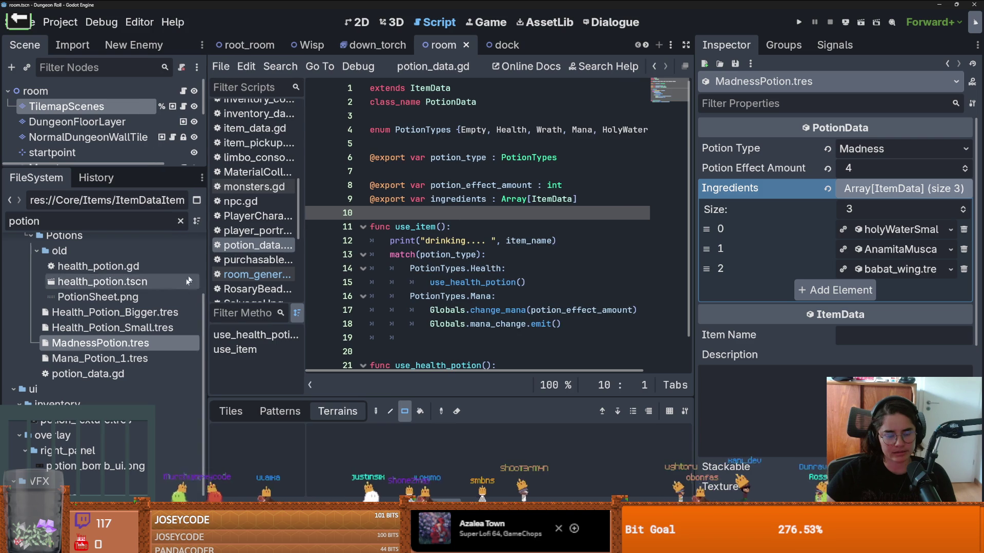
{"action": "key", "text": "ctrl+s"}
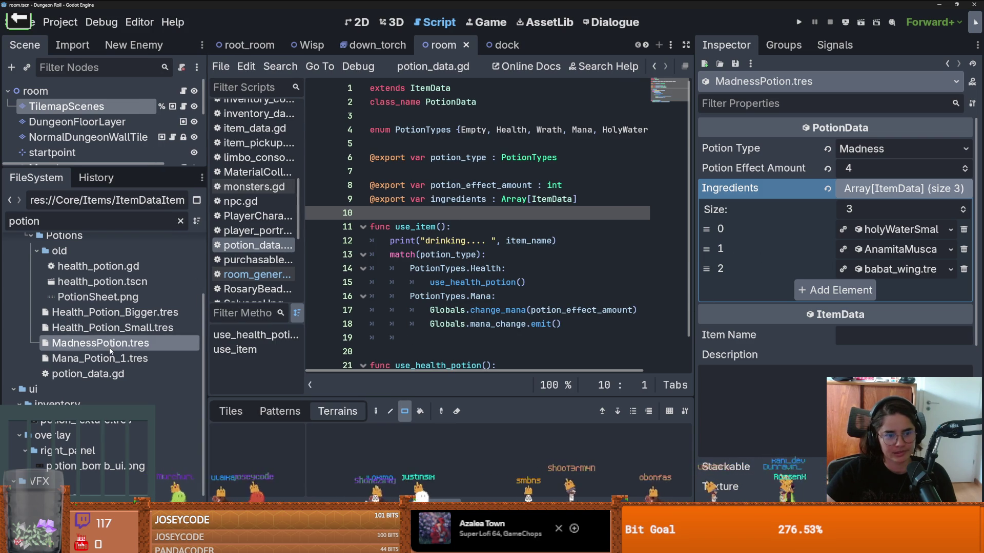
{"action": "mouse_move", "coordinate": [58, 165]}
{"action": "left_mouse_down"}
{"action": "mouse_move", "coordinate": [57, 236]}
{"action": "mouse_move", "coordinate": [57, 162]}
{"action": "left_mouse_up"}
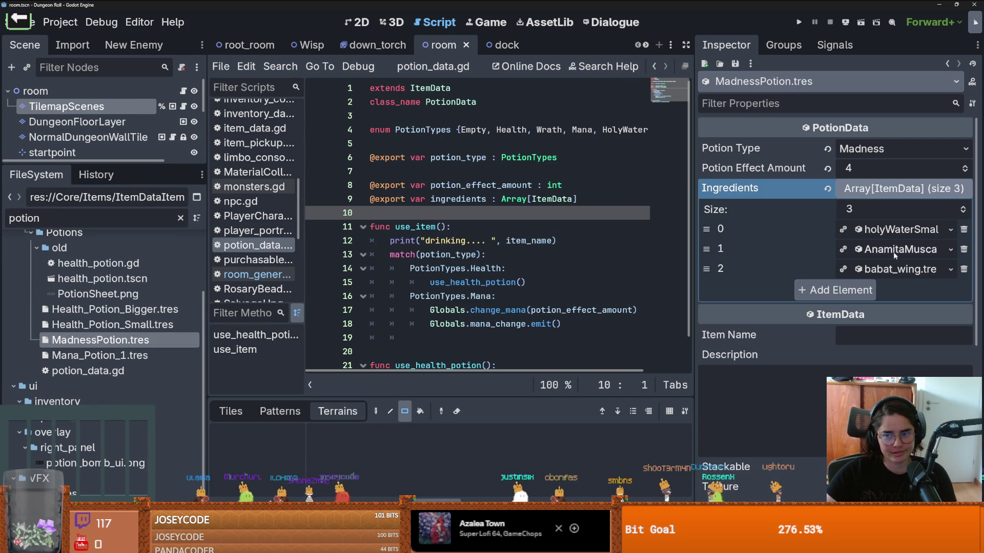
Name the item 'Madness Potion', describe it as 'i can't see anything', tick Stackable, and save
{"action": "left_click", "coordinate": [902, 189]}
{"action": "left_click", "coordinate": [866, 231]}
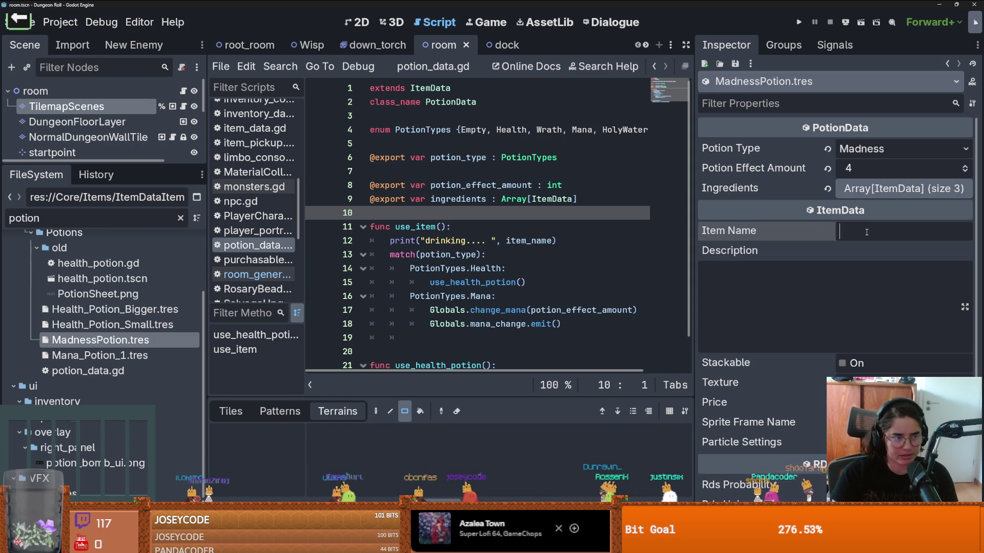
{"action": "type", "text": "Madness "}
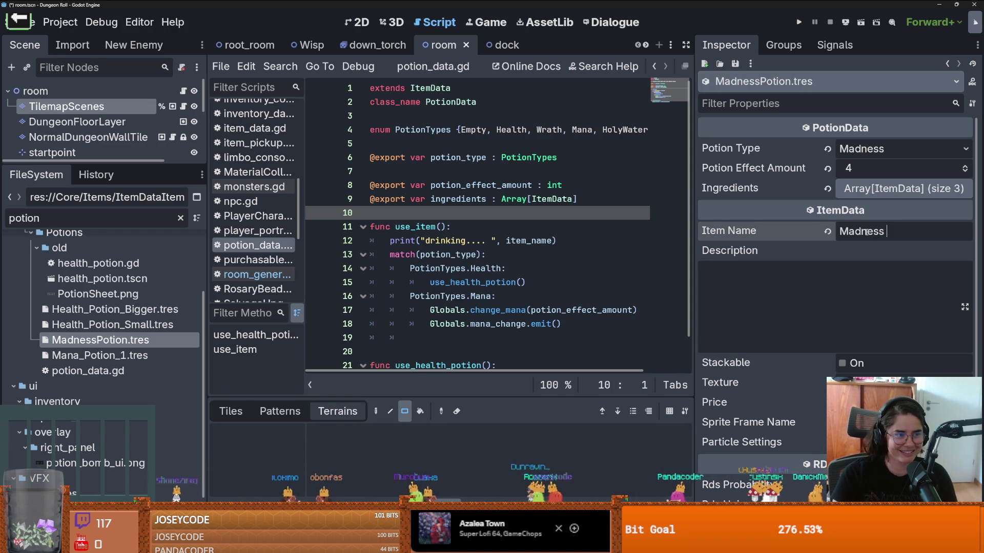
{"action": "type", "text": "Potion"}
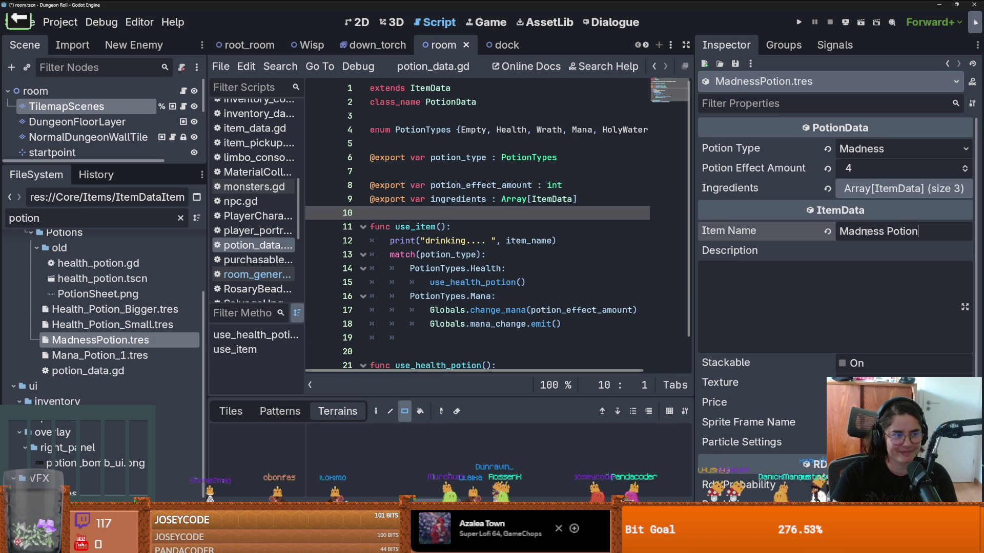
{"action": "key", "text": "Tab"}
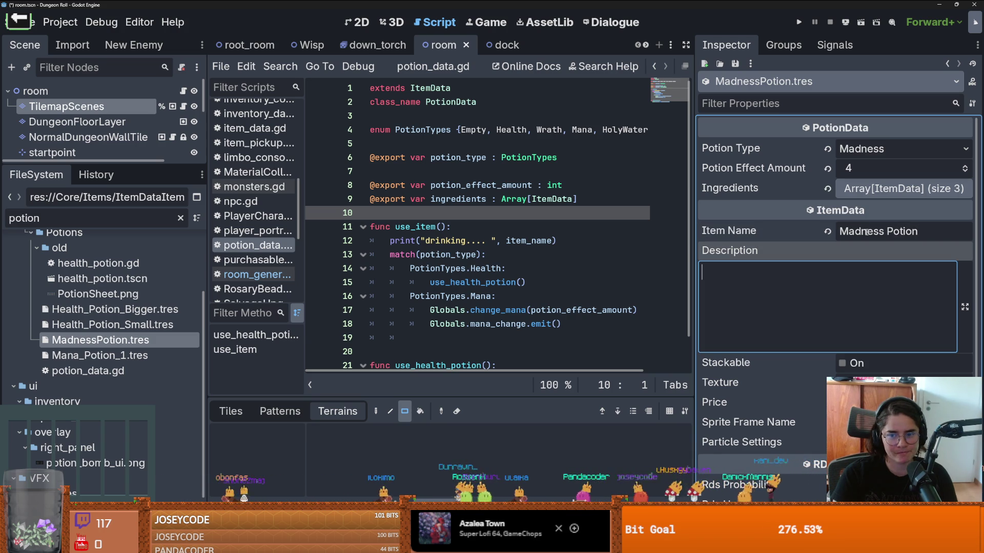
{"action": "type", "text": "i can't see "}
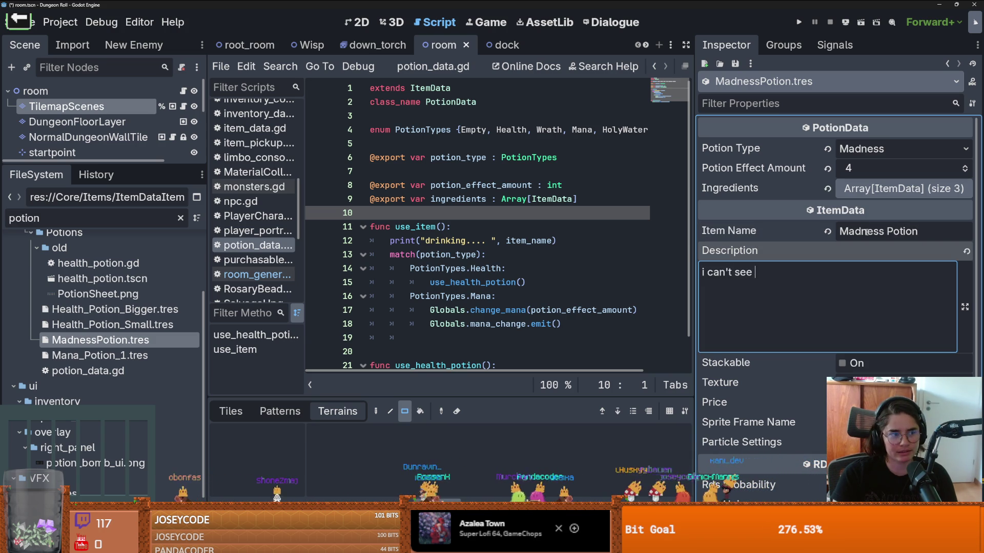
{"action": "type", "text": "anything"}
{"action": "key", "text": "ctrl+s"}
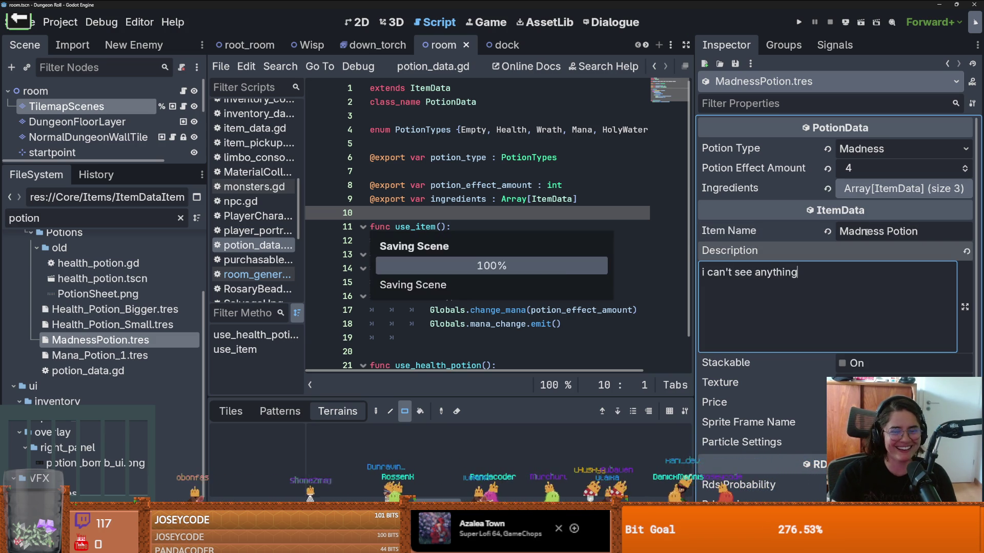
{"action": "left_click", "coordinate": [842, 363]}
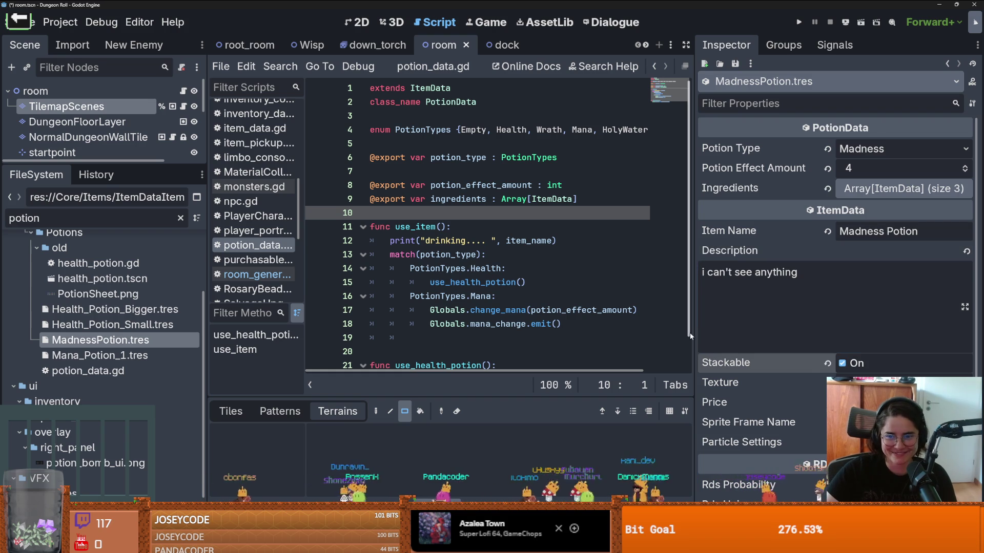
{"action": "left_click_drag", "start_coordinate": [690, 333], "coordinate": [620, 327]}
{"action": "key", "text": "ctrl+s"}
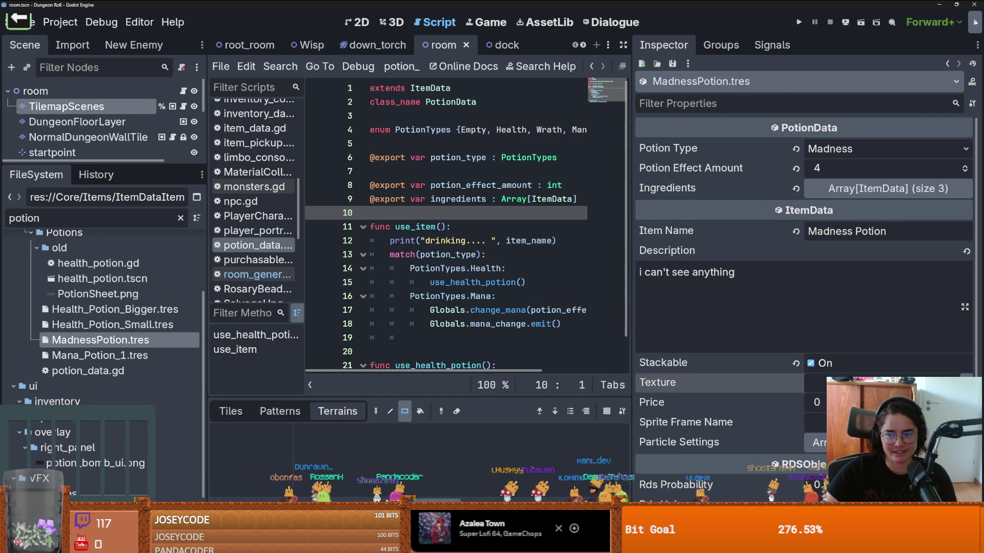
{"action": "left_click", "coordinate": [871, 382]}
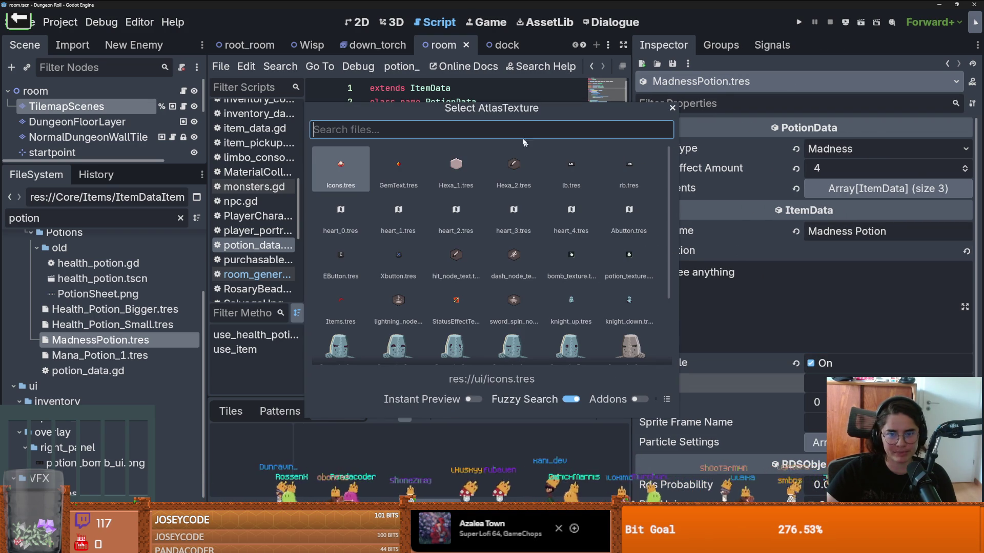
{"action": "type", "text": "item"}
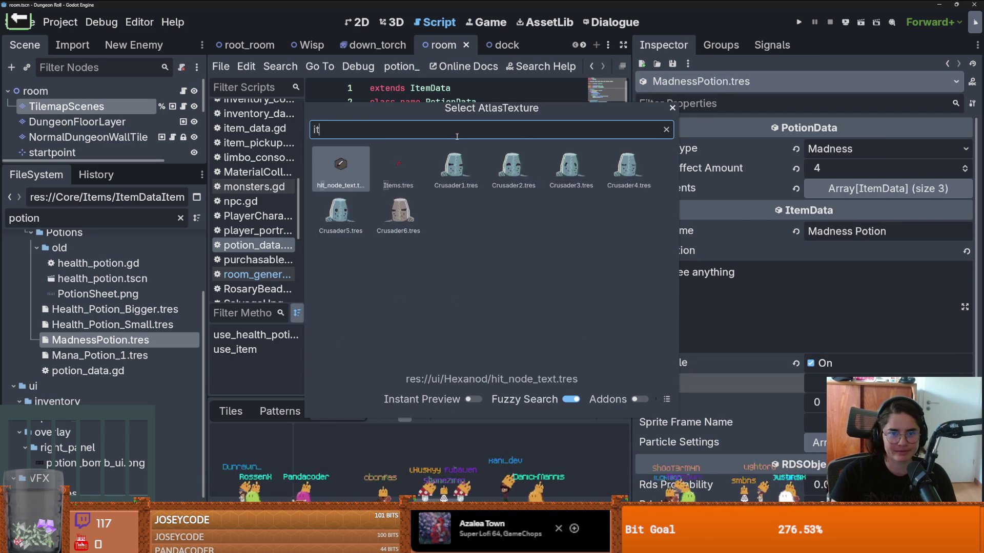
{"action": "key", "text": "BackSpace"}
{"action": "key", "text": "BackSpace"}
{"action": "key", "text": "BackSpace"}
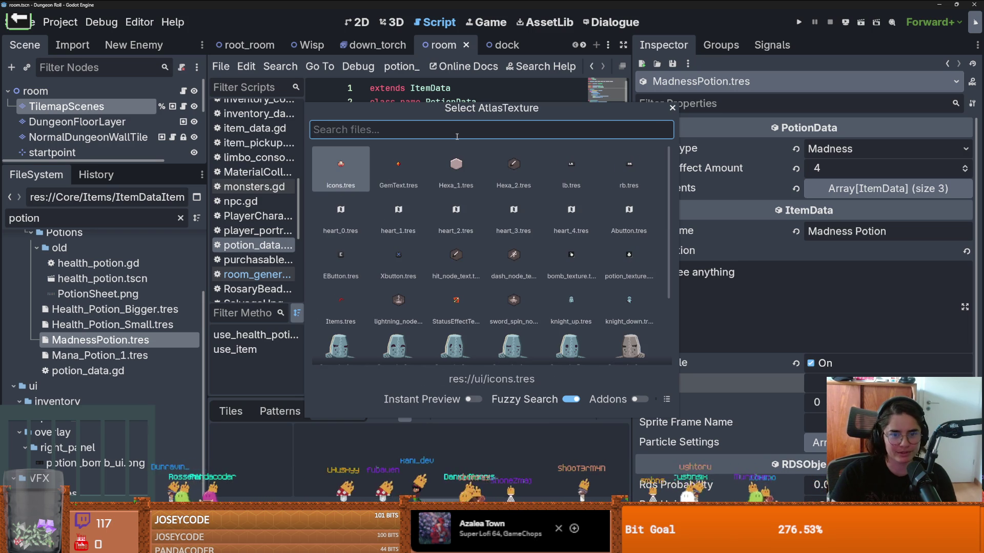
{"action": "type", "text": "item"}
{"action": "key", "text": "BackSpace"}
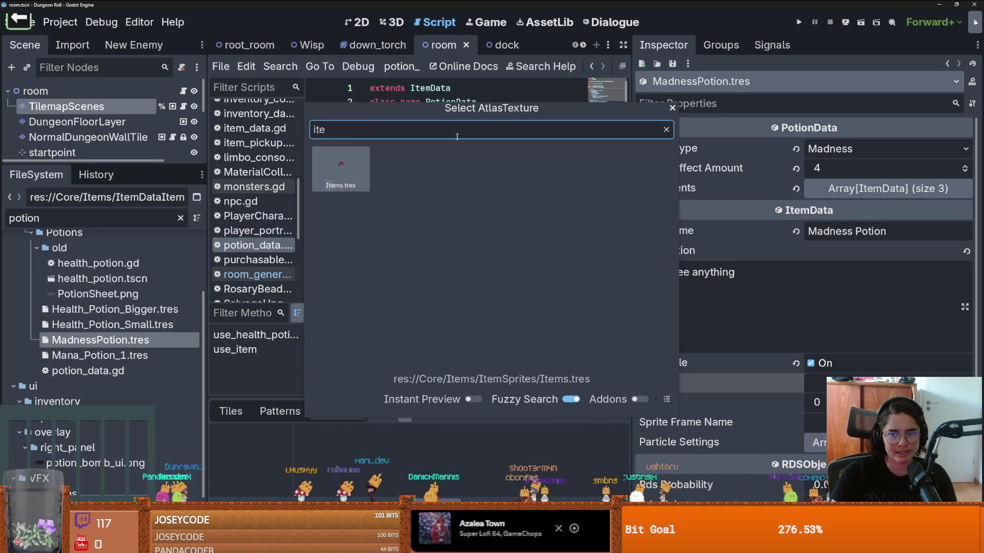
{"action": "key", "text": "Escape"}
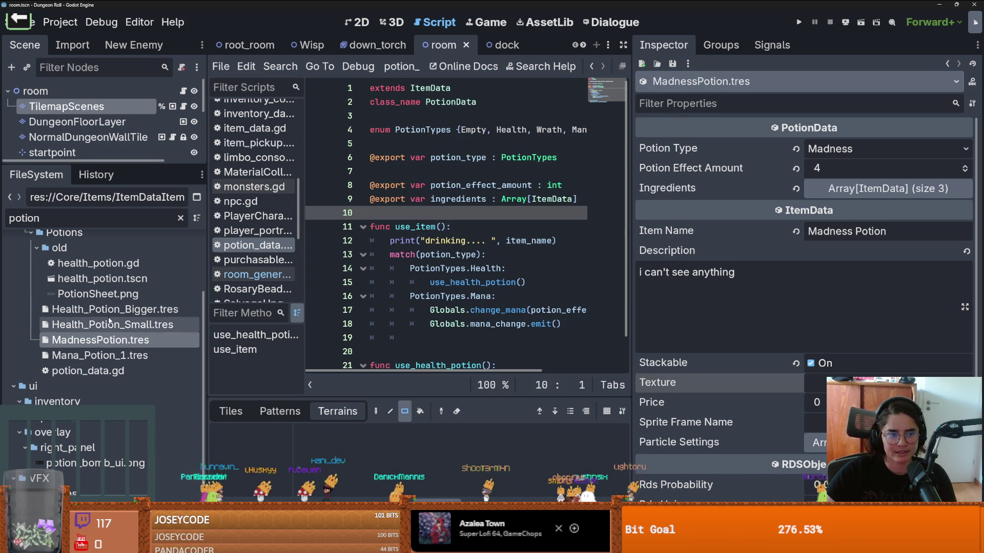
{"action": "left_click", "coordinate": [113, 324]}
{"action": "left_click", "coordinate": [818, 387]}
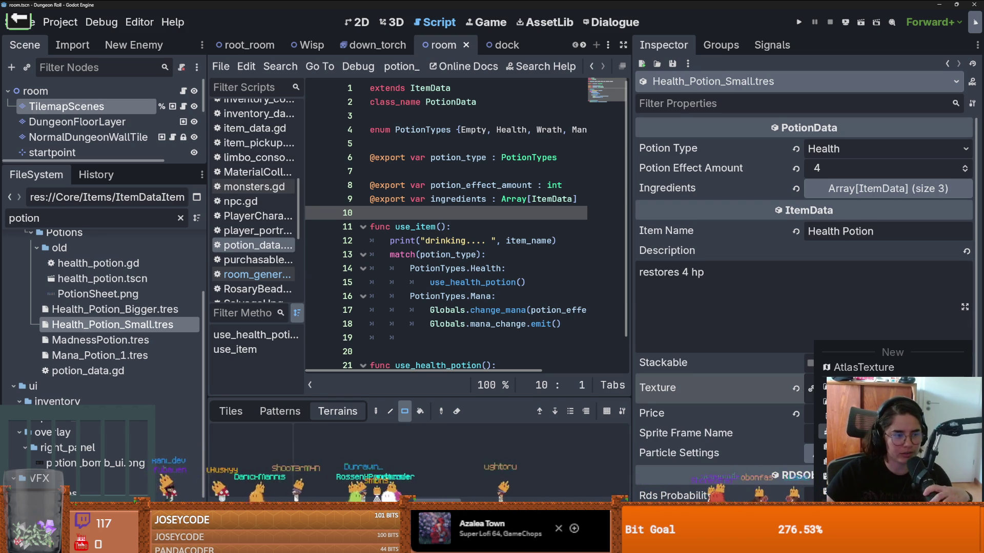
{"action": "key", "text": "Escape"}
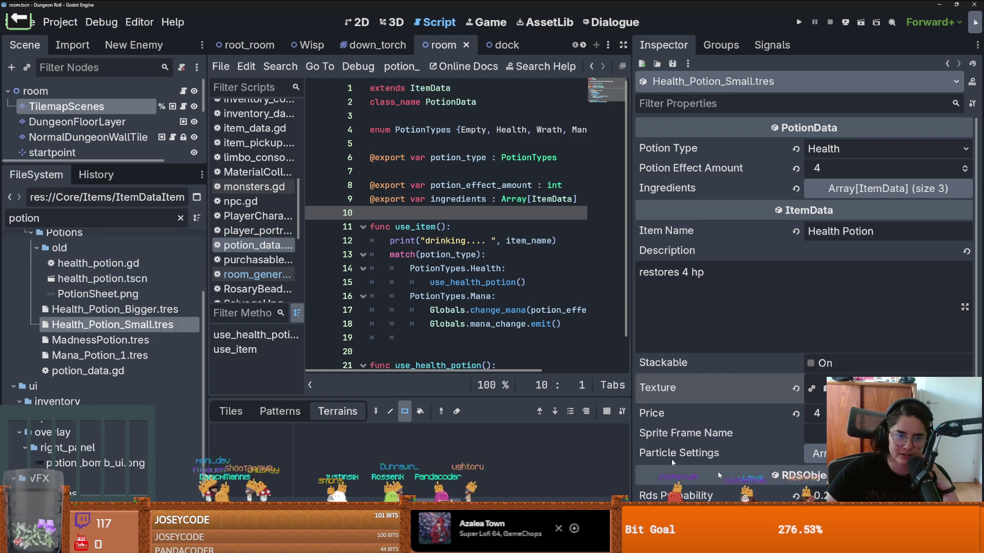
{"action": "left_click", "coordinate": [121, 340]}
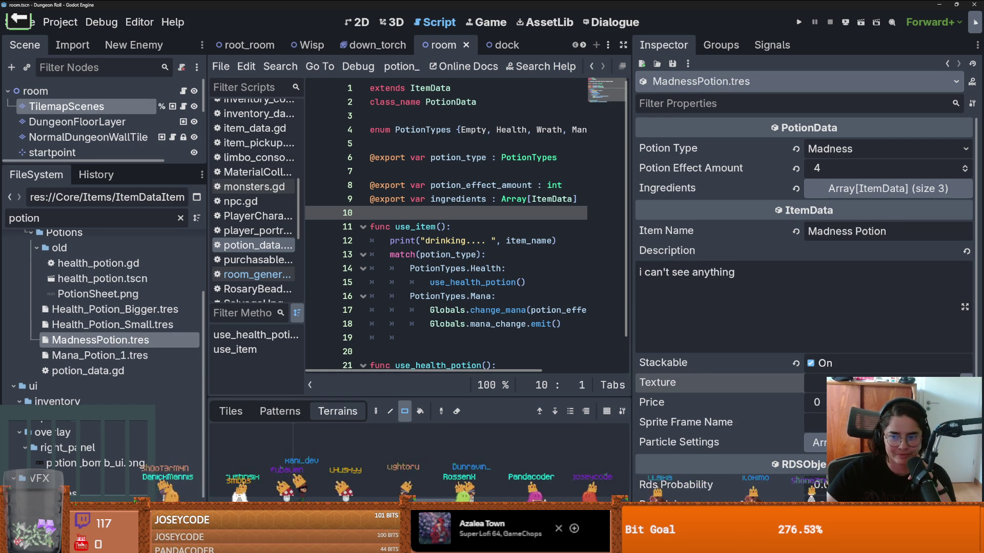
Make MadnessPotion's texture unique and save
{"action": "left_click", "coordinate": [966, 383]}
{"action": "left_click", "coordinate": [901, 461]}
{"action": "left_click", "coordinate": [456, 346]}
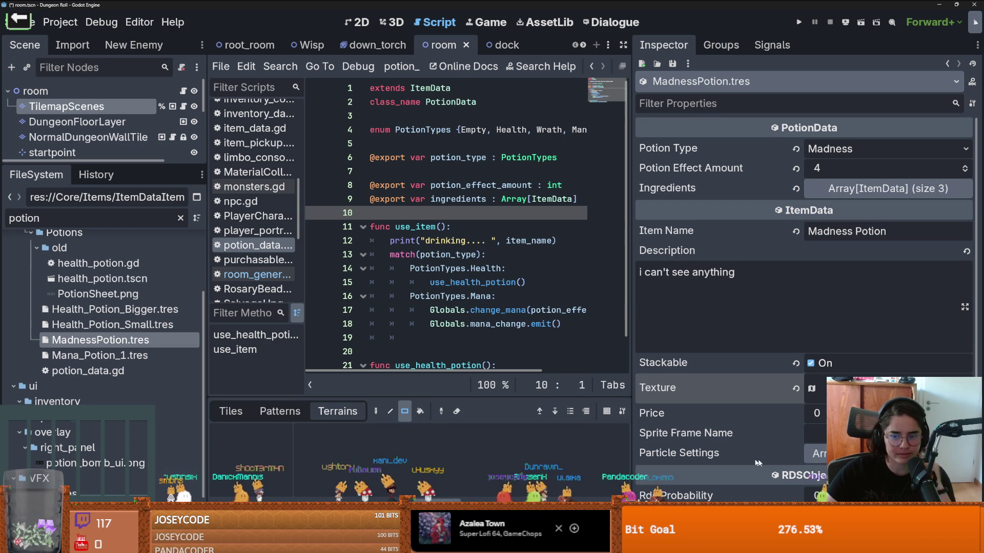
{"action": "scroll", "coordinate": [804, 282], "scroll_direction": "down", "scroll_amount": 2}
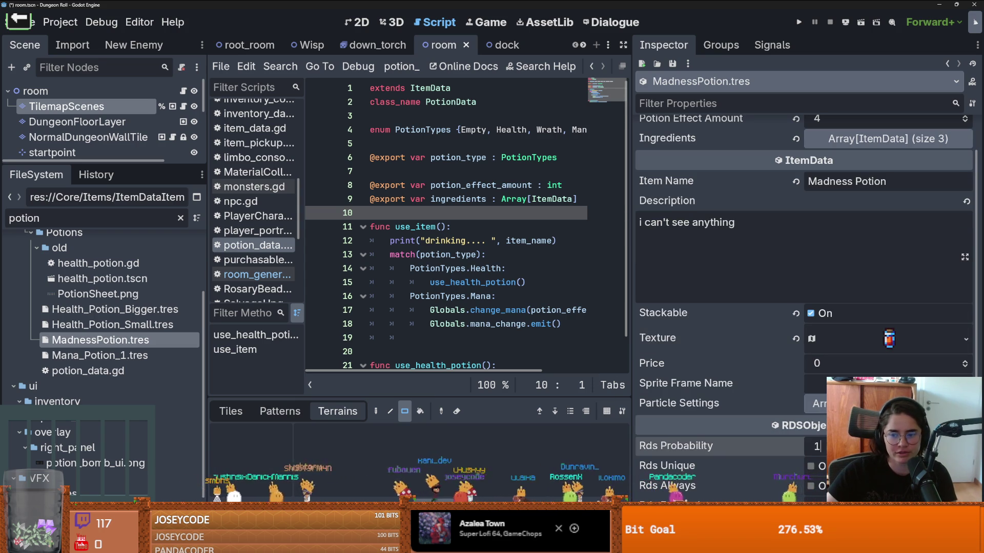
{"action": "key", "text": "ctrl+s"}
Expand the Texture and Atlas details to show the 16×16 region
{"action": "left_click", "coordinate": [873, 339]}
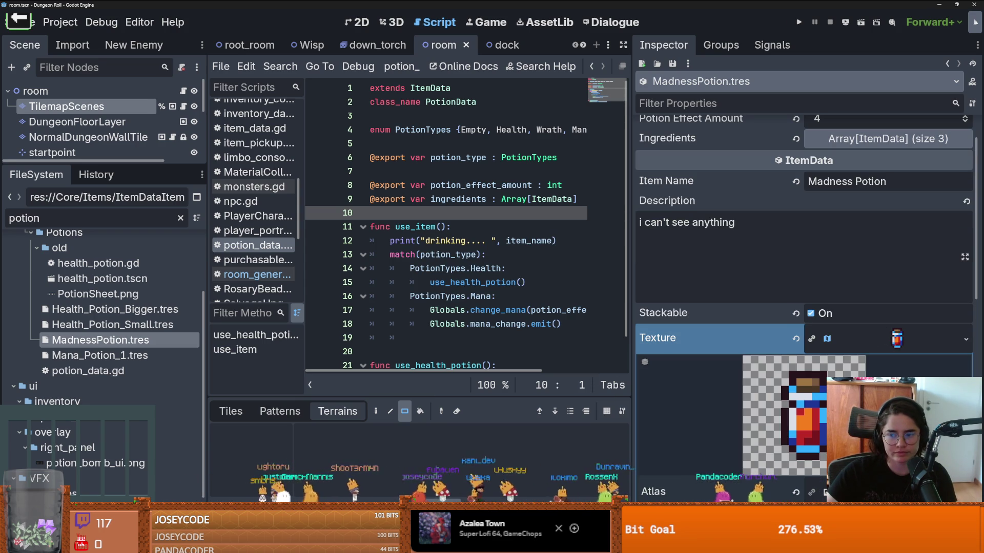
{"action": "left_click", "coordinate": [897, 487]}
{"action": "scroll", "coordinate": [772, 410], "scroll_direction": "down", "scroll_amount": 5}
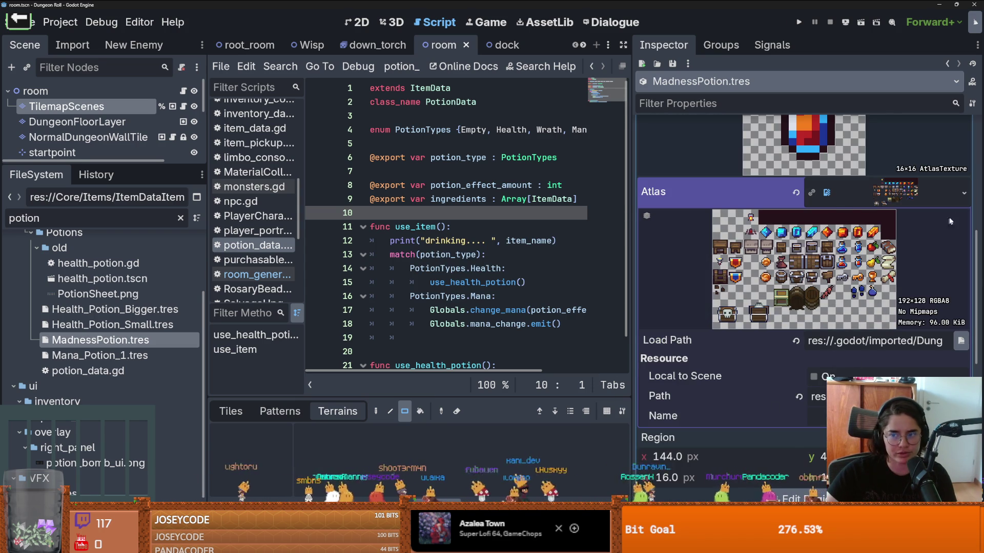
{"action": "left_click", "coordinate": [963, 195]}
{"action": "left_click", "coordinate": [910, 201]}
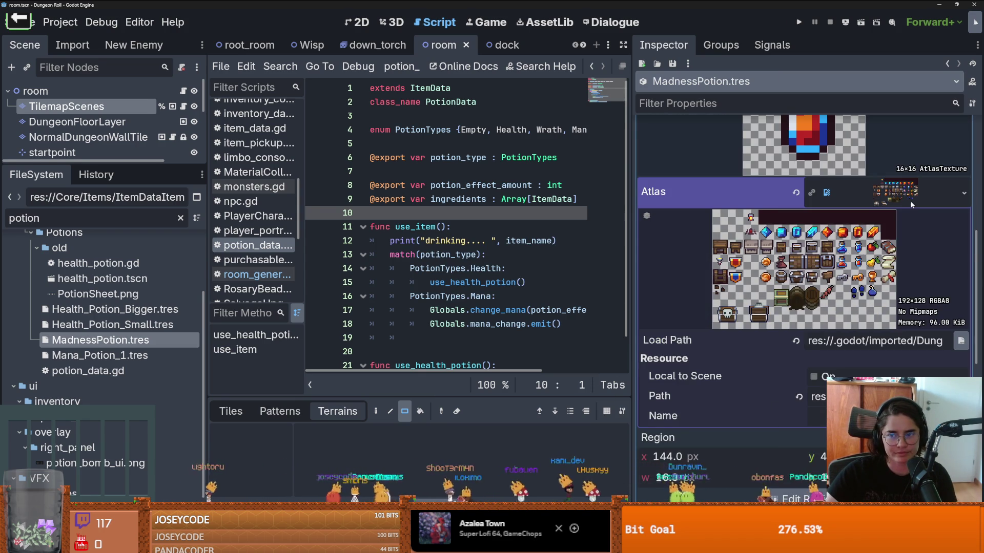
{"action": "scroll", "coordinate": [908, 204], "scroll_direction": "down", "scroll_amount": 4}
{"action": "scroll", "coordinate": [892, 277], "scroll_direction": "up", "scroll_amount": 2}
{"action": "scroll", "coordinate": [875, 352], "scroll_direction": "down", "scroll_amount": 1}
{"action": "scroll", "coordinate": [876, 355], "scroll_direction": "up", "scroll_amount": 1}
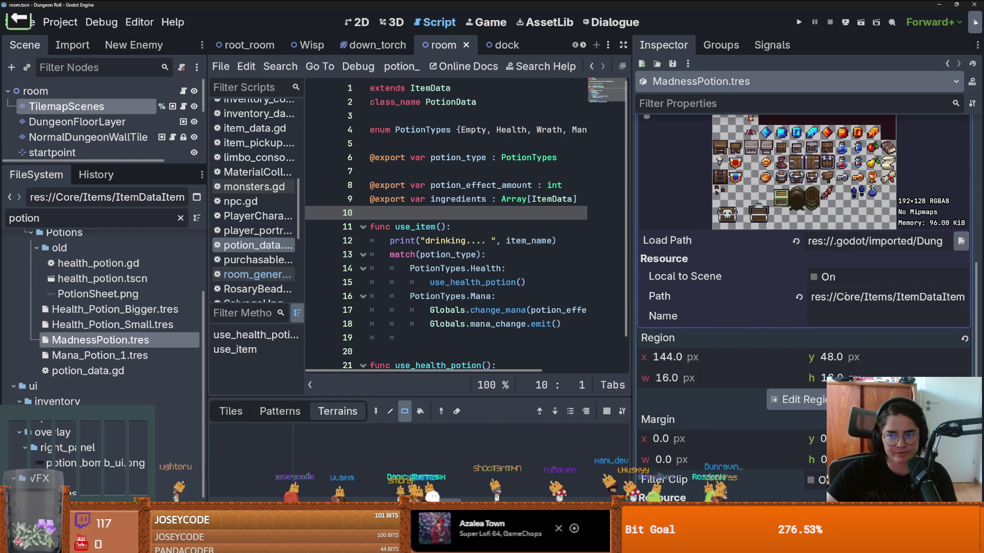
Edit the atlas Path field and select the ItemDataItems folder name
{"action": "left_click", "coordinate": [908, 297]}
{"action": "key", "text": "ctrl+v"}
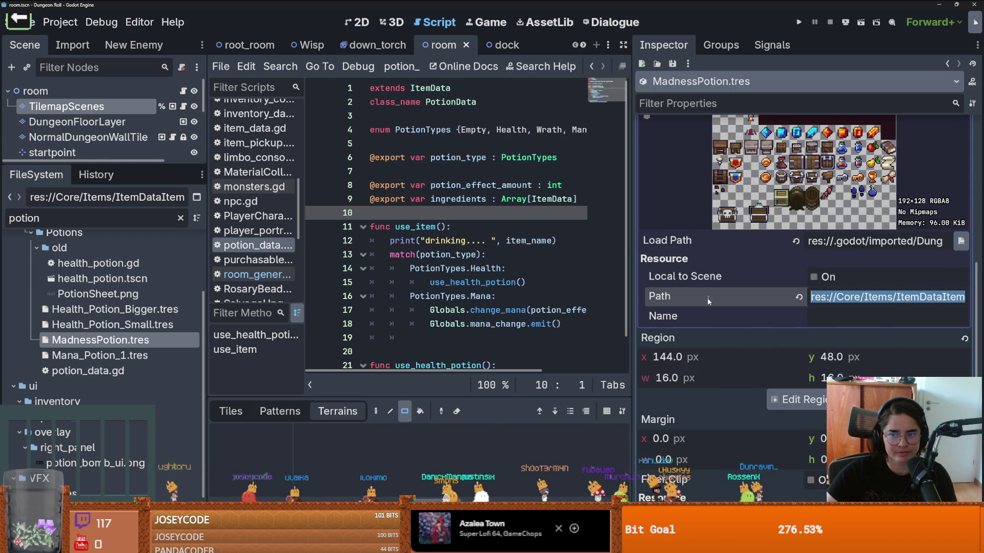
{"action": "double_click", "coordinate": [928, 297]}
{"action": "scroll", "coordinate": [917, 257], "scroll_direction": "down", "scroll_amount": 2}
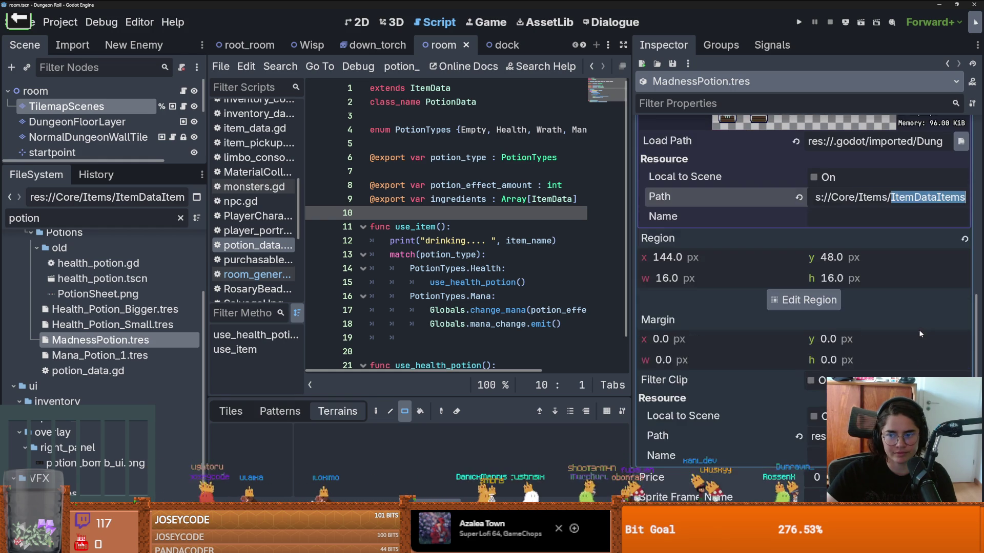
{"action": "scroll", "coordinate": [908, 187], "scroll_direction": "down", "scroll_amount": 2}
{"action": "scroll", "coordinate": [889, 211], "scroll_direction": "up", "scroll_amount": 2}
Filter the FileSystem by 'ItemDataItems', select that folder, then clear the filter
{"action": "scroll", "coordinate": [889, 211], "scroll_direction": "down", "scroll_amount": 2}
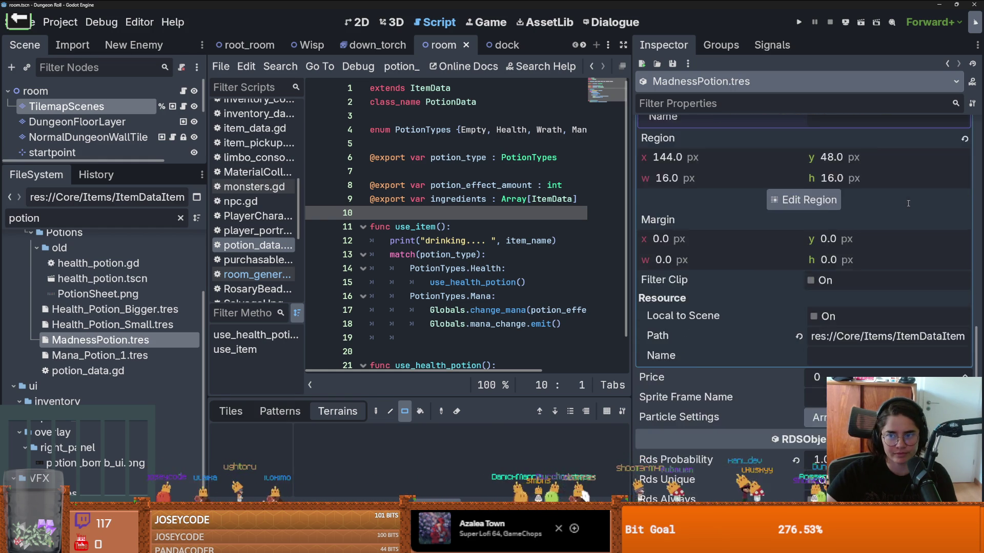
{"action": "scroll", "coordinate": [889, 211], "scroll_direction": "up", "scroll_amount": 1}
{"action": "key", "text": "ctrl+c"}
{"action": "left_click", "coordinate": [149, 218]}
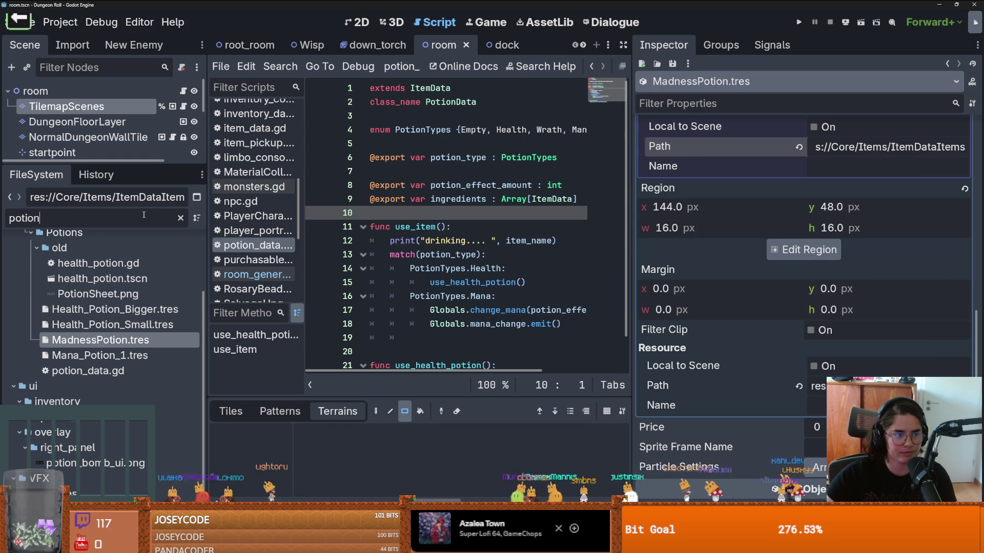
{"action": "key", "text": "ctrl+a"}
{"action": "key", "text": "ctrl+v"}
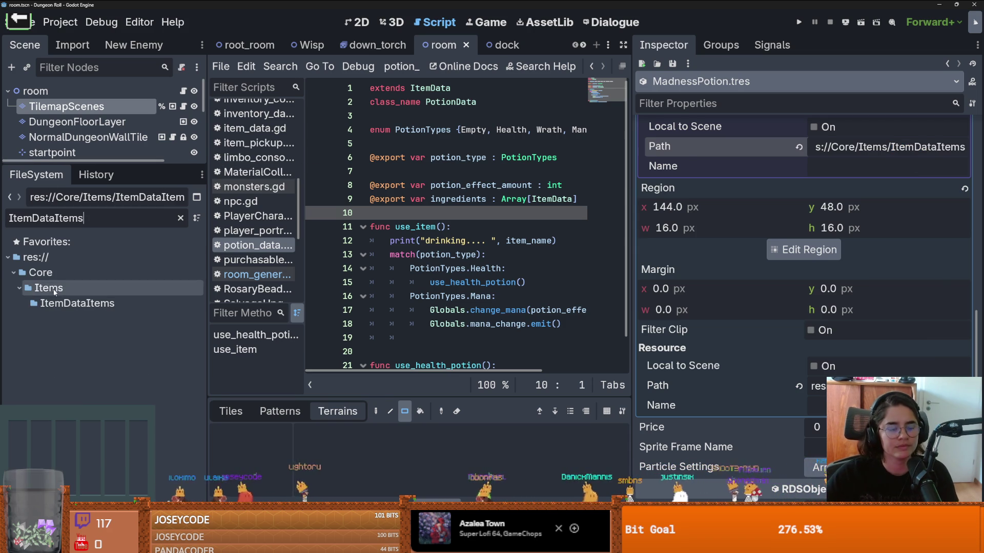
{"action": "left_click", "coordinate": [77, 303]}
{"action": "left_click", "coordinate": [180, 218]}
Browse into ItemSprites and open items.png in the external image editor
{"action": "scroll", "coordinate": [113, 348], "scroll_direction": "down", "scroll_amount": 3}
{"action": "scroll", "coordinate": [97, 376], "scroll_direction": "down", "scroll_amount": 5}
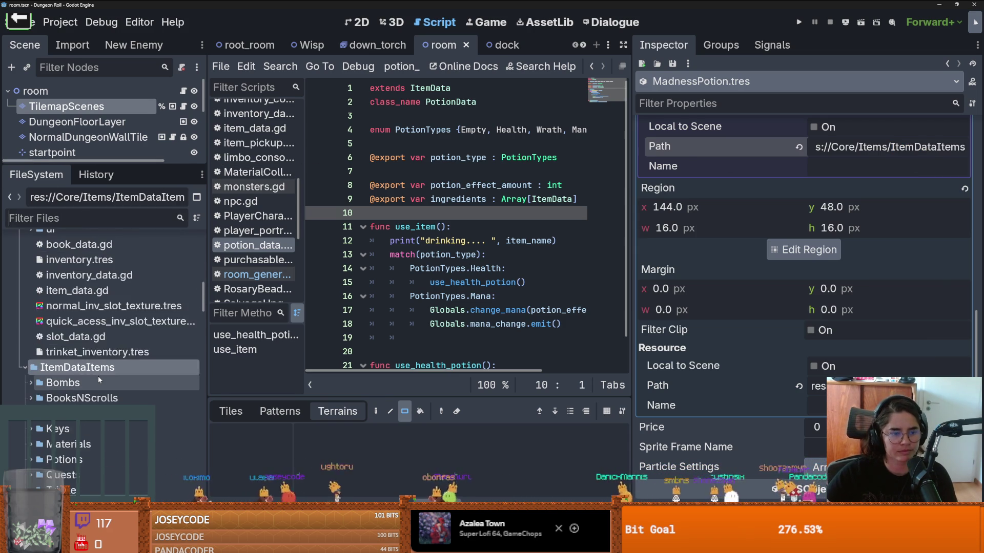
{"action": "left_click", "coordinate": [32, 310]}
{"action": "scroll", "coordinate": [22, 283], "scroll_direction": "down", "scroll_amount": 1}
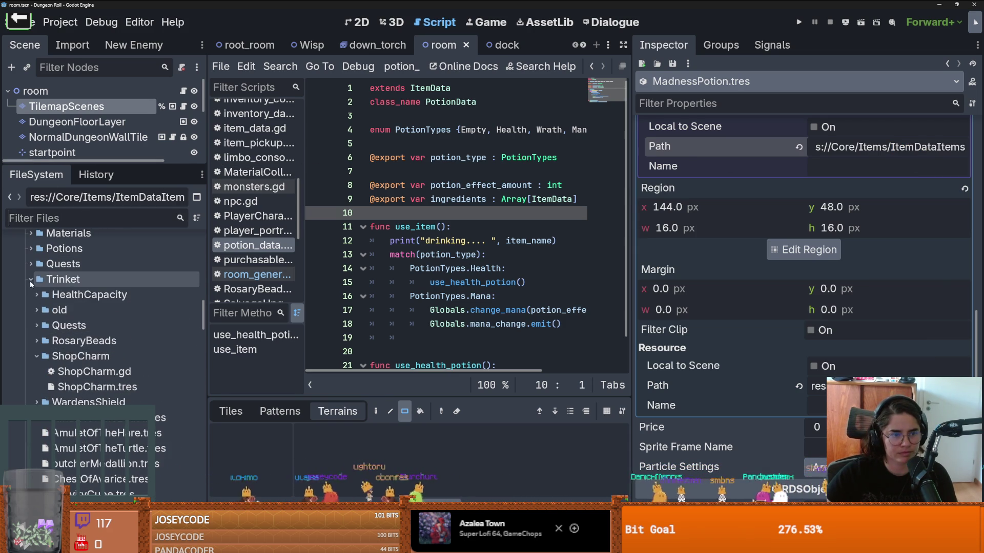
{"action": "left_click", "coordinate": [31, 279]}
{"action": "left_click", "coordinate": [24, 311]}
{"action": "left_click", "coordinate": [24, 311]}
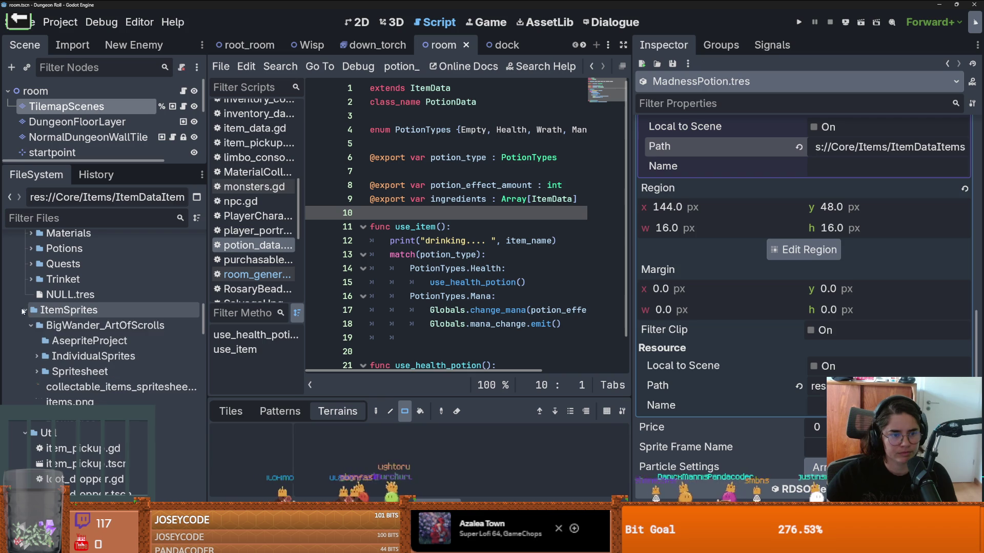
{"action": "left_click", "coordinate": [87, 387]}
{"action": "left_click", "coordinate": [88, 401]}
{"action": "mouse_move", "coordinate": [89, 402]}
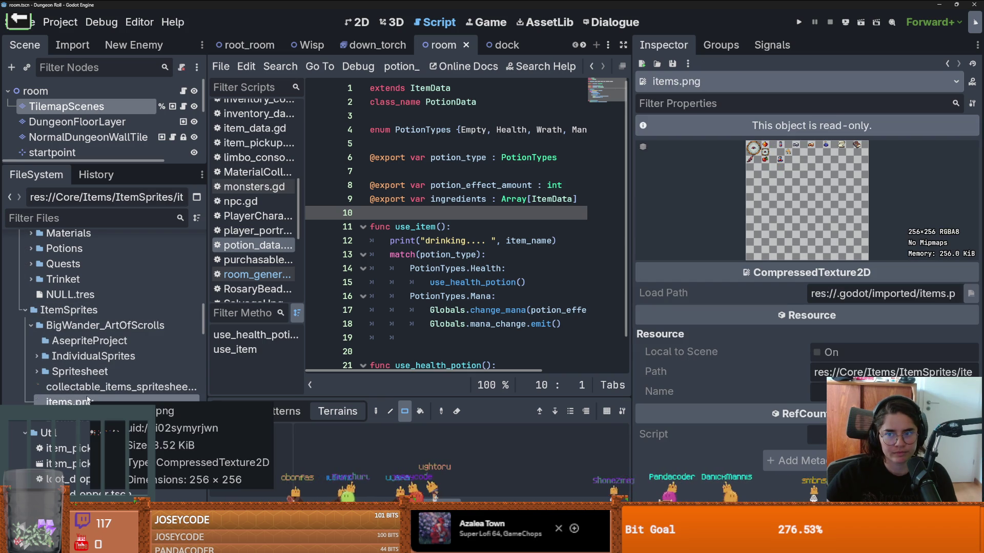
{"action": "right_click", "coordinate": [88, 401]}
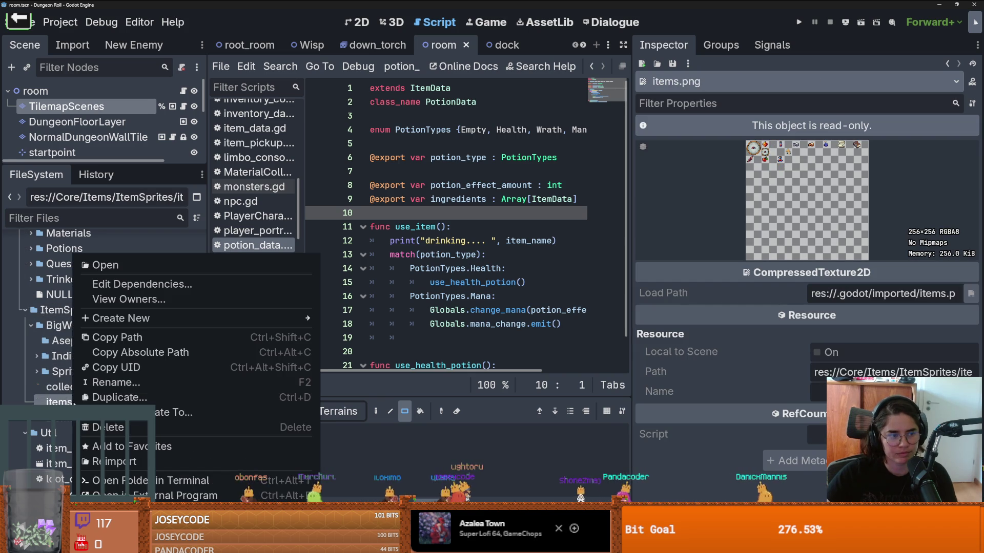
{"action": "key", "text": "Escape"}
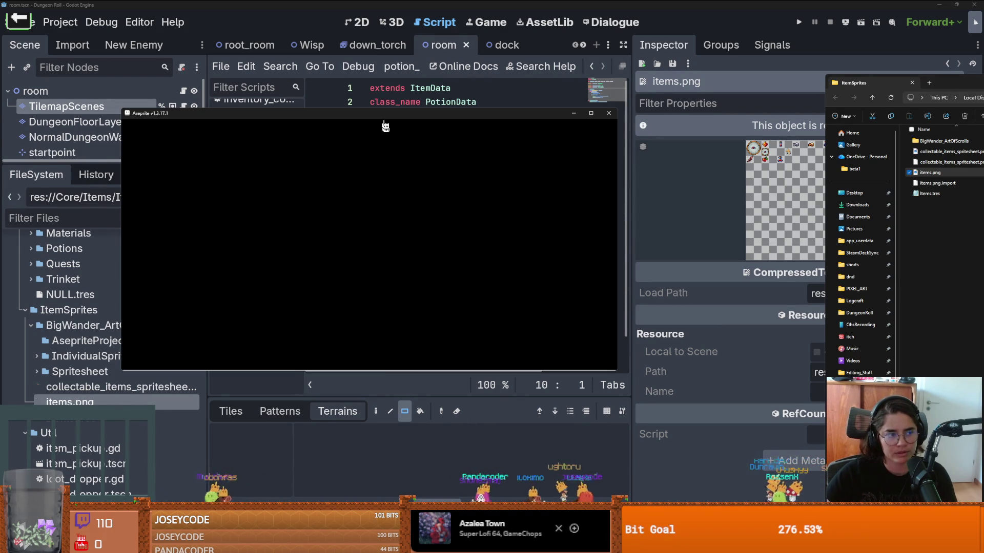
Maximize Aseprite and copy the tall and round red potions into empty atlas cells
{"action": "left_click", "coordinate": [591, 113]}
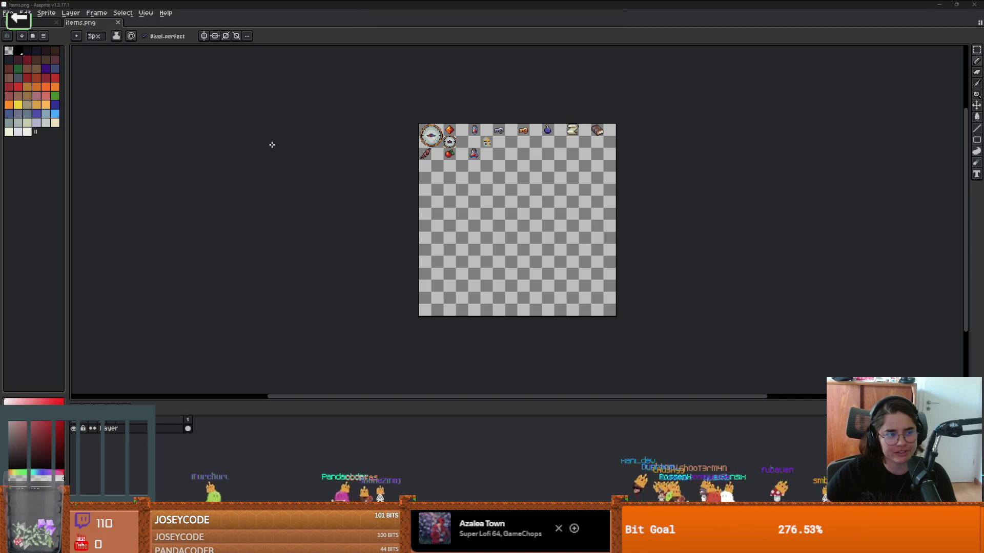
{"action": "scroll", "coordinate": [367, 148], "scroll_direction": "up", "scroll_amount": 3}
{"action": "scroll", "coordinate": [367, 147], "scroll_direction": "down", "scroll_amount": 2}
{"action": "scroll", "coordinate": [361, 185], "scroll_direction": "up", "scroll_amount": 1}
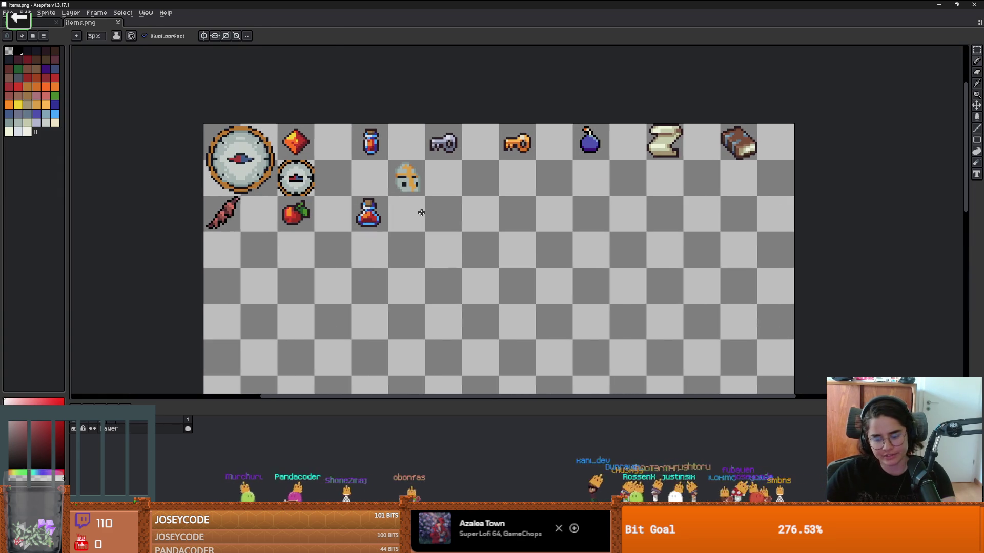
{"action": "key", "text": "m"}
{"action": "left_click_drag", "start_coordinate": [352, 124], "coordinate": [457, 231]}
{"action": "scroll", "coordinate": [451, 226], "scroll_direction": "up", "scroll_amount": 2}
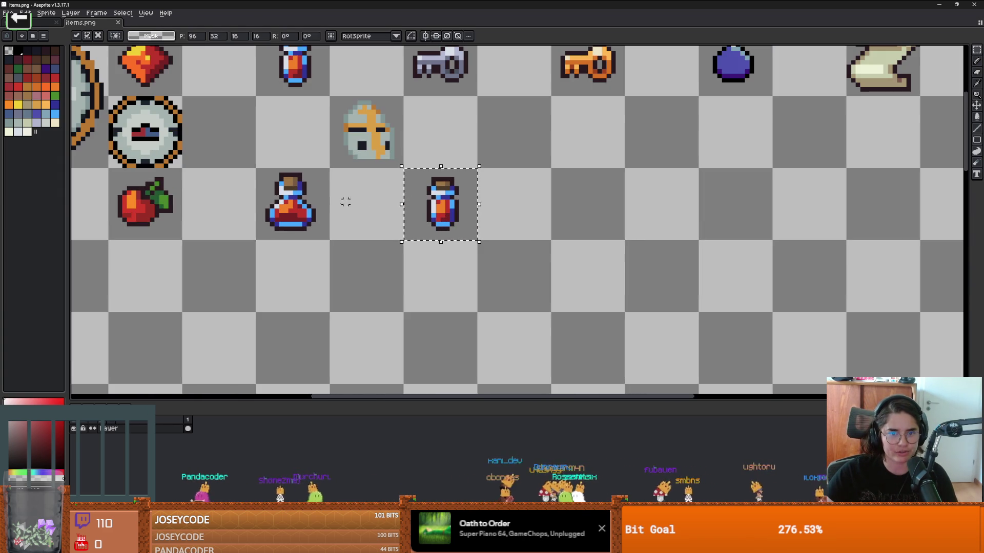
{"action": "mouse_move", "coordinate": [345, 200]}
{"action": "left_mouse_down"}
{"action": "mouse_move", "coordinate": [299, 215]}
{"action": "mouse_move", "coordinate": [457, 142]}
{"action": "mouse_move", "coordinate": [447, 141]}
{"action": "left_mouse_up"}
Load the adamcyoungis palette preset and pick purple for the paint bucket
{"action": "scroll", "coordinate": [370, 138], "scroll_direction": "up", "scroll_amount": 2}
{"action": "left_click", "coordinate": [33, 36]}
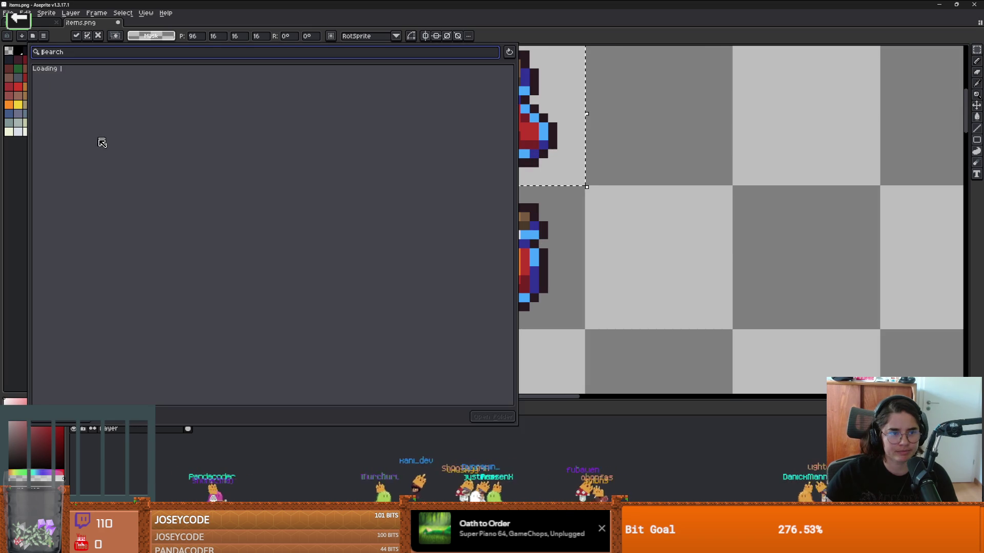
{"action": "left_click", "coordinate": [87, 163]}
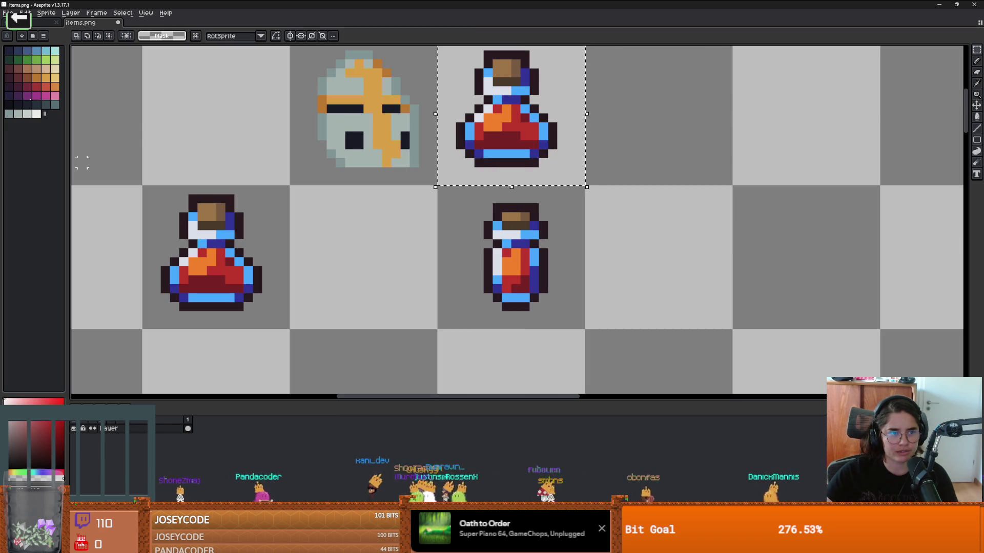
{"action": "key", "text": "g"}
{"action": "left_click", "coordinate": [20, 97]}
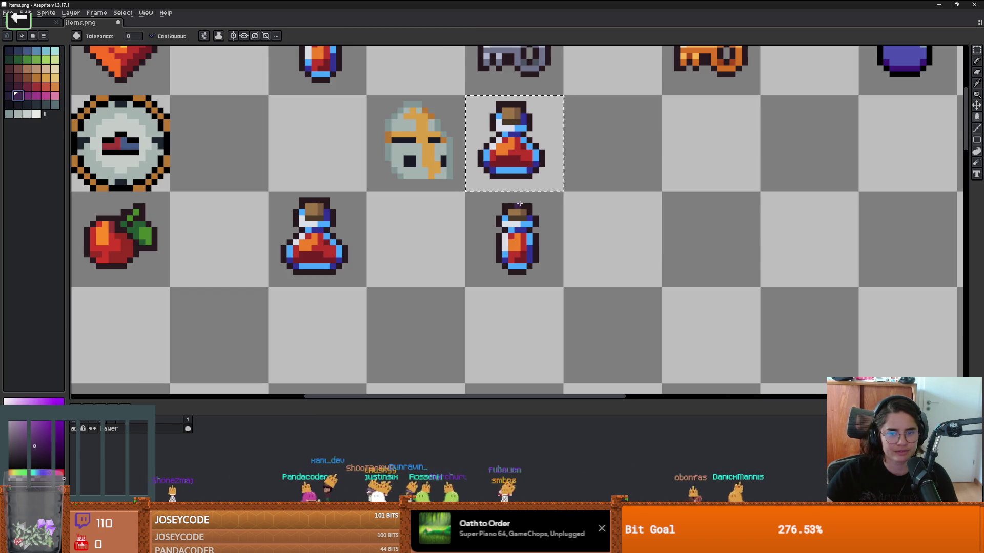
Select both potion copies and non-contiguously fill their red and orange liquid with dark purple and purple
{"action": "scroll", "coordinate": [519, 204], "scroll_direction": "down", "scroll_amount": 1}
{"action": "key", "text": "m"}
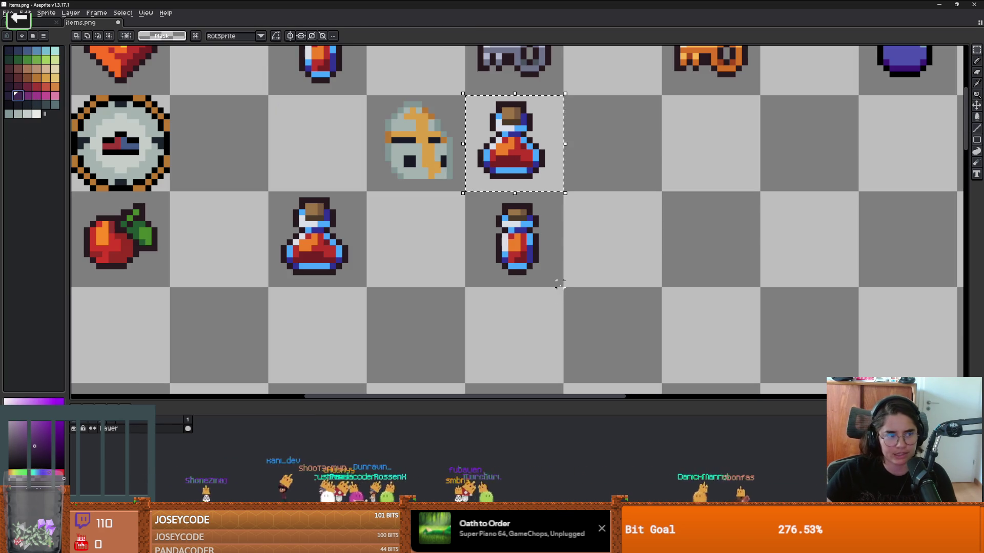
{"action": "left_click_drag", "start_coordinate": [493, 185], "coordinate": [466, 96]}
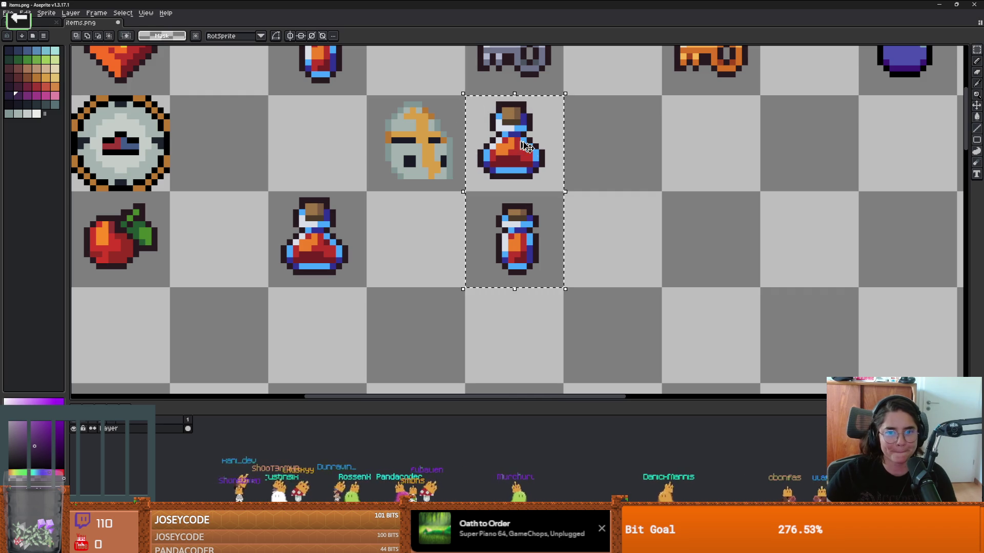
{"action": "left_click", "coordinate": [9, 95]}
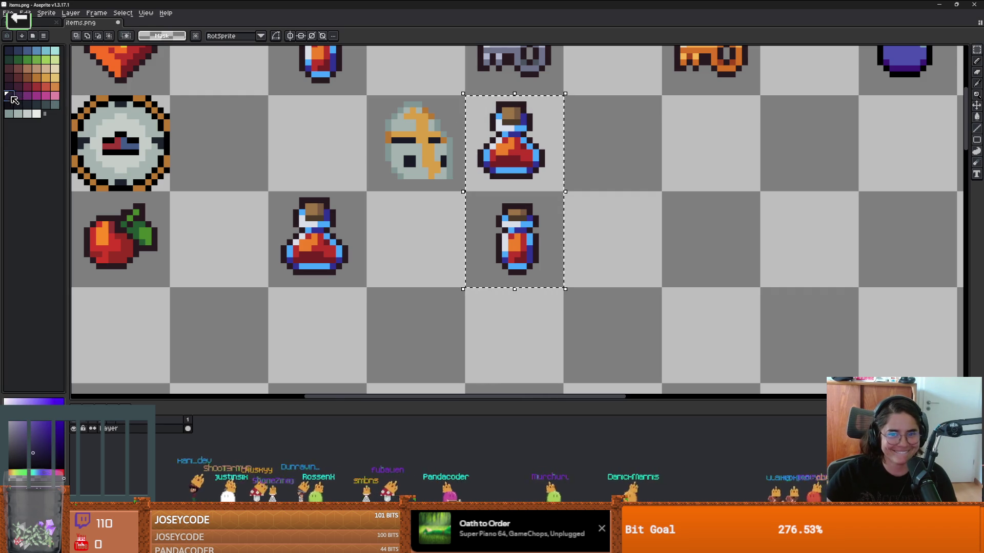
{"action": "scroll", "coordinate": [449, 168], "scroll_direction": "up", "scroll_amount": 2}
{"action": "key", "text": "g"}
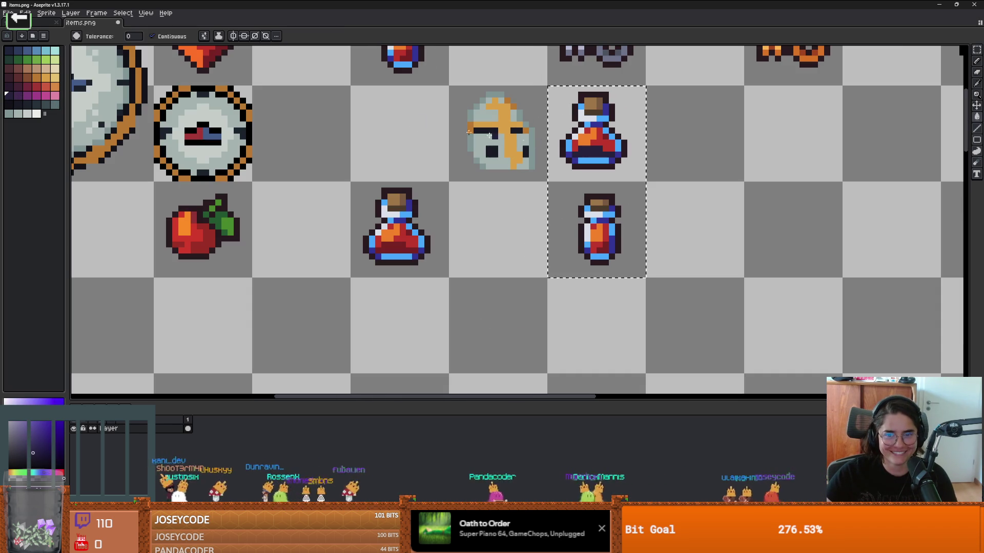
{"action": "scroll", "coordinate": [589, 145], "scroll_direction": "down", "scroll_amount": 2}
{"action": "left_click", "coordinate": [151, 36]}
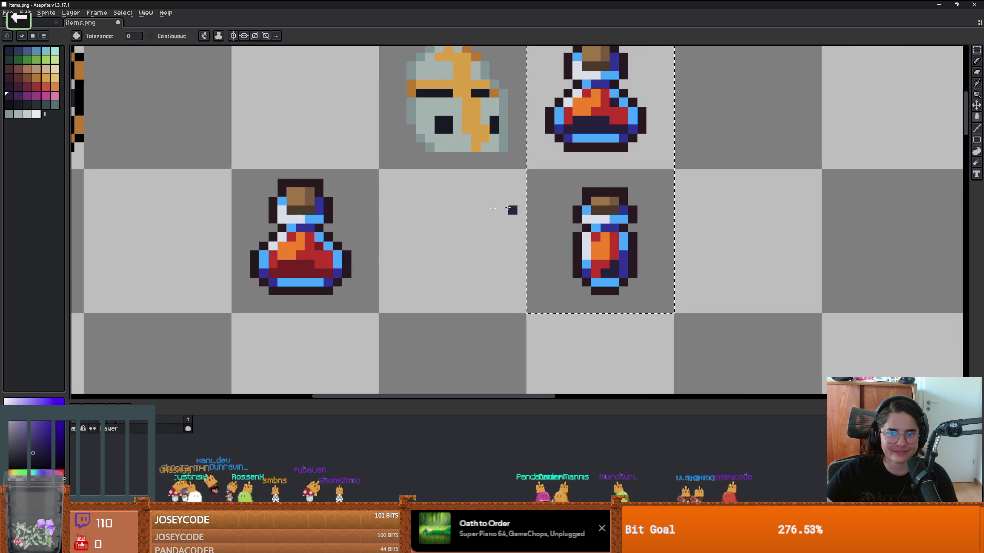
{"action": "scroll", "coordinate": [512, 208], "scroll_direction": "up", "scroll_amount": 1}
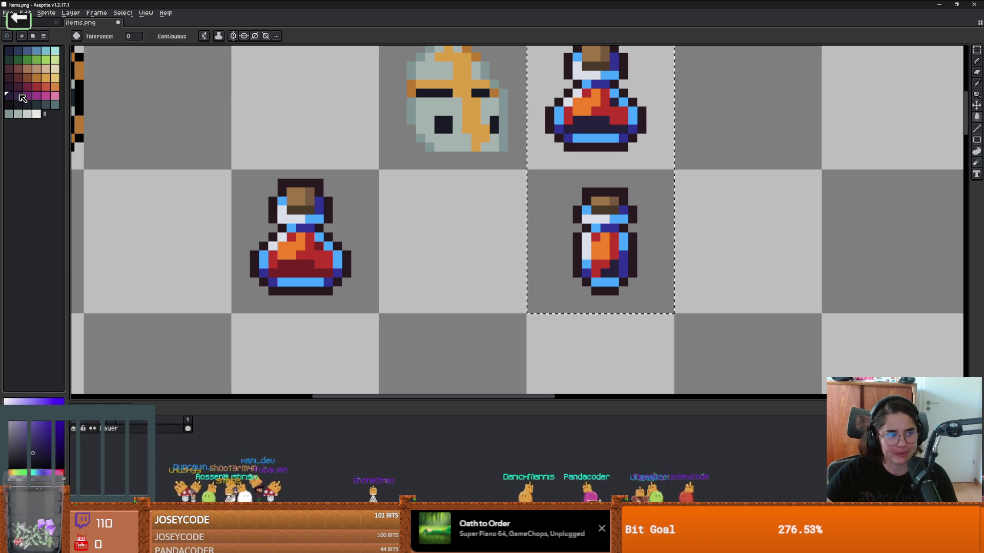
{"action": "left_click", "coordinate": [18, 96]}
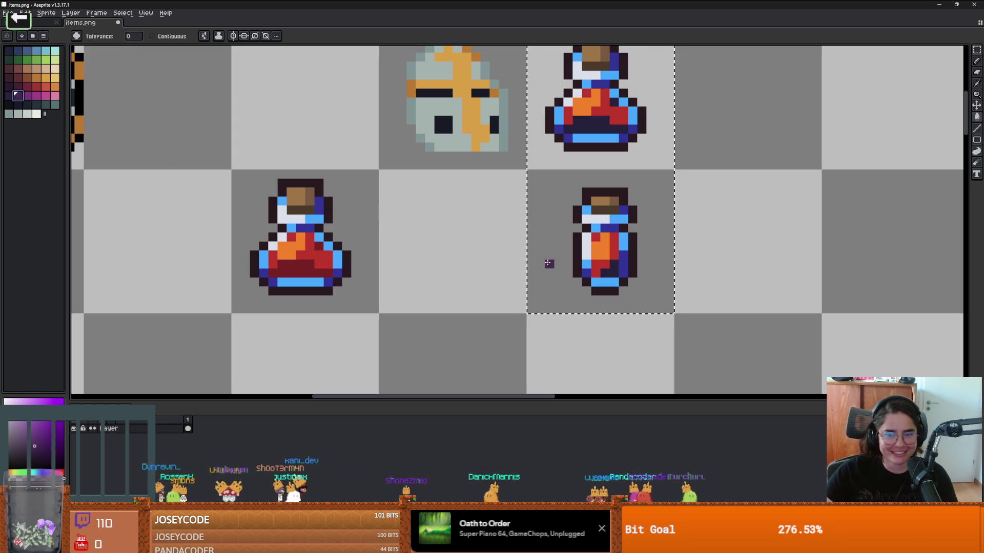
{"action": "left_click", "coordinate": [600, 263]}
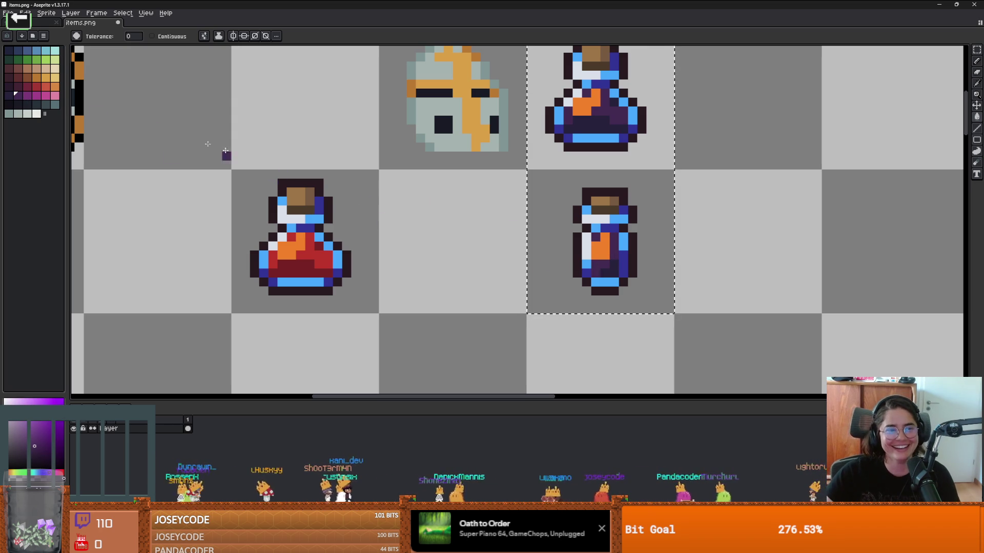
{"action": "left_click", "coordinate": [27, 96]}
{"action": "left_click", "coordinate": [600, 246]}
Save items.png and shrink Aseprite into a smaller floating window
{"action": "scroll", "coordinate": [601, 245], "scroll_direction": "down", "scroll_amount": 2}
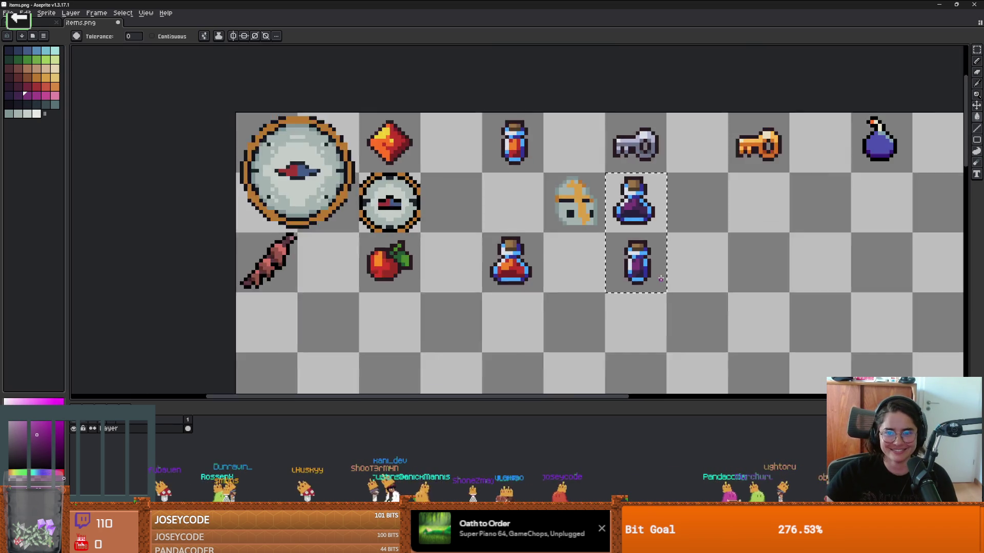
{"action": "scroll", "coordinate": [551, 288], "scroll_direction": "up", "scroll_amount": 2}
{"action": "scroll", "coordinate": [550, 288], "scroll_direction": "down", "scroll_amount": 3}
{"action": "key", "text": "ctrl+s"}
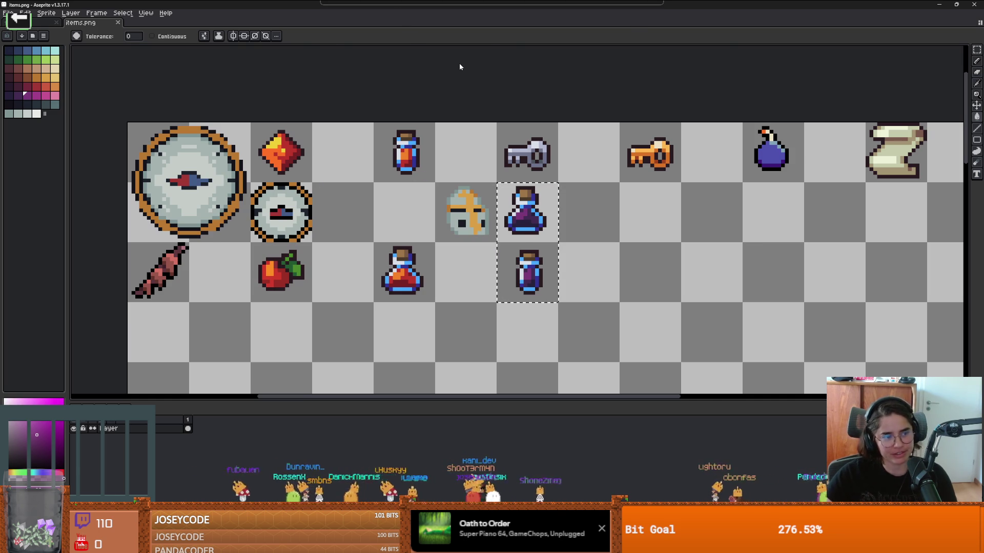
{"action": "left_click_drag", "start_coordinate": [459, 64], "coordinate": [460, 64]}
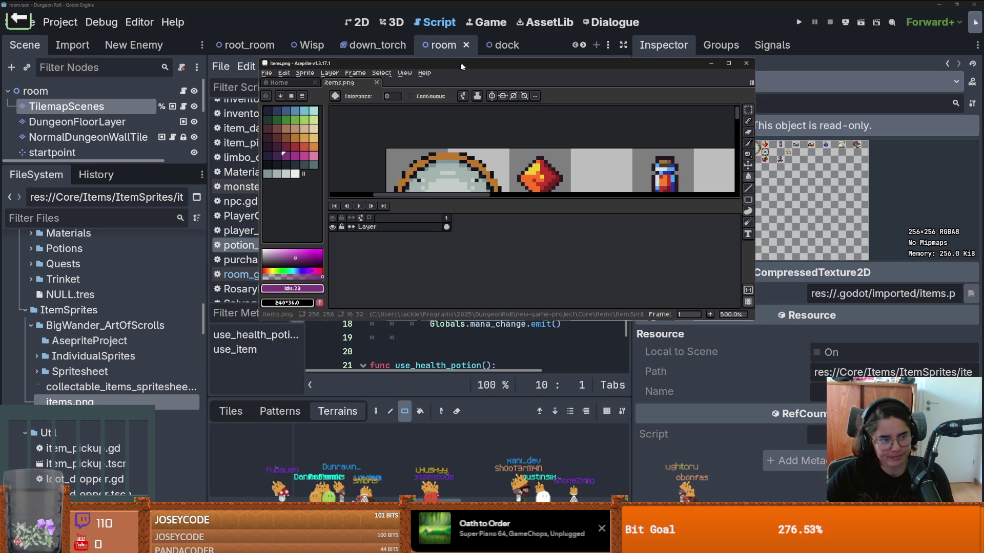
Back in Godot, save the scene and widen the scene/file docks and the code editor
{"action": "key", "text": "alt+Tab"}
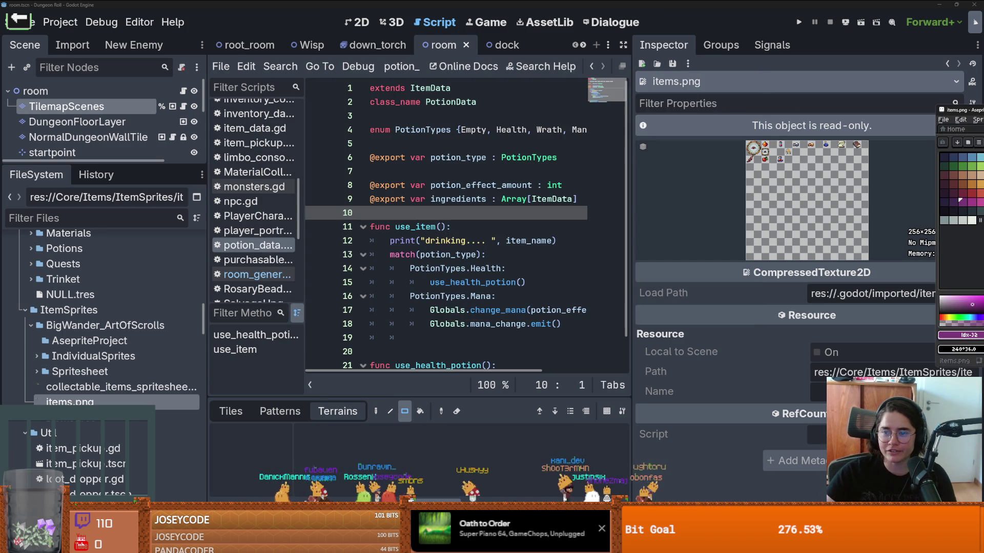
{"action": "key", "text": "ctrl+s"}
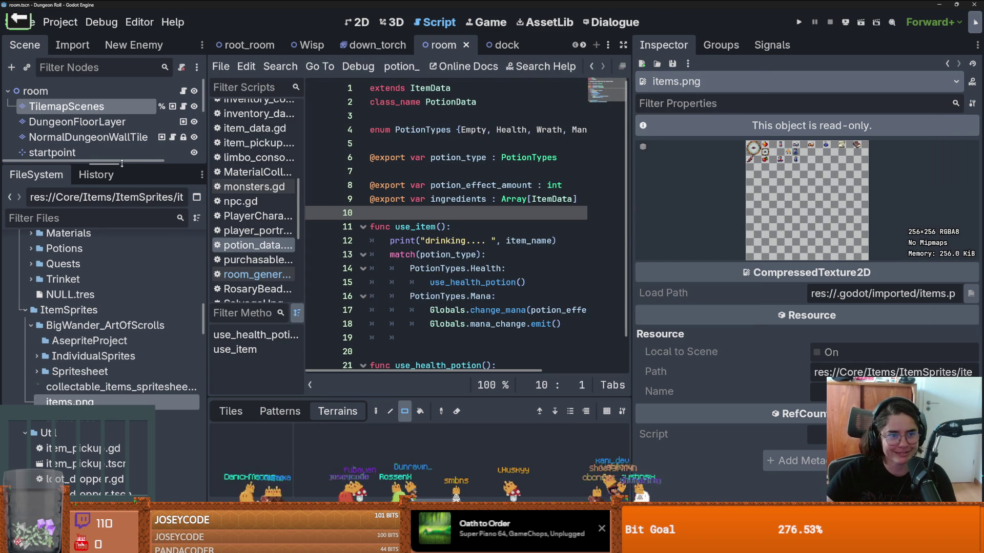
{"action": "mouse_move", "coordinate": [124, 163]}
{"action": "left_mouse_down"}
{"action": "mouse_move", "coordinate": [124, 221]}
{"action": "mouse_move", "coordinate": [123, 161]}
{"action": "left_mouse_up"}
{"action": "left_click_drag", "start_coordinate": [205, 222], "coordinate": [277, 224]}
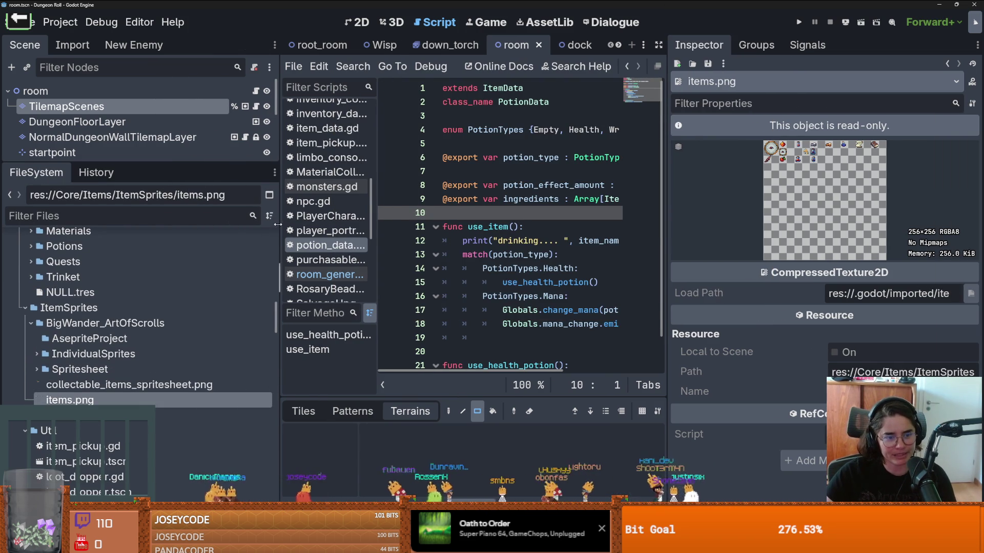
{"action": "left_click_drag", "start_coordinate": [134, 163], "coordinate": [146, 245]}
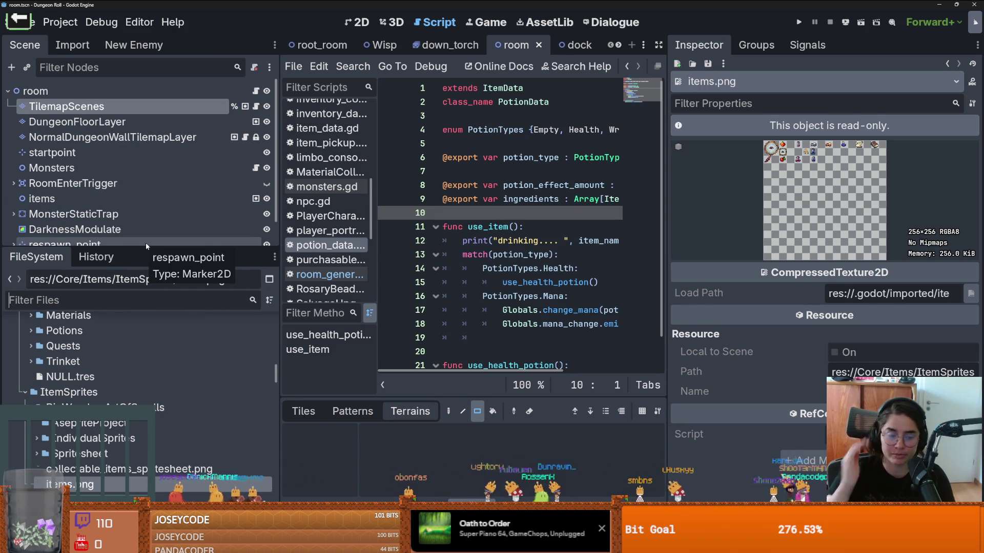
{"action": "left_click_drag", "start_coordinate": [174, 246], "coordinate": [178, 156]}
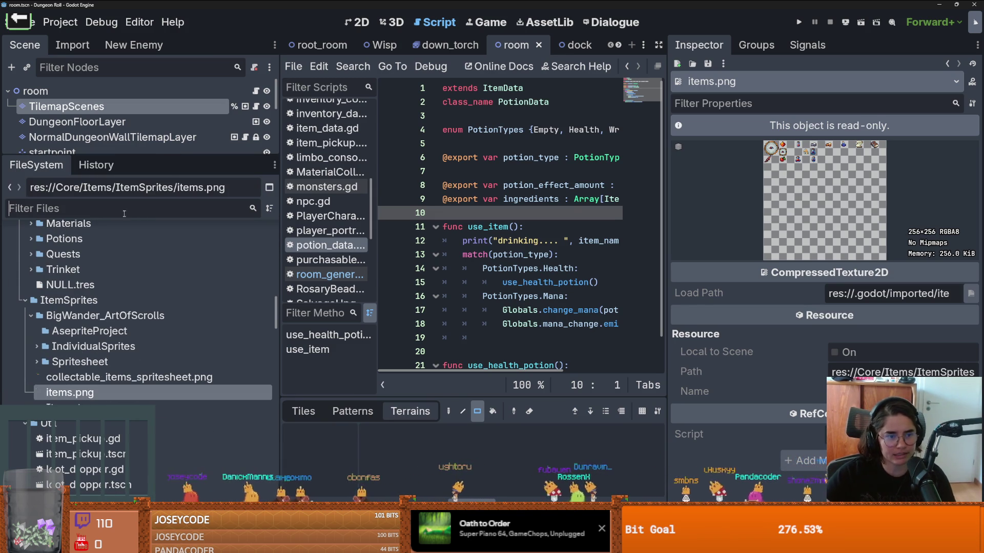
{"action": "left_click_drag", "start_coordinate": [667, 242], "coordinate": [863, 241]}
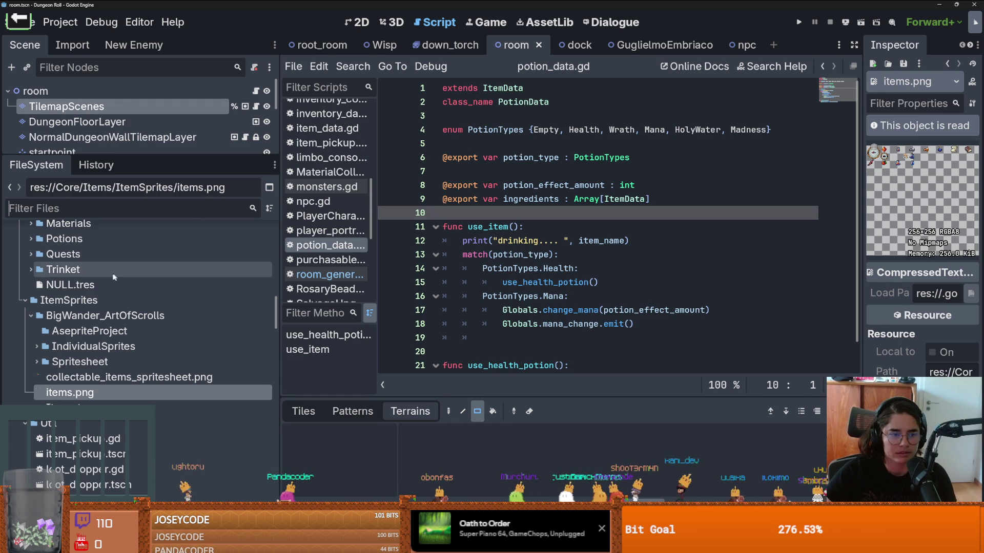
Filter files by 'madn' and open MadnessPotion.tres in a widened Inspector
{"action": "left_click", "coordinate": [114, 209]}
{"action": "type", "text": "madn"}
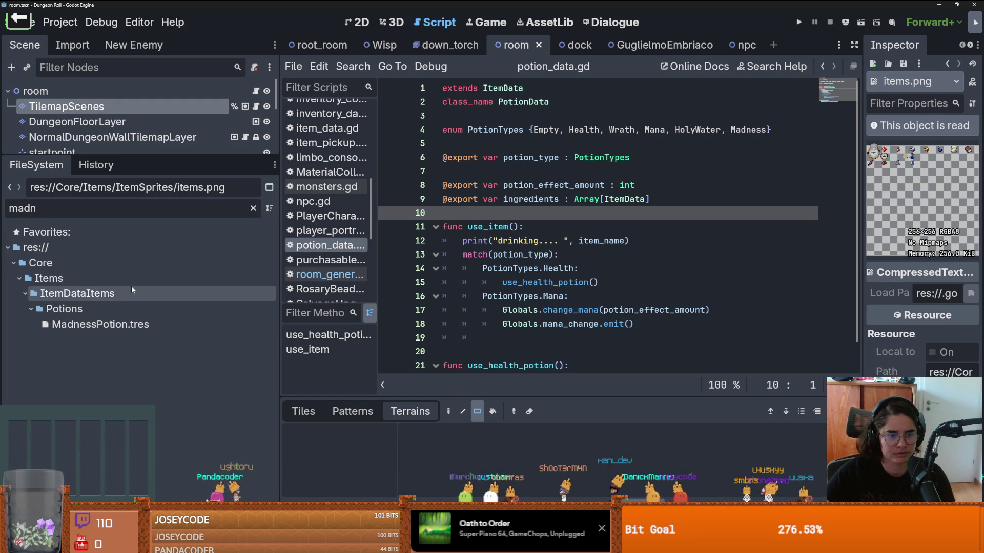
{"action": "left_click", "coordinate": [101, 324]}
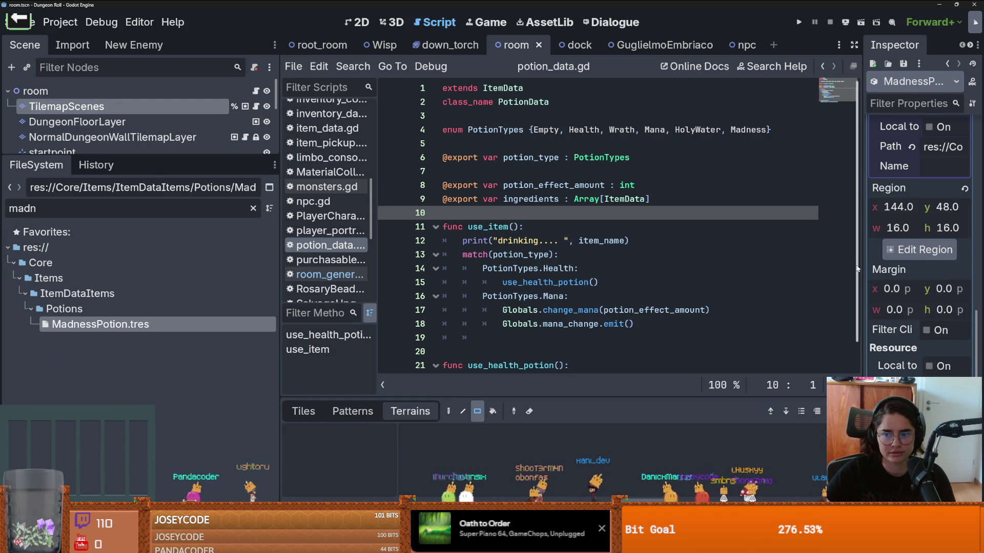
{"action": "left_click_drag", "start_coordinate": [862, 265], "coordinate": [614, 256]}
{"action": "left_click", "coordinate": [880, 338]}
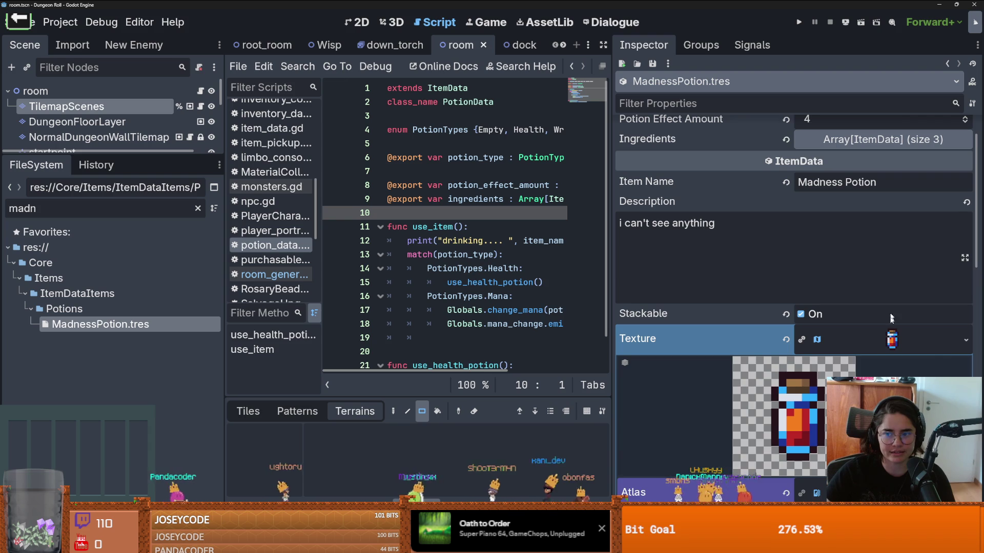
{"action": "left_click", "coordinate": [881, 338]}
Quick-load items.png as its atlas texture and set the region to the potion cell at x 96, y 32
{"action": "left_click", "coordinate": [966, 138]}
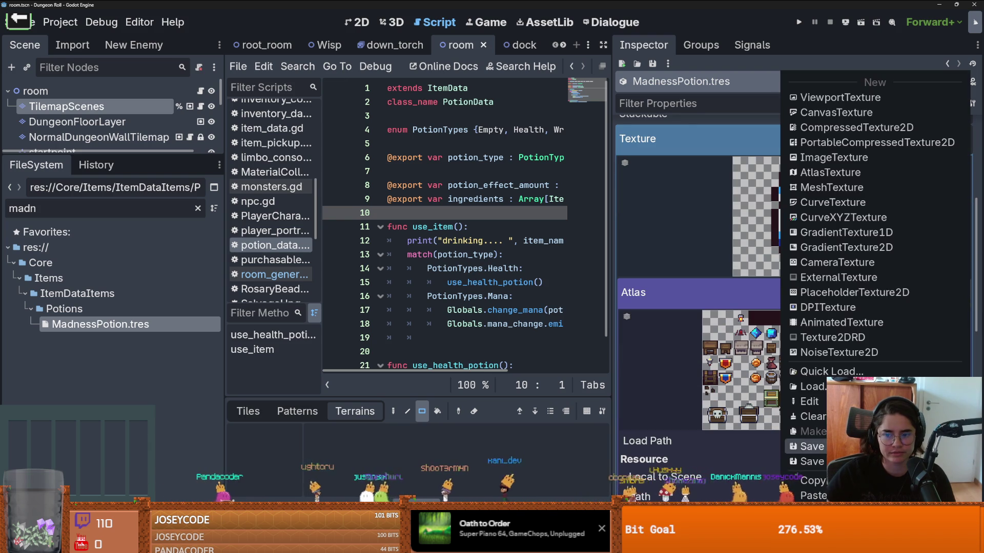
{"action": "left_click", "coordinate": [826, 371]}
{"action": "type", "text": "items"}
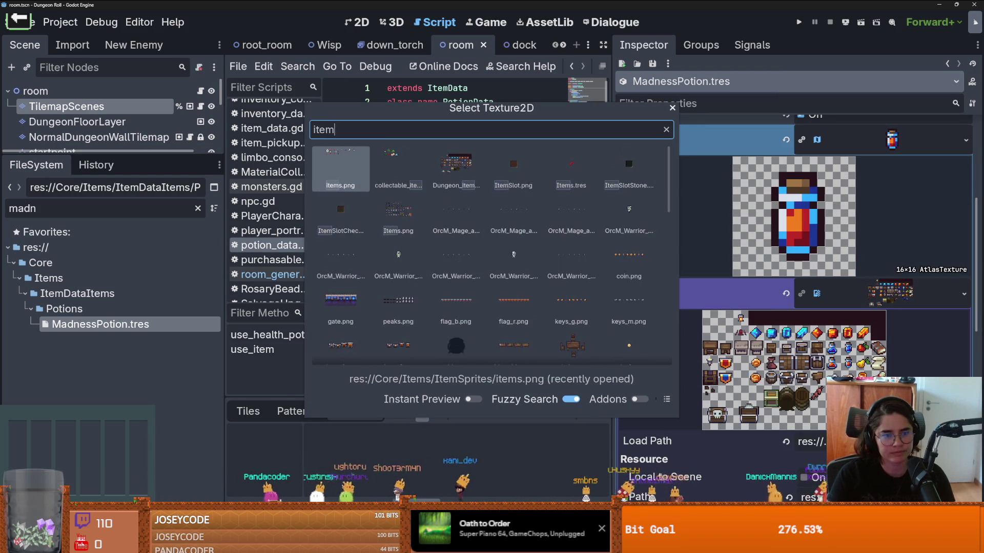
{"action": "double_click", "coordinate": [362, 169]}
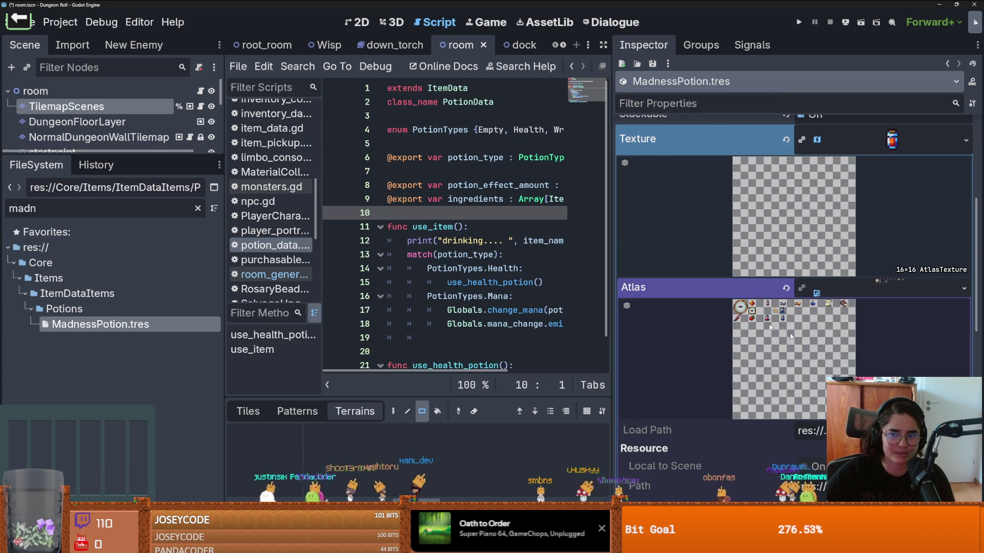
{"action": "left_click", "coordinate": [798, 451]}
{"action": "scroll", "coordinate": [466, 180], "scroll_direction": "up", "scroll_amount": 5}
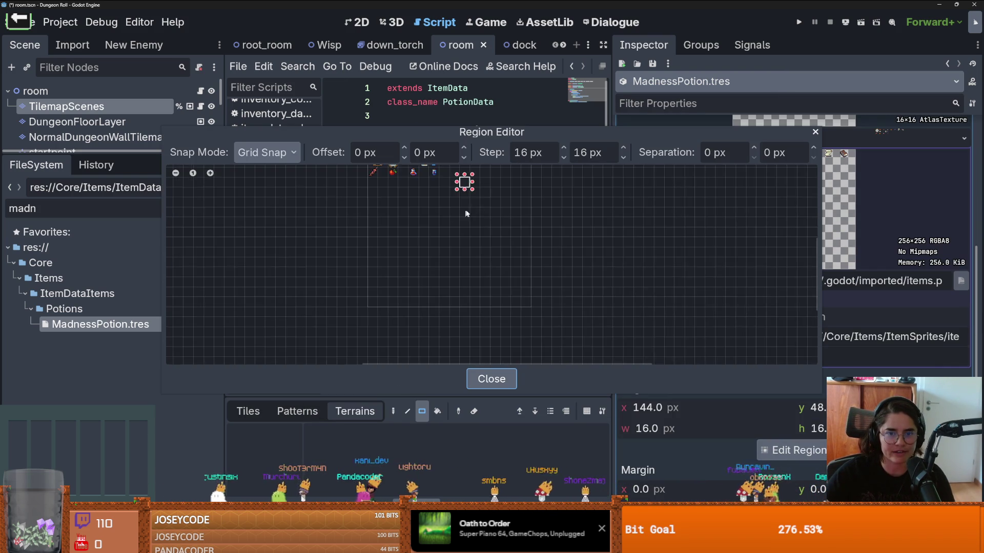
{"action": "left_click", "coordinate": [417, 294]}
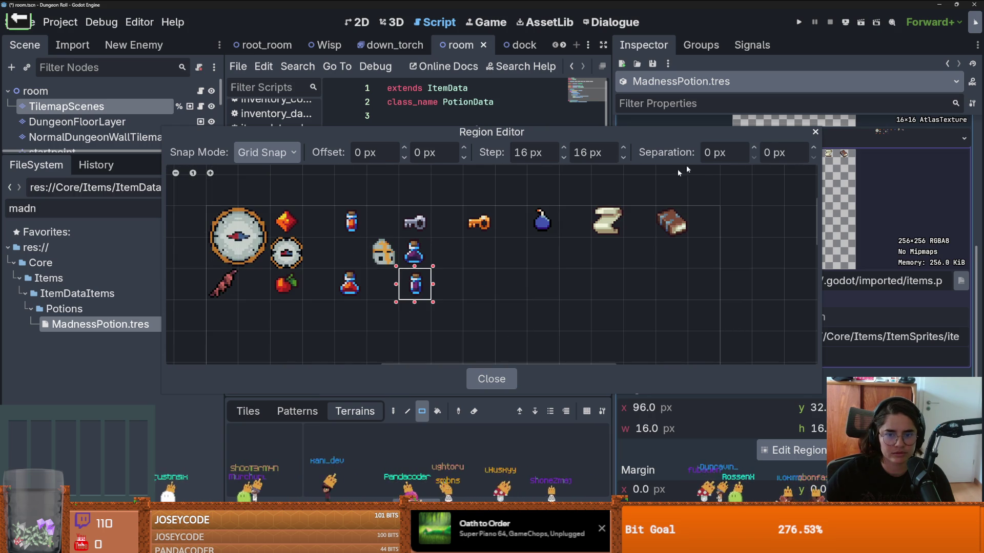
{"action": "left_click", "coordinate": [817, 132]}
Collapse the Texture property, save the scene, and enlarge the scene tree
{"action": "left_click", "coordinate": [892, 140]}
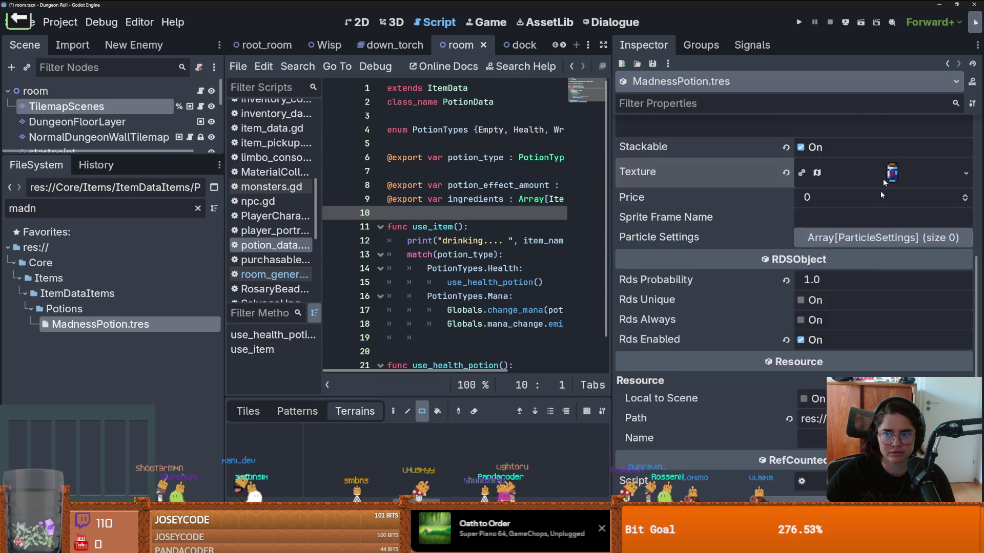
{"action": "scroll", "coordinate": [883, 179], "scroll_direction": "up", "scroll_amount": 2}
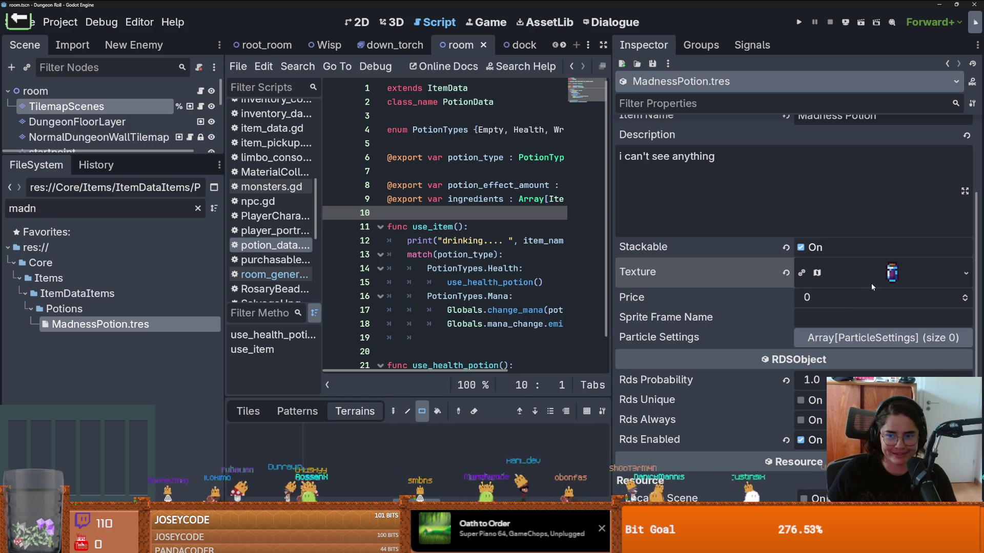
{"action": "scroll", "coordinate": [836, 337], "scroll_direction": "up", "scroll_amount": 3}
{"action": "key", "text": "ctrl+s"}
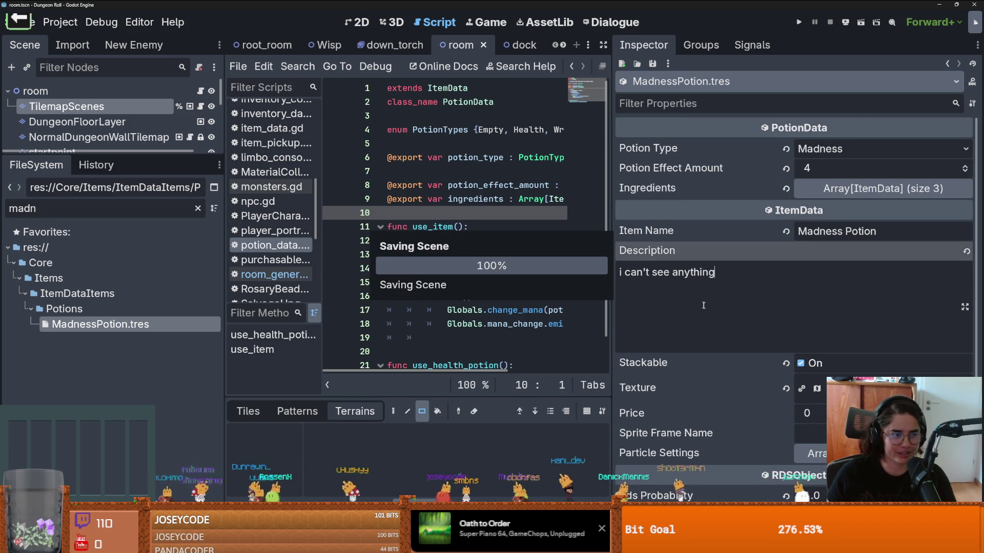
{"action": "left_click_drag", "start_coordinate": [93, 155], "coordinate": [93, 238]}
{"action": "key", "text": "ctrl+s"}
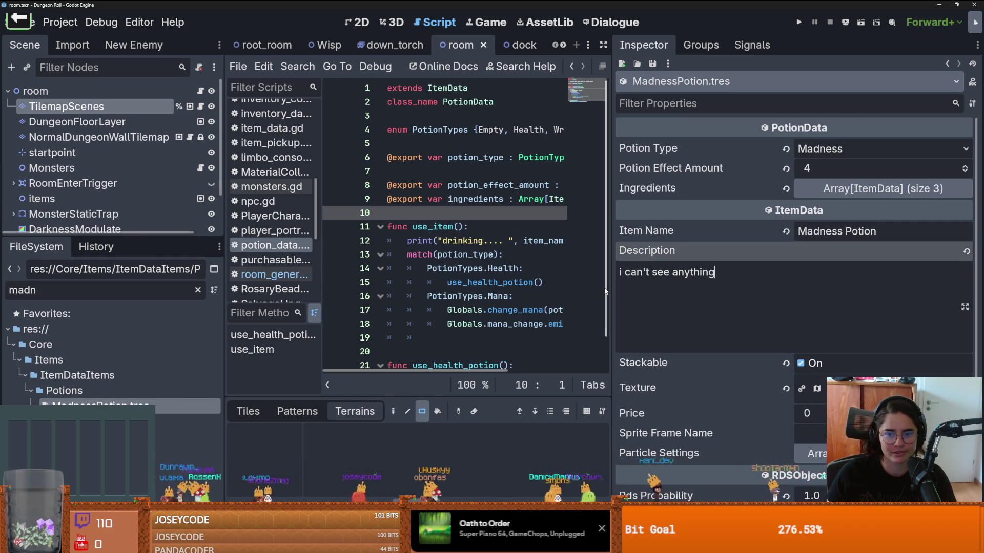
Widen the code editor, place the caret on empty line 19 of potion_data.gd, and save
{"action": "mouse_move", "coordinate": [609, 289]}
{"action": "left_mouse_down"}
{"action": "mouse_move", "coordinate": [761, 295]}
{"action": "mouse_move", "coordinate": [687, 295]}
{"action": "left_mouse_up"}
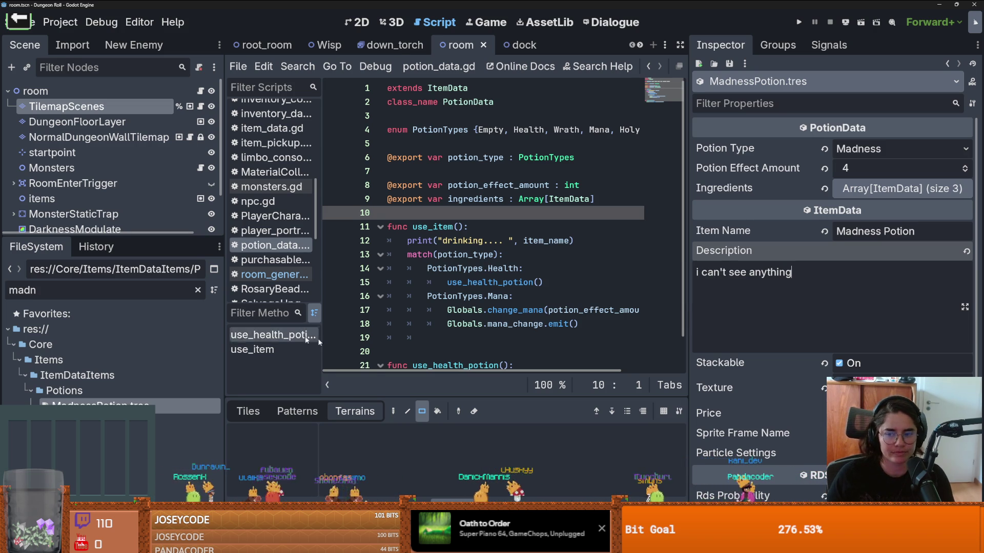
{"action": "mouse_move", "coordinate": [125, 236]}
{"action": "left_mouse_down"}
{"action": "mouse_move", "coordinate": [125, 310]}
{"action": "mouse_move", "coordinate": [126, 251]}
{"action": "left_mouse_up"}
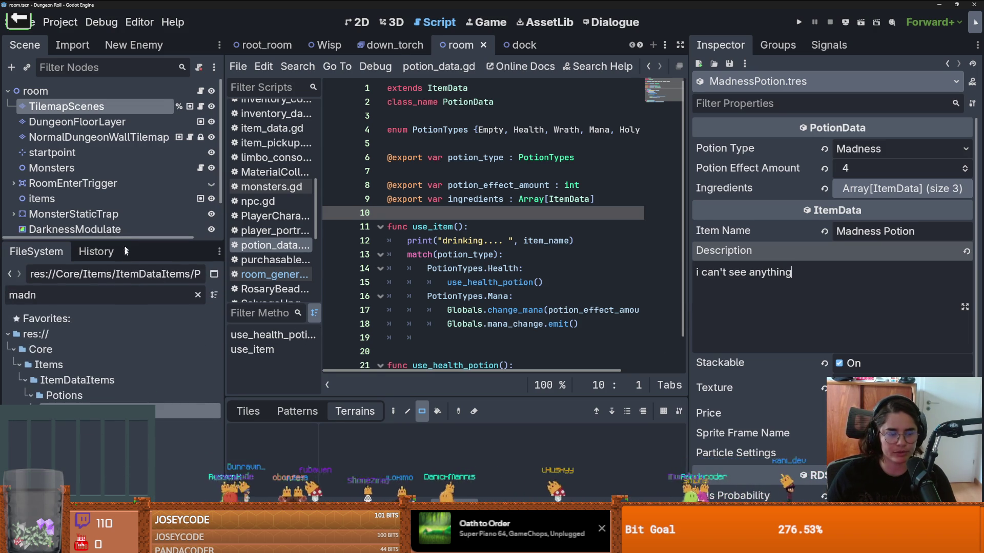
{"action": "left_click", "coordinate": [410, 310]}
{"action": "key", "text": "ctrl+s"}
{"action": "left_click", "coordinate": [472, 340]}
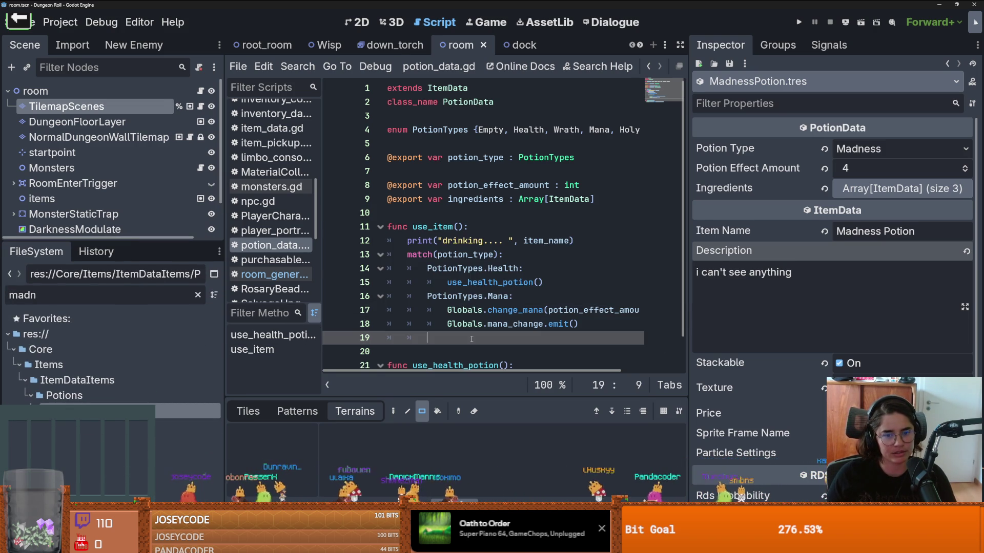
{"action": "key", "text": "ctrl+s"}
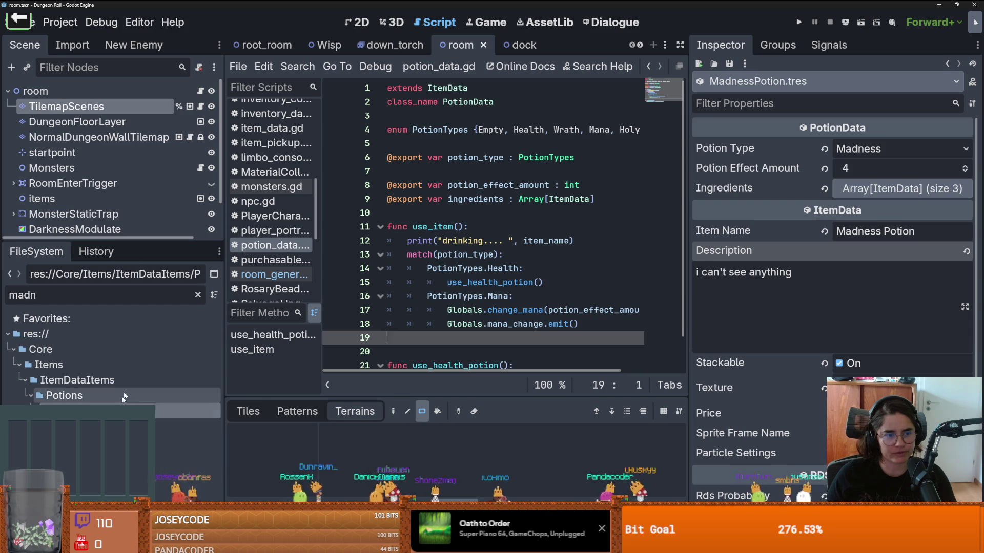
Check the Ingredients list, save again, and resize the scene tree and file browser
{"action": "left_click_drag", "start_coordinate": [112, 239], "coordinate": [112, 282]}
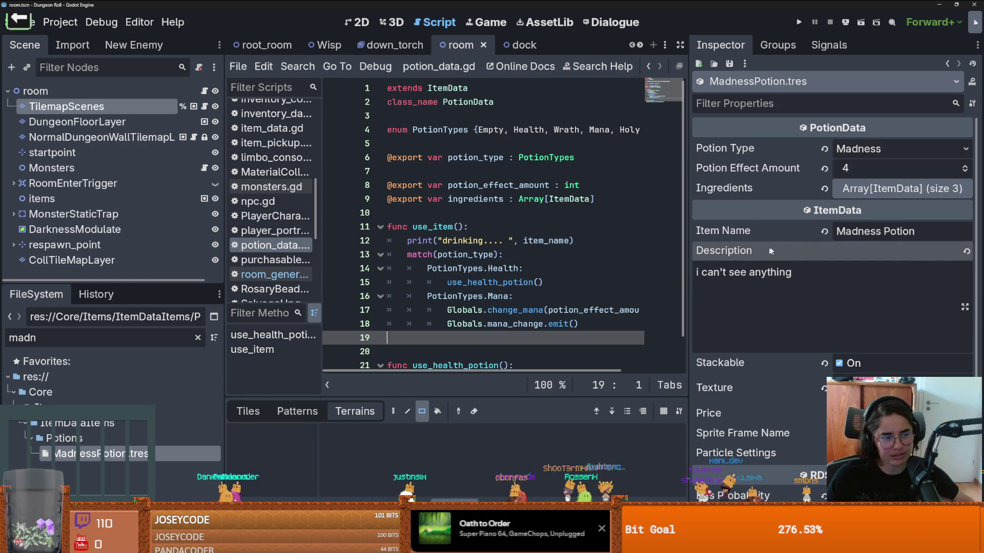
{"action": "left_click", "coordinate": [902, 189]}
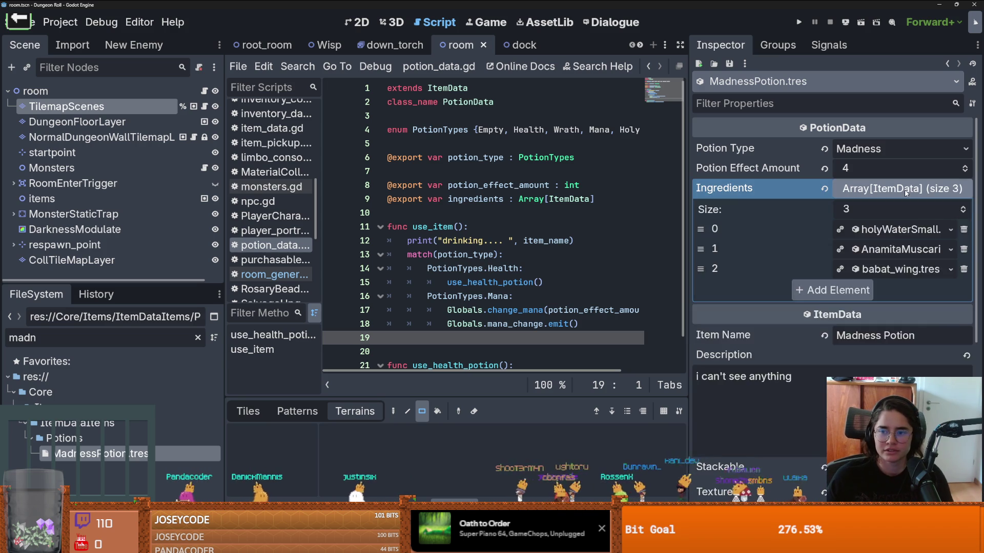
{"action": "left_click", "coordinate": [902, 189]}
{"action": "key", "text": "ctrl+s"}
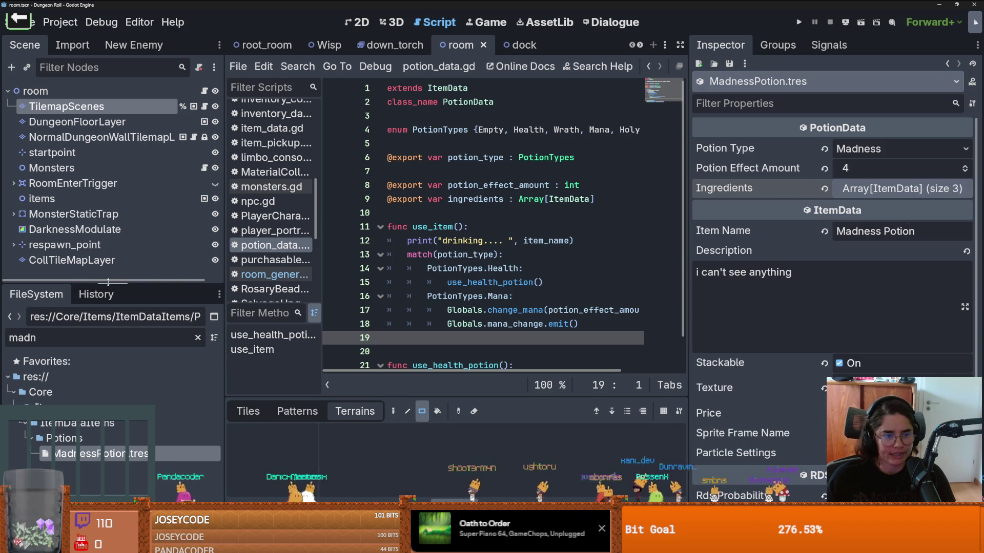
{"action": "left_click_drag", "start_coordinate": [122, 281], "coordinate": [122, 252]}
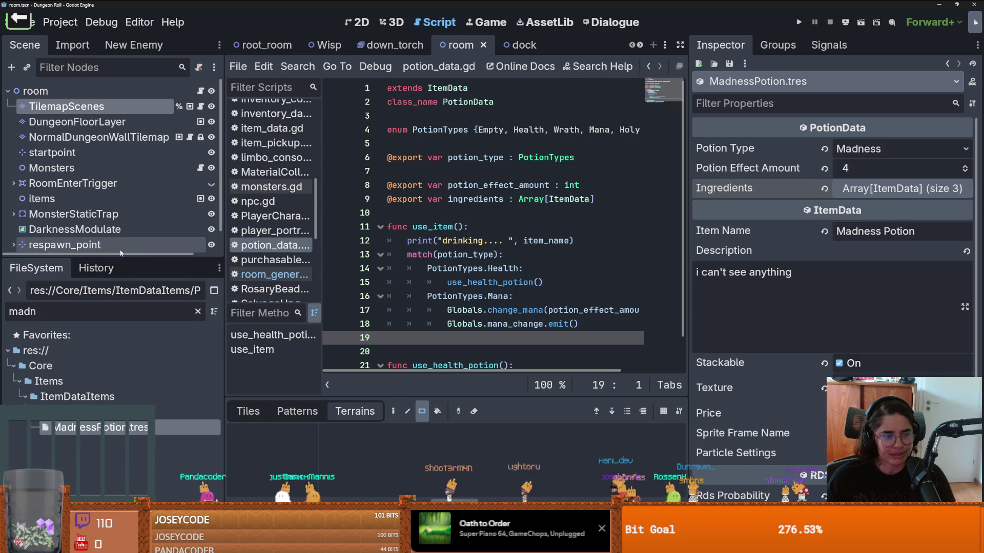
Clear the file filter, resize the Scene and FileSystem docks, and save the scene
{"action": "left_click", "coordinate": [197, 313]}
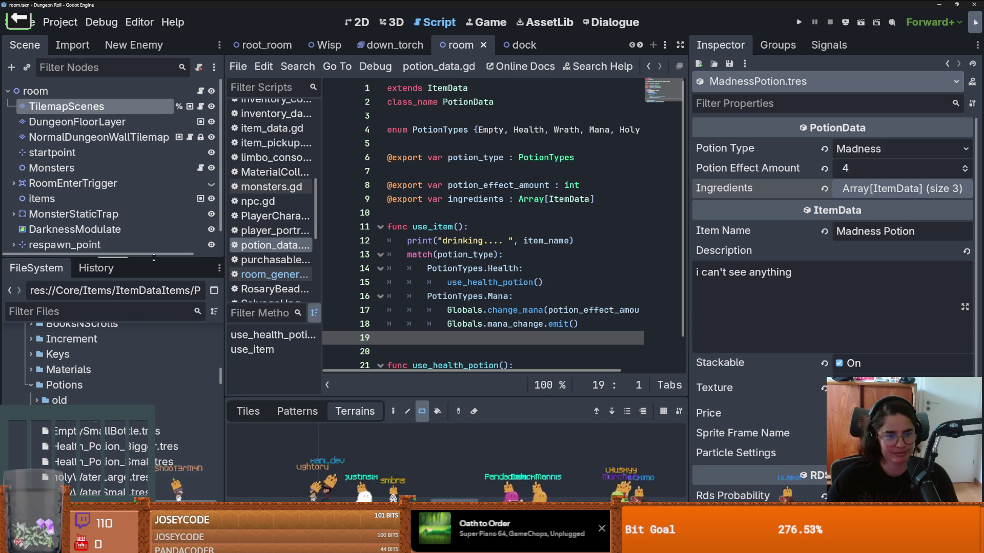
{"action": "mouse_move", "coordinate": [153, 258]}
{"action": "left_mouse_down"}
{"action": "mouse_move", "coordinate": [160, 306]}
{"action": "mouse_move", "coordinate": [158, 283]}
{"action": "left_mouse_up"}
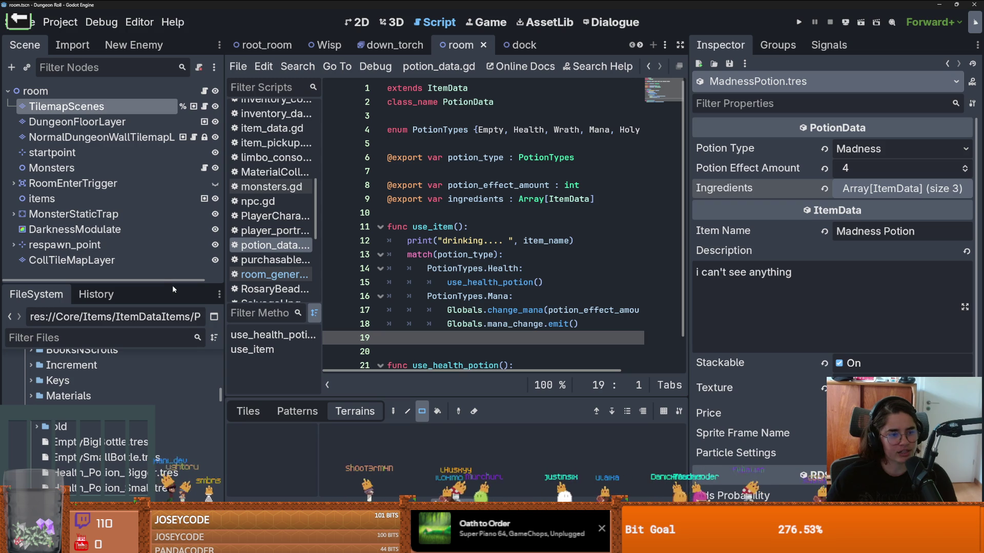
{"action": "key", "text": "ctrl+s"}
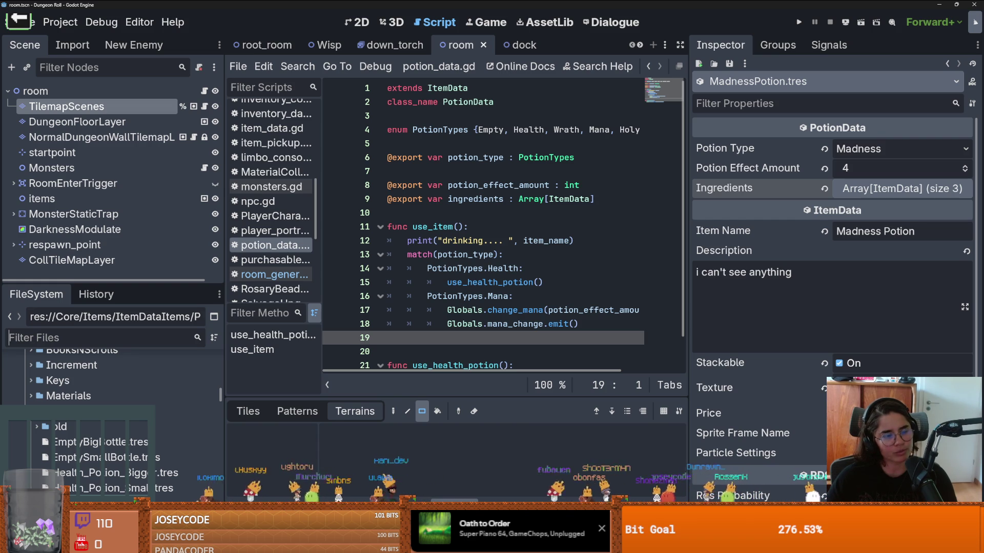
{"action": "left_click_drag", "start_coordinate": [152, 284], "coordinate": [153, 188]}
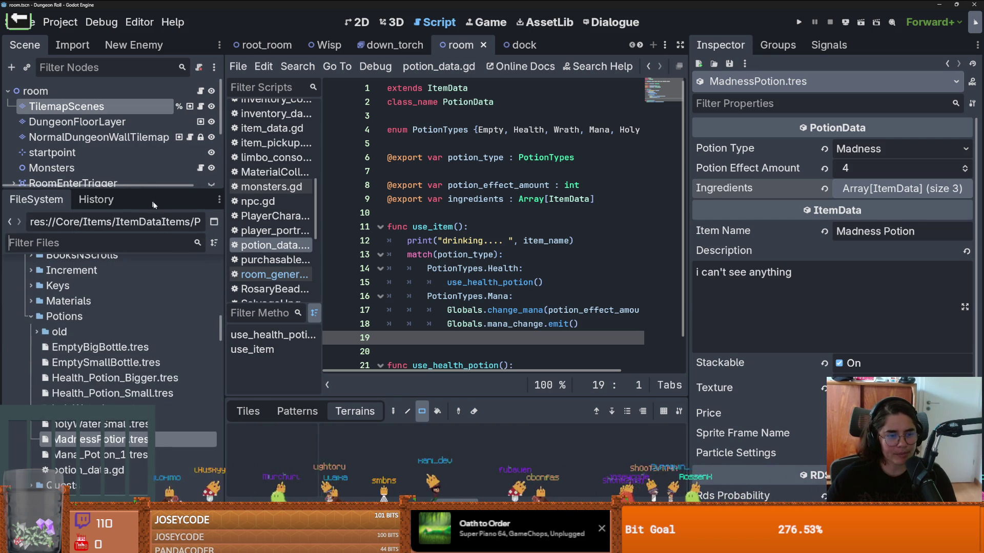
{"action": "key", "text": "ctrl+s"}
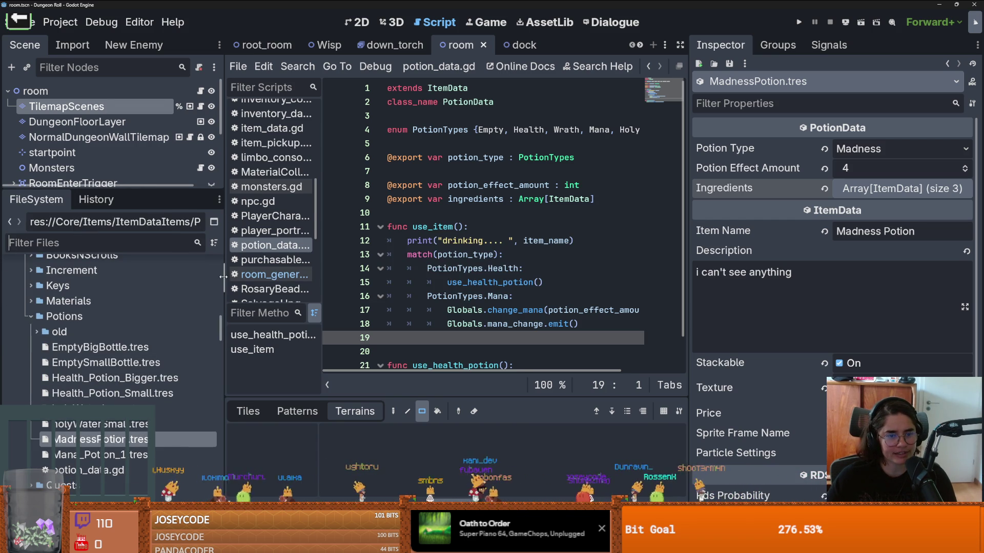
{"action": "left_click_drag", "start_coordinate": [225, 277], "coordinate": [279, 277]}
{"action": "key", "text": "ctrl+s"}
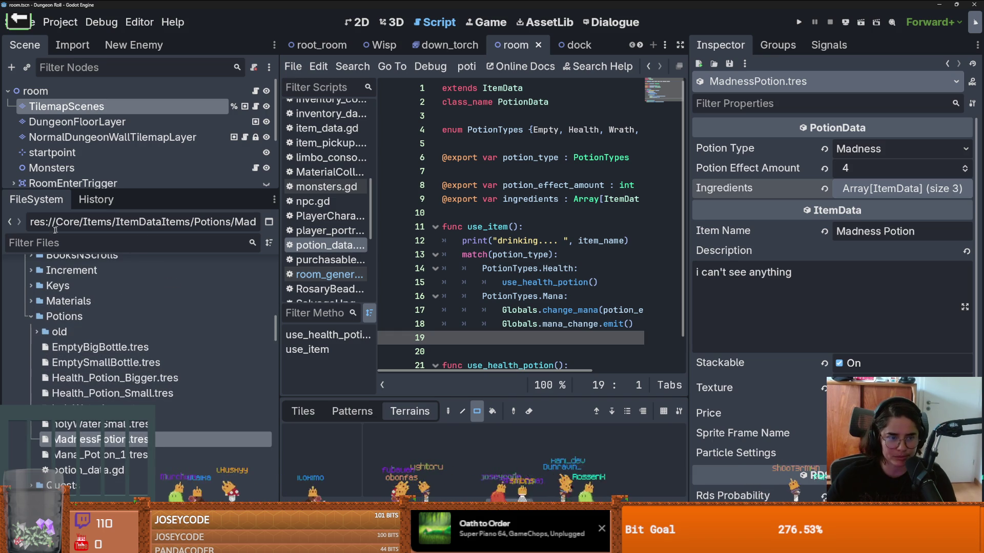
Collapse the Potions folder, save, and filter the FileSystem by 'potion'
{"action": "double_click", "coordinate": [82, 318]}
{"action": "key", "text": "ctrl+s"}
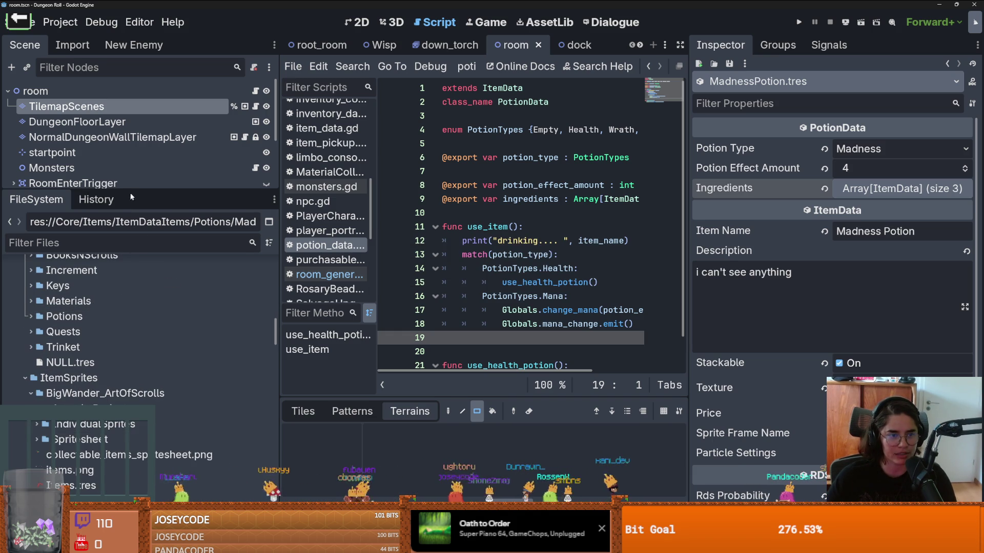
{"action": "mouse_move", "coordinate": [137, 192]}
{"action": "left_mouse_down"}
{"action": "mouse_move", "coordinate": [137, 226]}
{"action": "mouse_move", "coordinate": [137, 209]}
{"action": "left_mouse_up"}
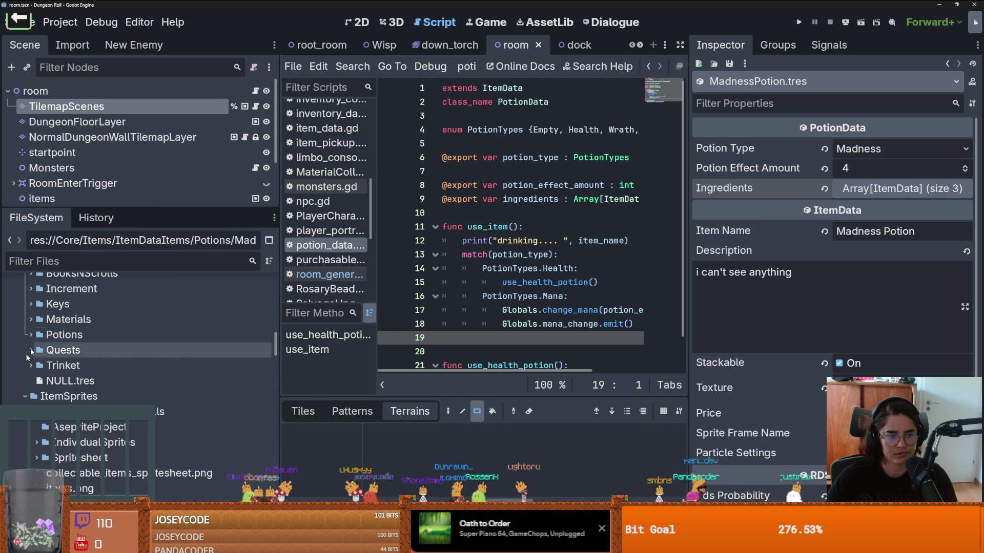
{"action": "left_click", "coordinate": [85, 269]}
{"action": "type", "text": "potion"}
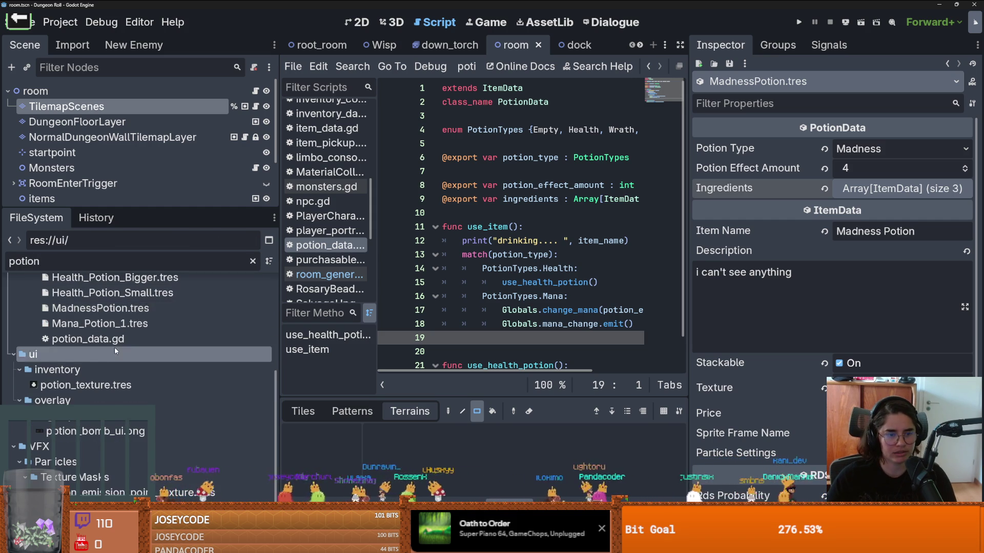
{"action": "scroll", "coordinate": [115, 347], "scroll_direction": "up", "scroll_amount": 3}
Open potion_data.gd from the filtered FileSystem in a wider script editor
{"action": "left_click", "coordinate": [136, 339]}
{"action": "left_click", "coordinate": [128, 416]}
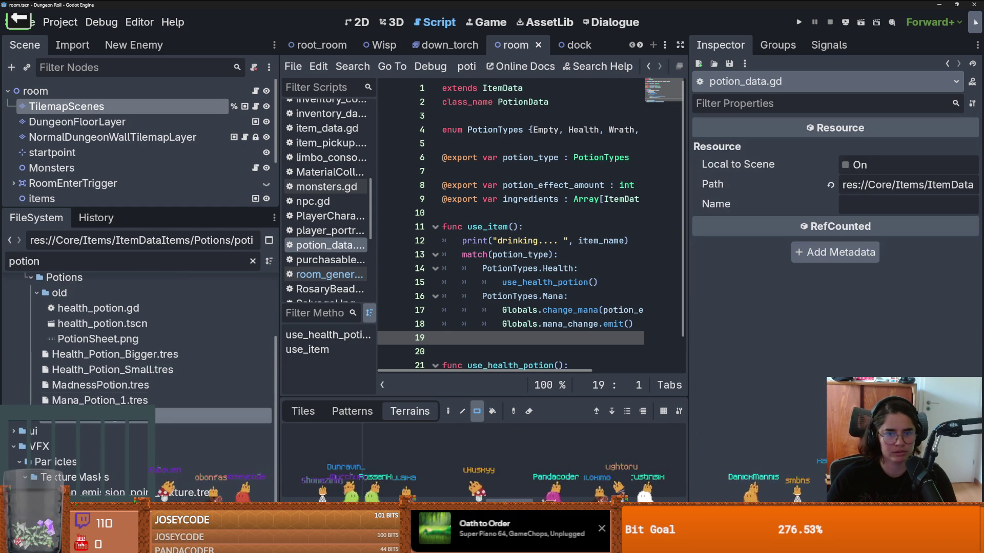
{"action": "left_click_drag", "start_coordinate": [691, 244], "coordinate": [877, 244]}
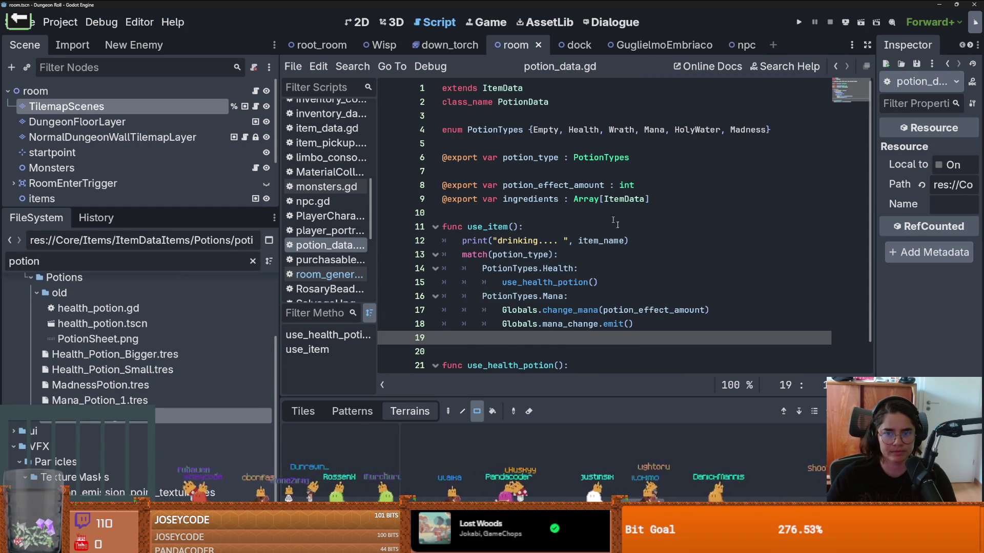
{"action": "scroll", "coordinate": [629, 281], "scroll_direction": "down", "scroll_amount": 1}
Add a 'PotionTypes.Madness:' case with 'pass' after the Mana case and save the script
{"action": "key", "text": "Return"}
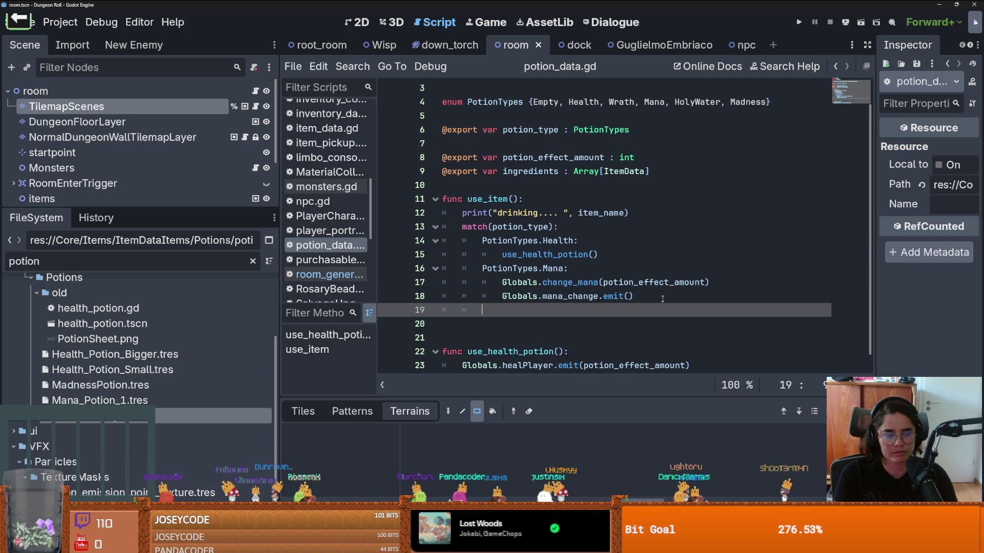
{"action": "type", "text": "Po"}
{"action": "key", "text": "Return"}
{"action": "type", "text": ".M"}
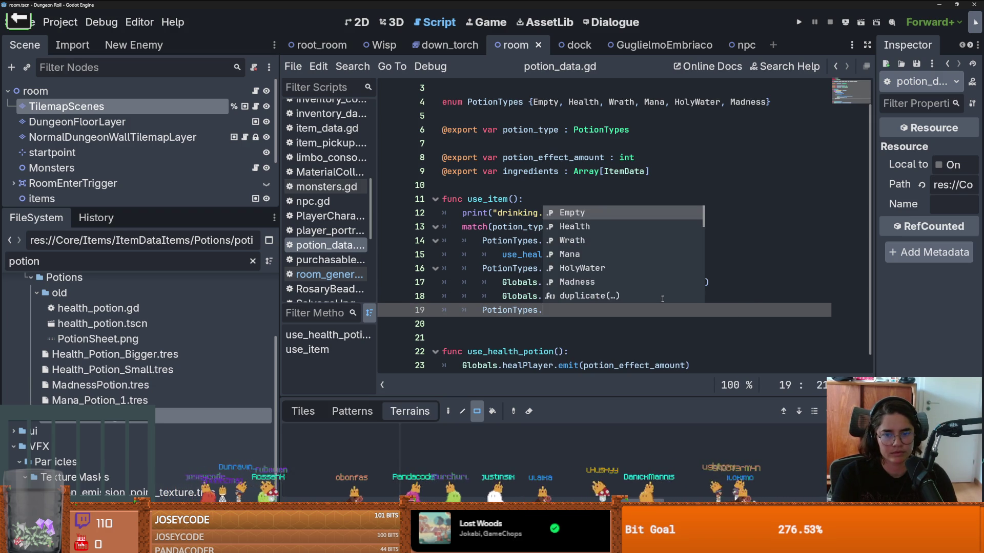
{"action": "key", "text": "Down"}
{"action": "key", "text": "Return"}
{"action": "type", "text": ":"}
{"action": "key", "text": "Return"}
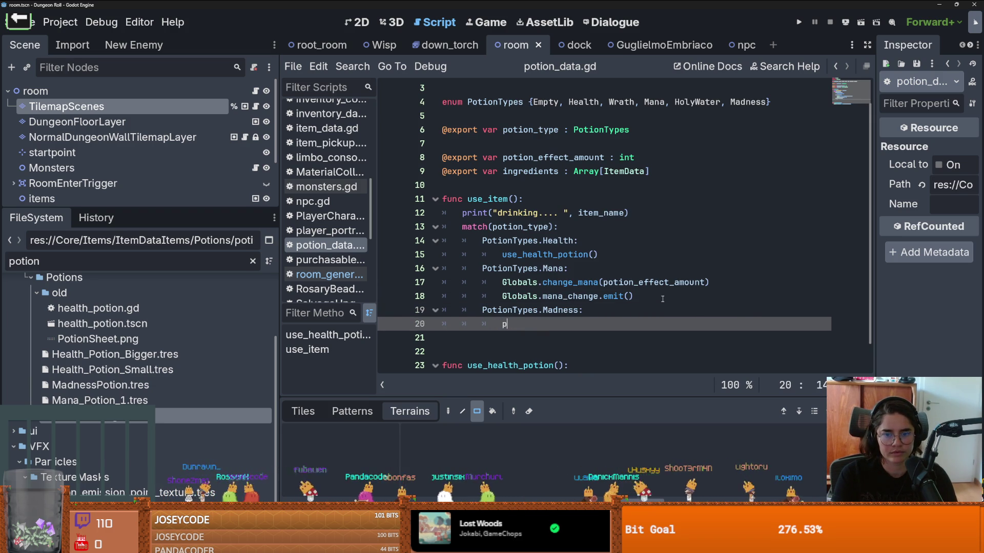
{"action": "type", "text": "pass"}
{"action": "key", "text": "ctrl+s"}
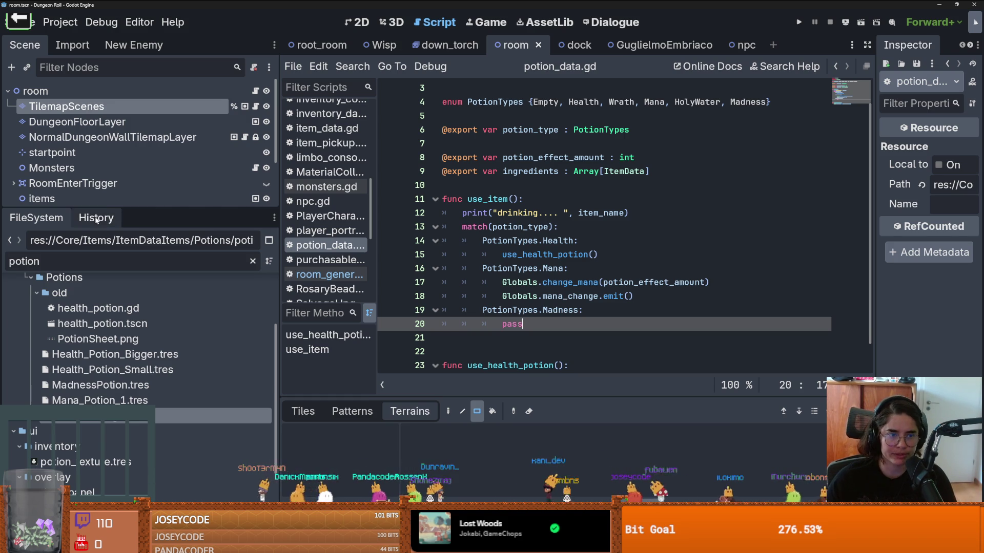
Insert a new blank line 11 in potion_data.gd
{"action": "scroll", "coordinate": [575, 285], "scroll_direction": "up", "scroll_amount": 1}
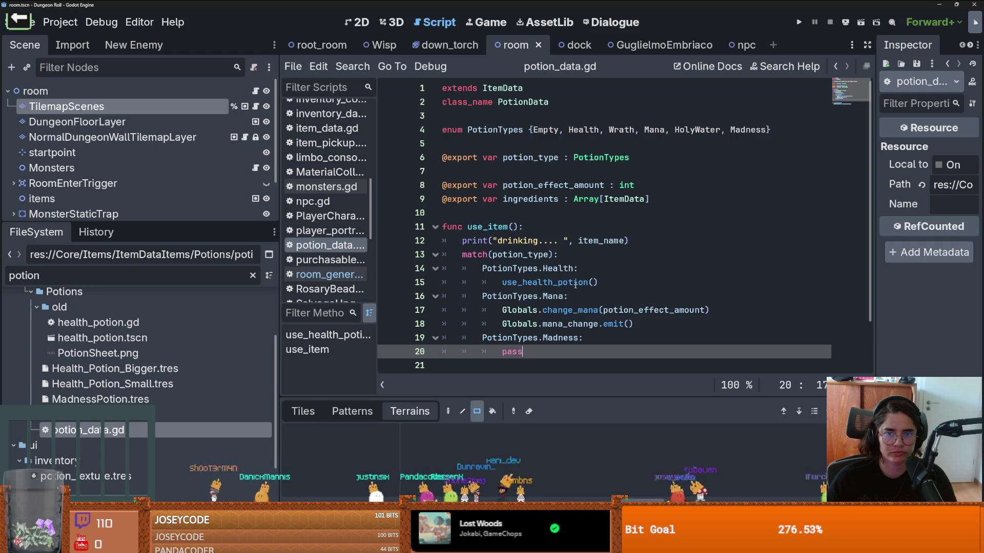
{"action": "scroll", "coordinate": [539, 281], "scroll_direction": "down", "scroll_amount": 2}
{"action": "left_click", "coordinate": [538, 158]}
{"action": "key", "text": "Return"}
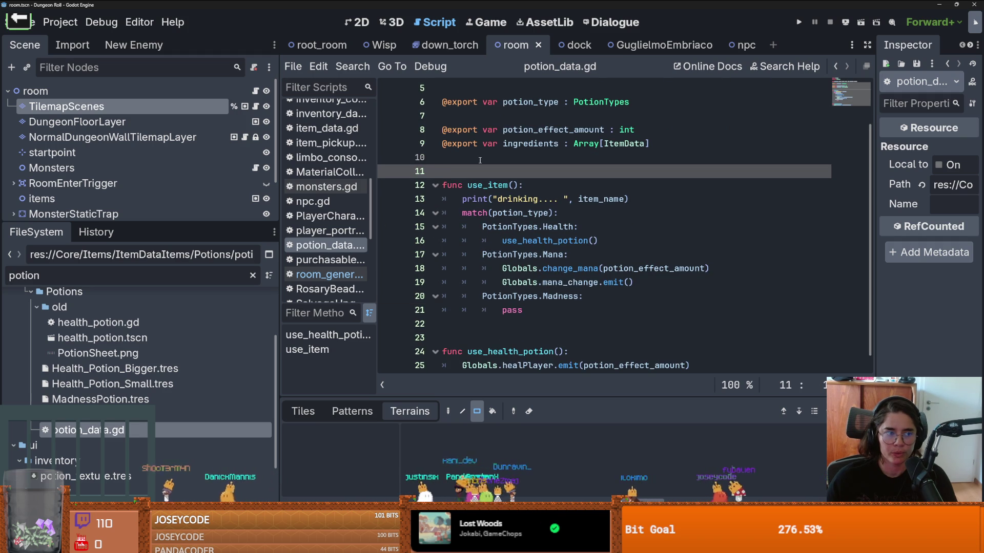
Filter files by 'trinket', open TrinketData.gd and select its activate and deactivate functions
{"action": "left_click", "coordinate": [139, 273]}
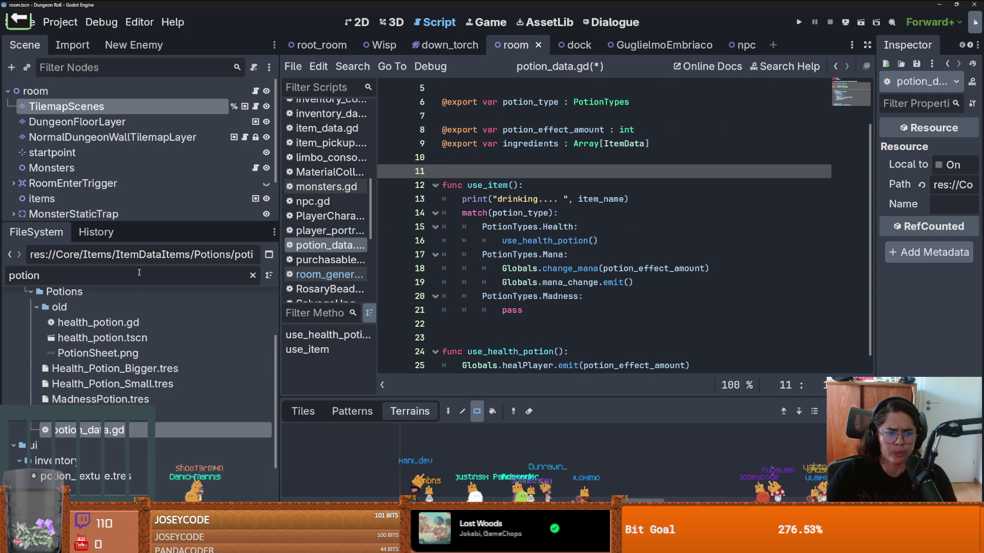
{"action": "double_click", "coordinate": [139, 273]}
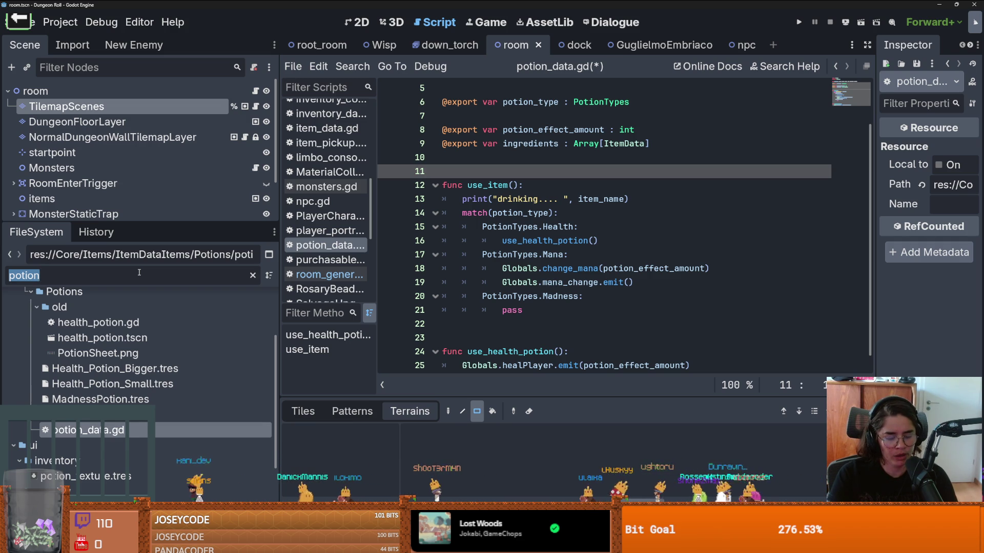
{"action": "type", "text": "trinket"}
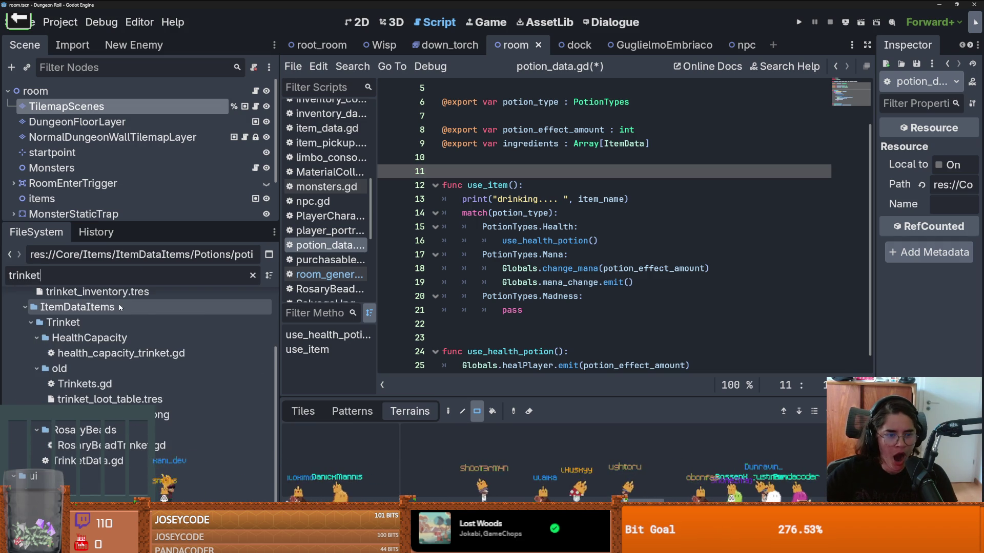
{"action": "double_click", "coordinate": [90, 461]}
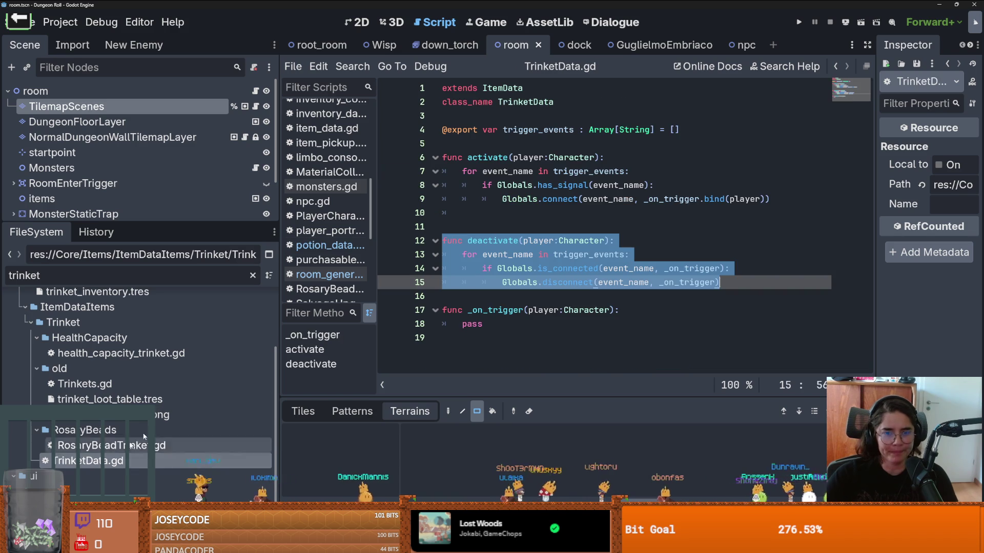
{"action": "left_click", "coordinate": [479, 267]}
{"action": "left_click_drag", "start_coordinate": [724, 282], "coordinate": [680, 267]}
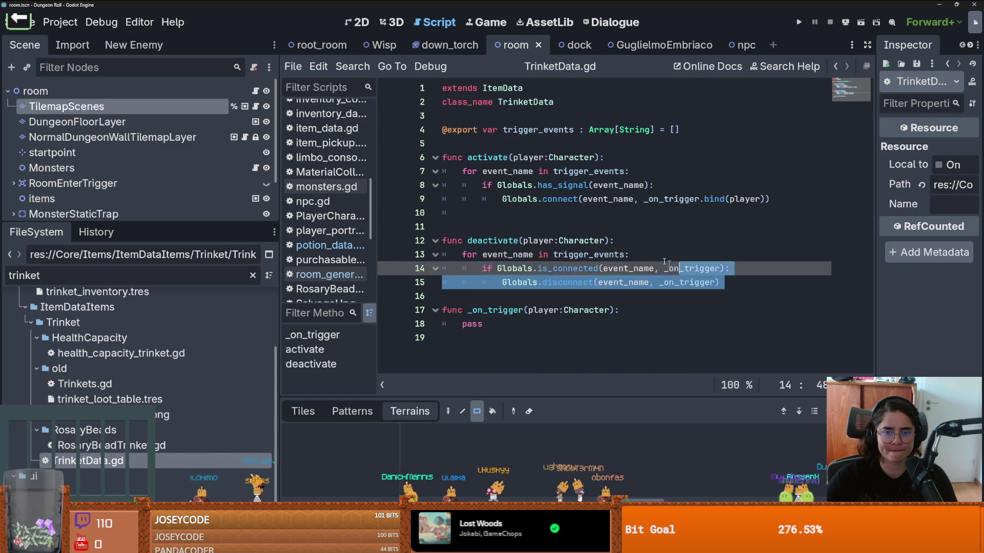
{"action": "left_click", "coordinate": [444, 157], "text": "shift"}
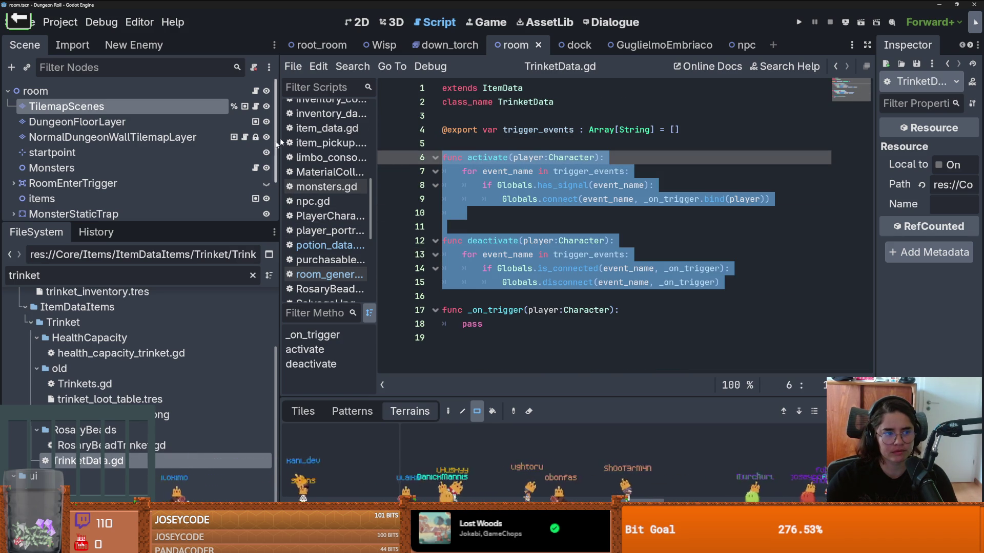
Change the FileSystem filter back to 'potion'
{"action": "left_click", "coordinate": [135, 279]}
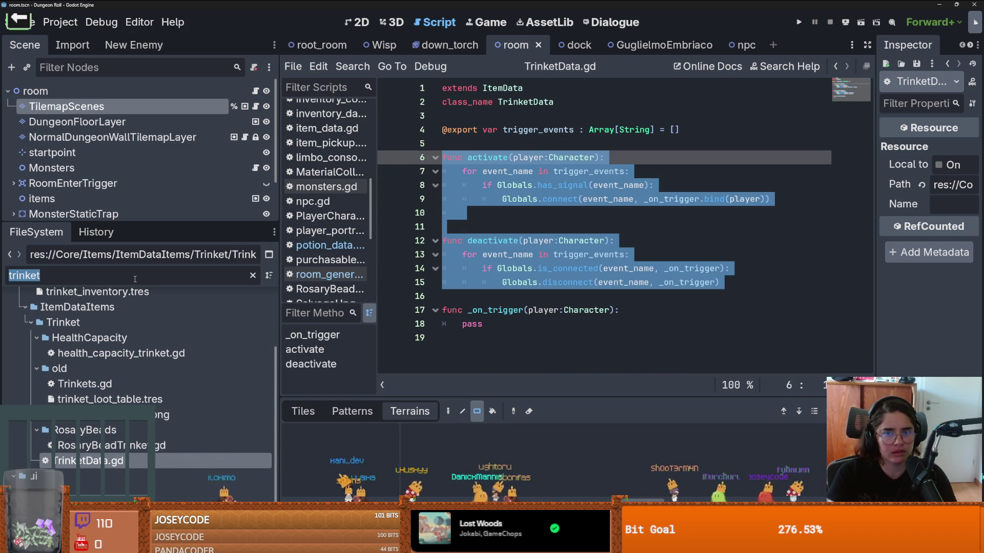
{"action": "type", "text": "potion"}
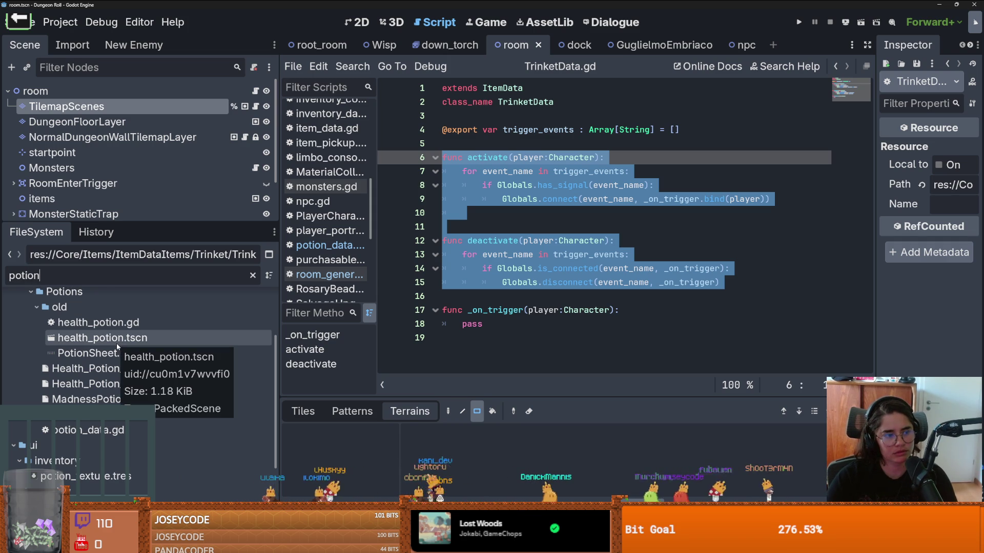
{"action": "scroll", "coordinate": [112, 359], "scroll_direction": "down", "scroll_amount": 2}
Open potion_data.gd and paste the copied activate and deactivate functions at its end
{"action": "left_click", "coordinate": [104, 379]}
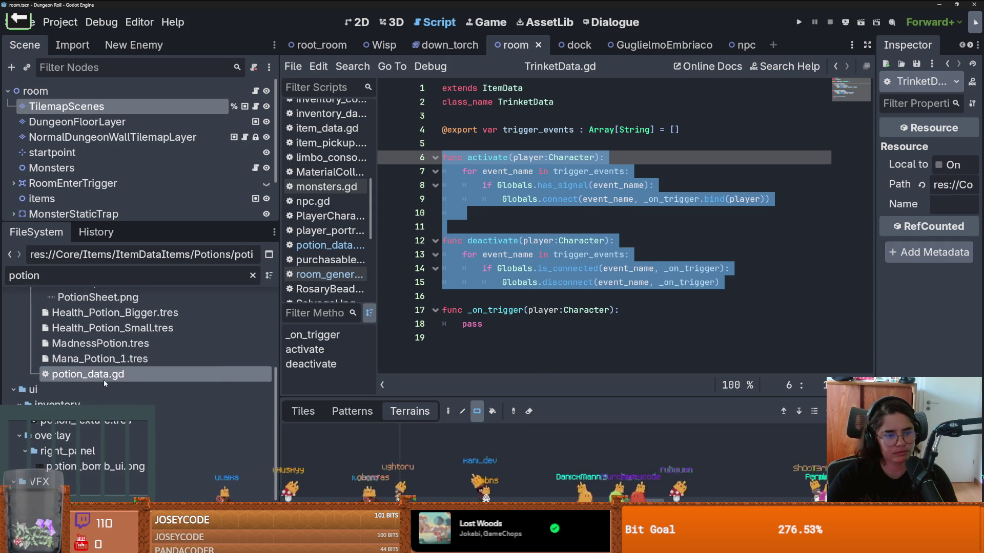
{"action": "double_click", "coordinate": [103, 380]}
{"action": "scroll", "coordinate": [573, 341], "scroll_direction": "down", "scroll_amount": 1}
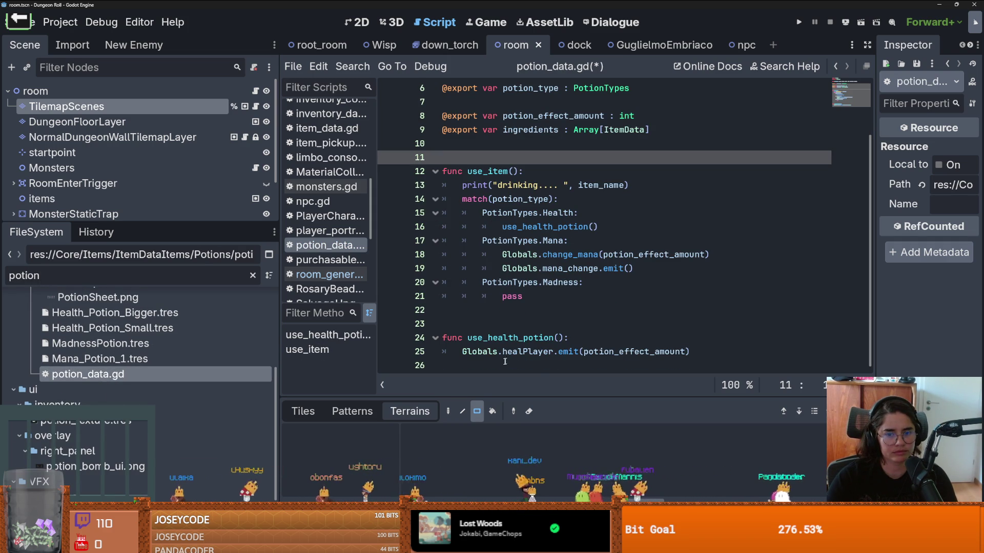
{"action": "left_click", "coordinate": [488, 328]}
{"action": "key", "text": "BackSpace"}
{"action": "left_click", "coordinate": [482, 353]}
{"action": "type", "text": "func activate(player:Character): \tfor event_name in trigger_events: \t\tif Globals.has_signal(event_name): \t\t\tGlobals.connect(event_name, _on_trigger.bind(player)) \t  func deactivate(player:Character): \tfor event_name in trigger_events: \t\tif Globals.is_connected(event_name, _on_trigger): \t\t\tGlobals.disconnect(event_name, _on_trigger)"}
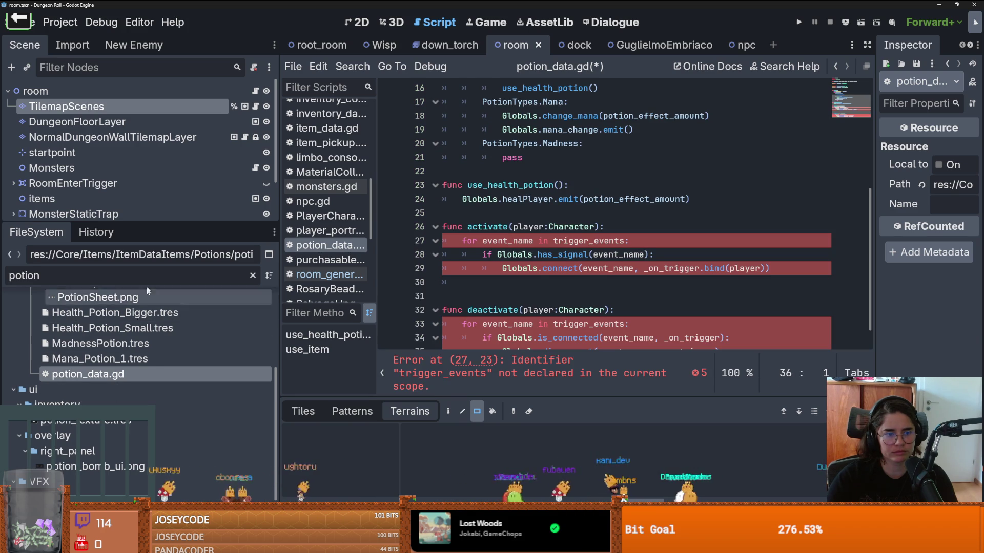
{"action": "scroll", "coordinate": [328, 215], "scroll_direction": "down", "scroll_amount": 6}
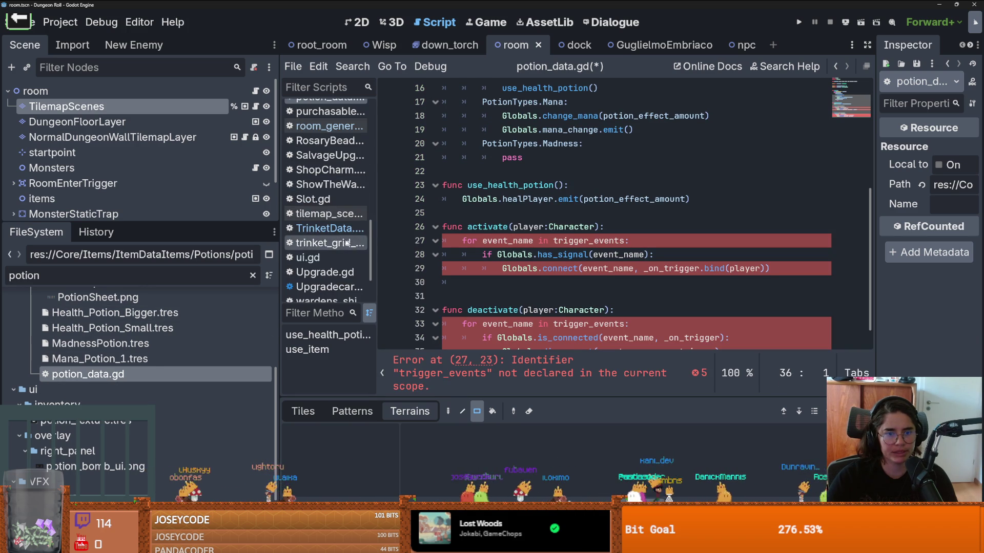
Copy the trigger_events declaration from TrinketData.gd below the ingredients line in potion_data.gd and save
{"action": "left_click", "coordinate": [328, 228]}
{"action": "triple_click", "coordinate": [410, 135]}
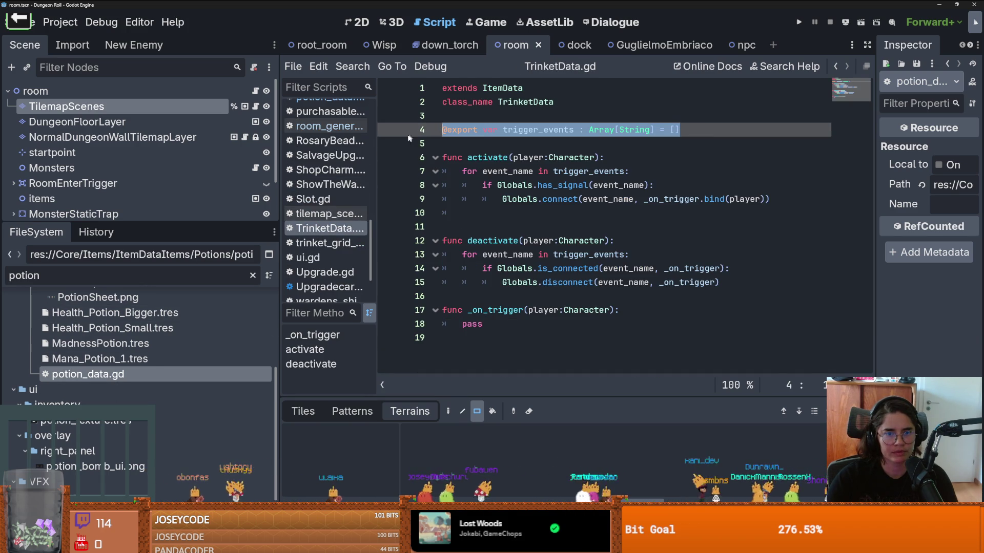
{"action": "key", "text": "ctrl+s"}
{"action": "scroll", "coordinate": [338, 246], "scroll_direction": "up", "scroll_amount": 3}
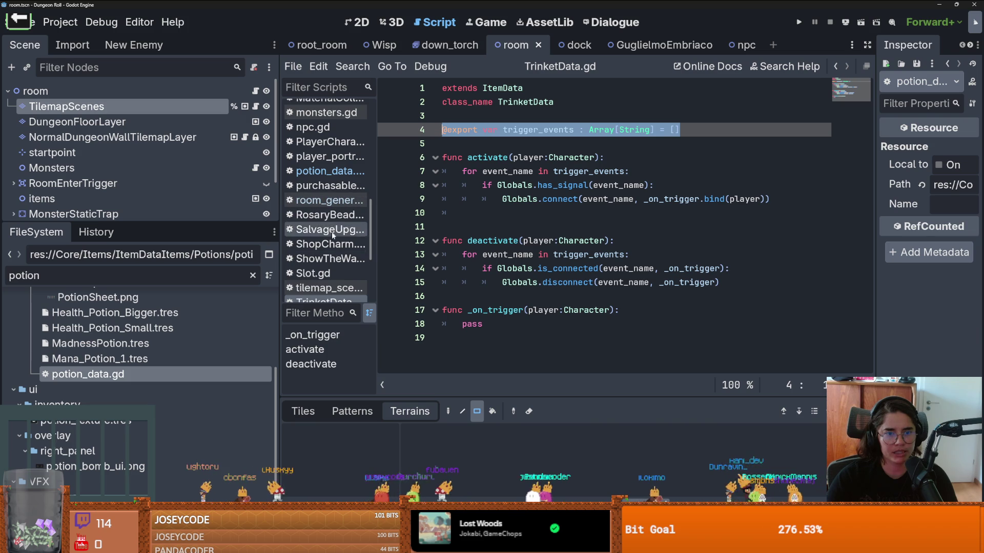
{"action": "scroll", "coordinate": [331, 243], "scroll_direction": "down", "scroll_amount": 5}
{"action": "scroll", "coordinate": [333, 205], "scroll_direction": "up", "scroll_amount": 5}
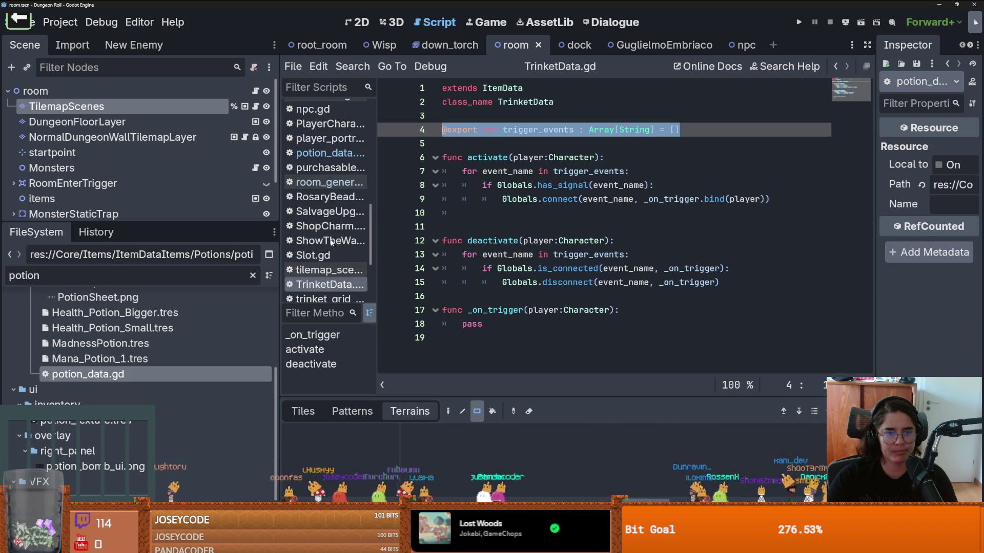
{"action": "left_click", "coordinate": [334, 179]}
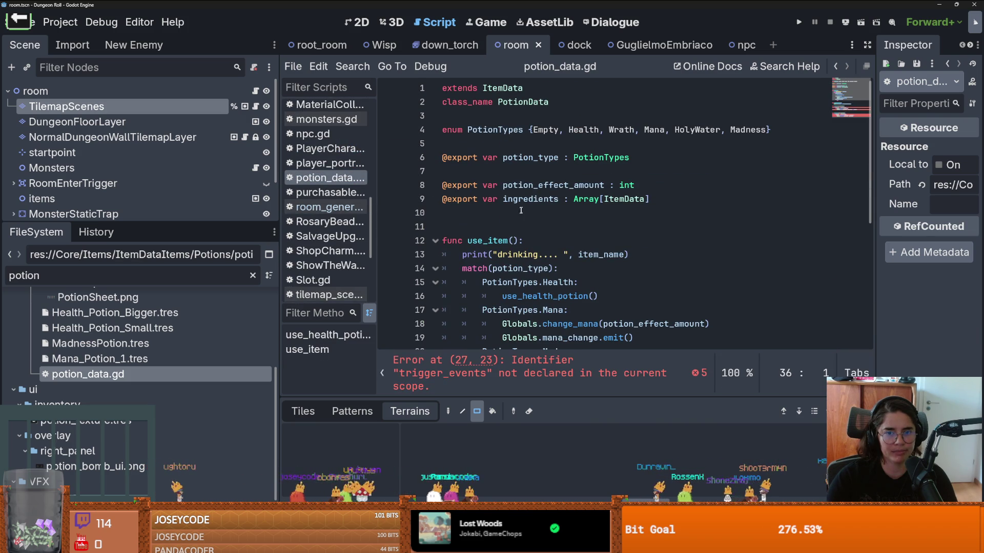
{"action": "left_click", "coordinate": [521, 211]}
{"action": "key", "text": "Return"}
{"action": "type", "text": "@export var trigger_events : Array[String] = []"}
{"action": "key", "text": "ctrl+s"}
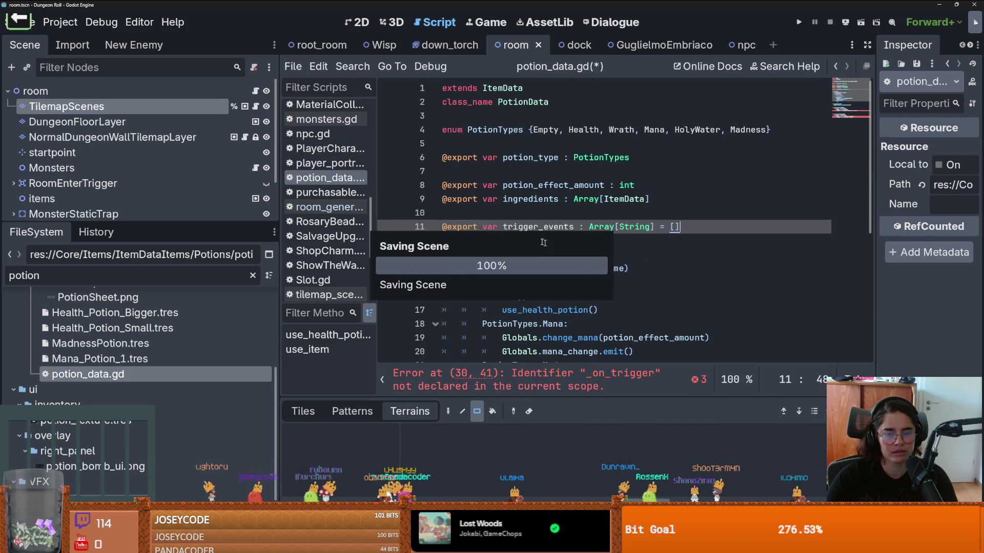
Enlarge the scene tree panel and copy the _on_trigger function from TrinketData.gd
{"action": "mouse_move", "coordinate": [233, 224]}
{"action": "left_mouse_down"}
{"action": "mouse_move", "coordinate": [218, 278]}
{"action": "mouse_move", "coordinate": [218, 242]}
{"action": "left_mouse_up"}
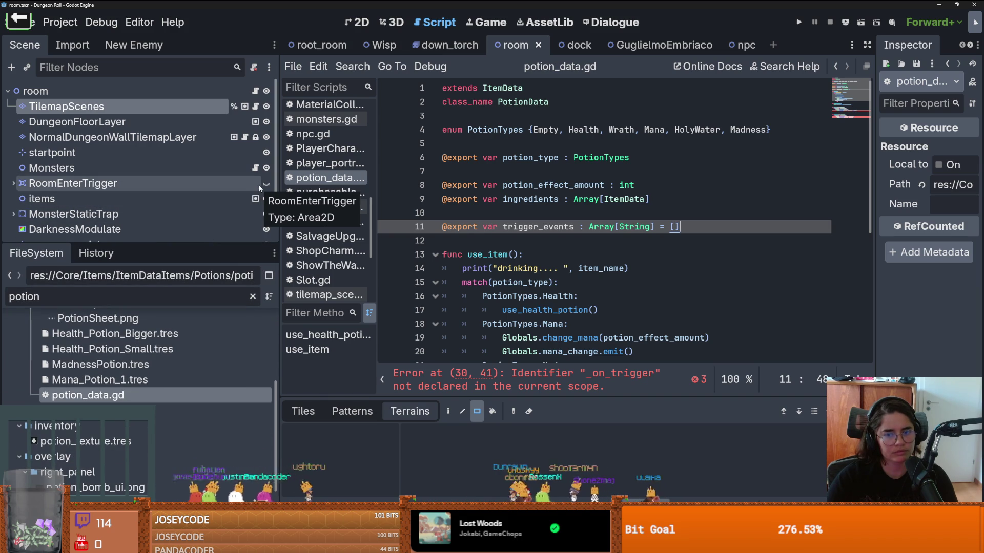
{"action": "scroll", "coordinate": [536, 237], "scroll_direction": "down", "scroll_amount": 6}
{"action": "left_click", "coordinate": [568, 275]}
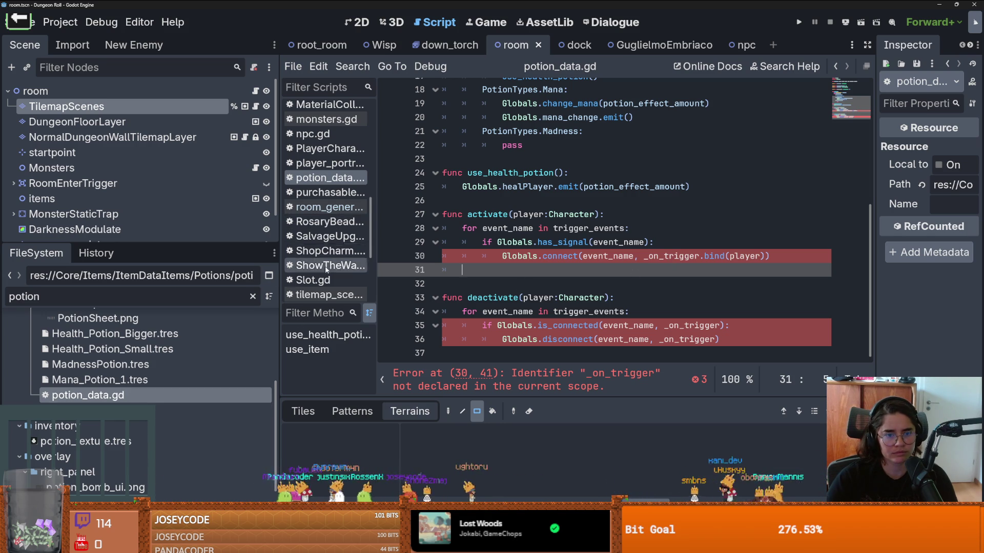
{"action": "scroll", "coordinate": [326, 270], "scroll_direction": "down", "scroll_amount": 5}
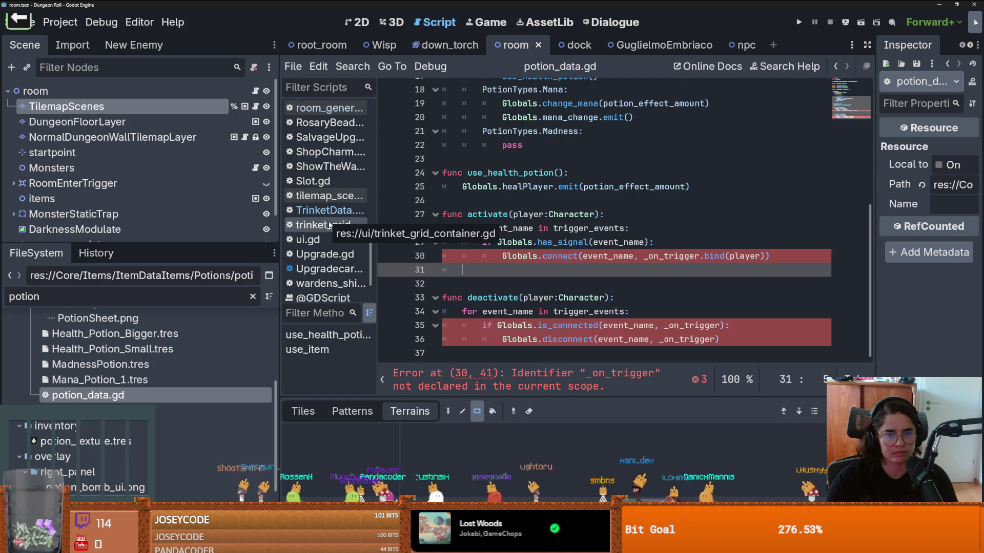
{"action": "scroll", "coordinate": [331, 226], "scroll_direction": "up", "scroll_amount": 1}
{"action": "left_click", "coordinate": [328, 235]}
{"action": "left_click_drag", "start_coordinate": [493, 255], "coordinate": [493, 265]}
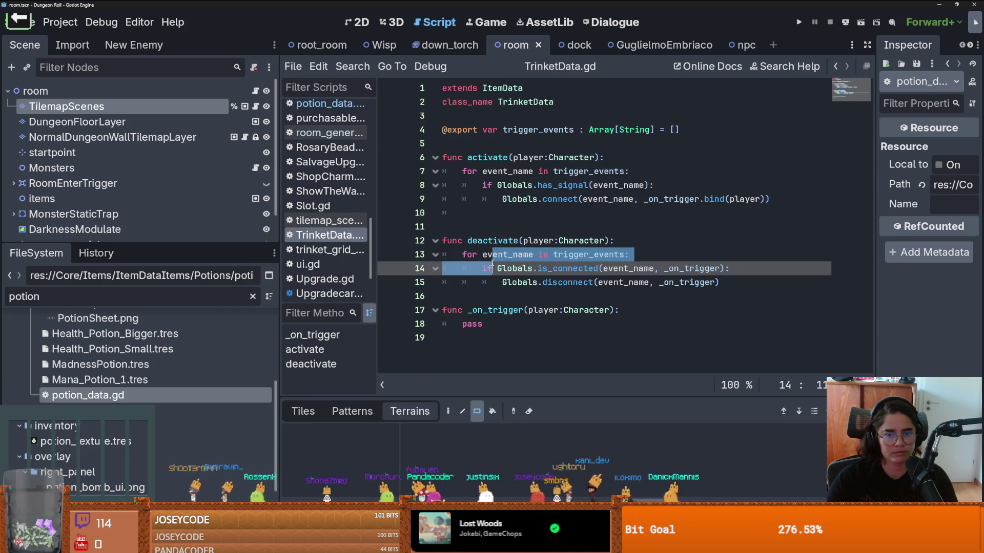
{"action": "mouse_move", "coordinate": [496, 341]}
{"action": "left_mouse_down"}
{"action": "mouse_move", "coordinate": [446, 310]}
{"action": "mouse_move", "coordinate": [395, 310]}
{"action": "left_mouse_up"}
{"action": "key", "text": "ctrl+s"}
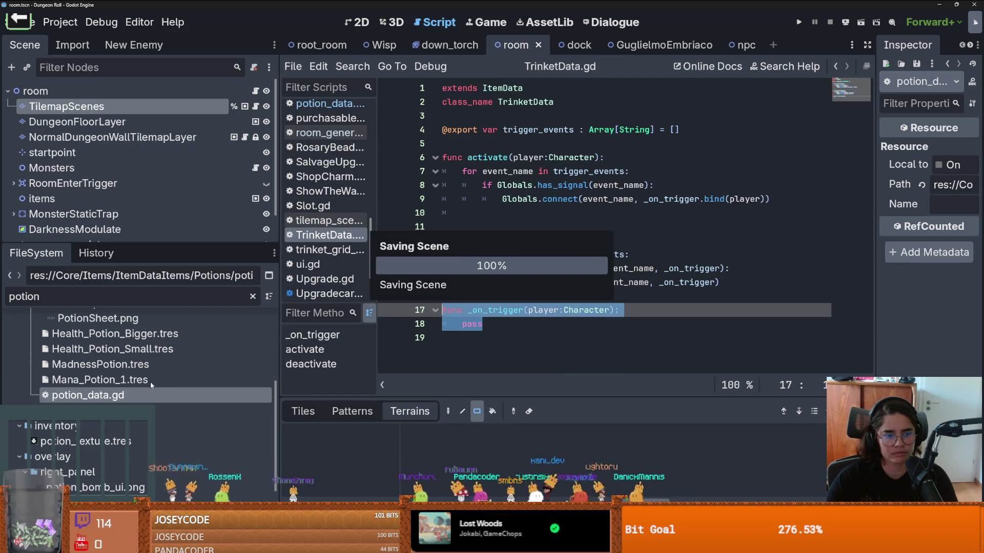
Add the _on_trigger(player:Character) function at the end of potion_data.gd, removing the duplicate func
{"action": "double_click", "coordinate": [139, 392]}
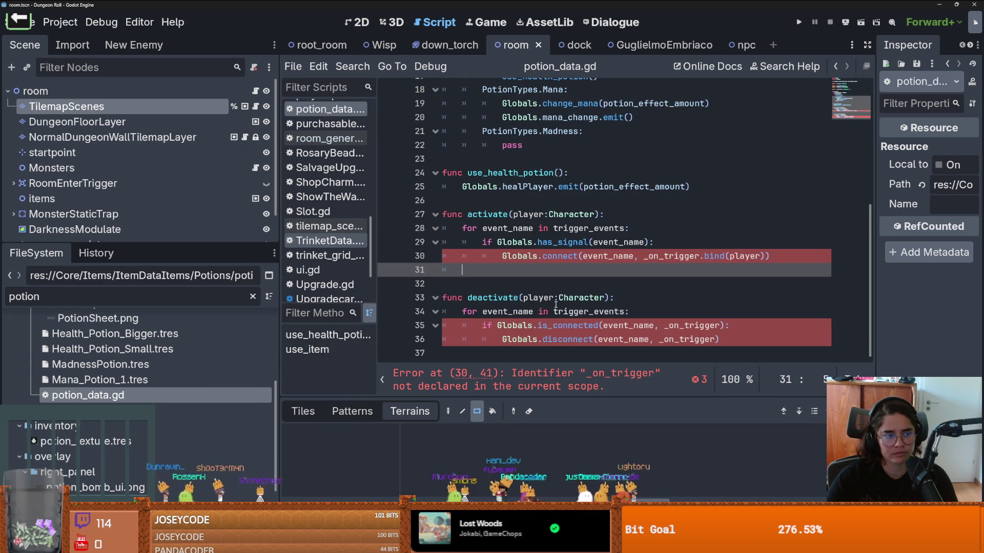
{"action": "left_click", "coordinate": [517, 354]}
{"action": "key", "text": "Return"}
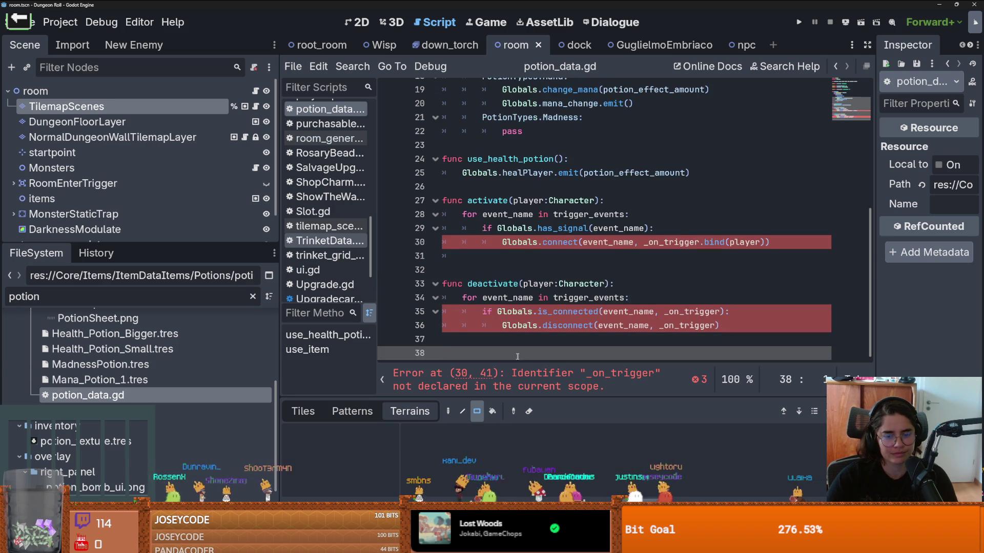
{"action": "key", "text": "Return"}
{"action": "left_click", "coordinate": [485, 343]}
{"action": "type", "text": "f"}
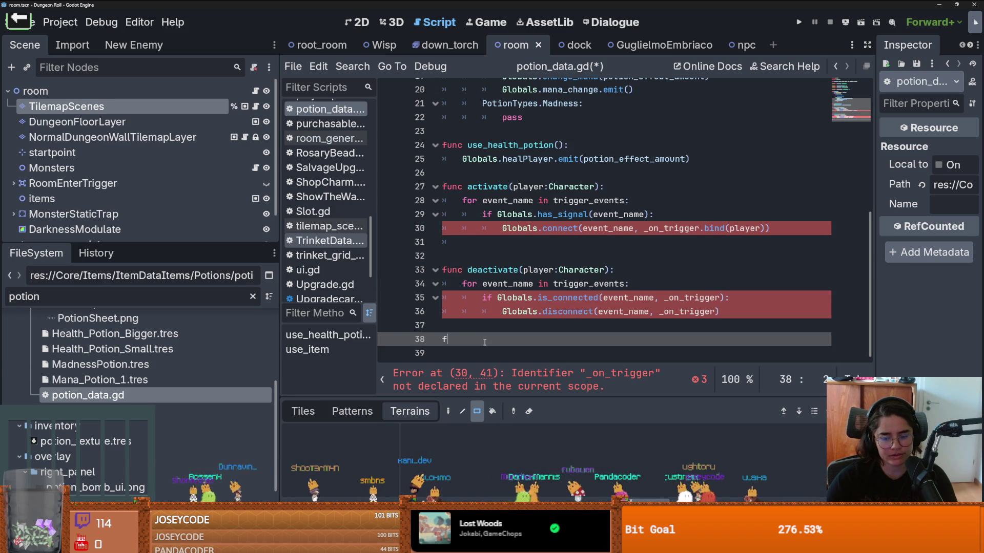
{"action": "type", "text": "unc"}
{"action": "key", "text": "Return"}
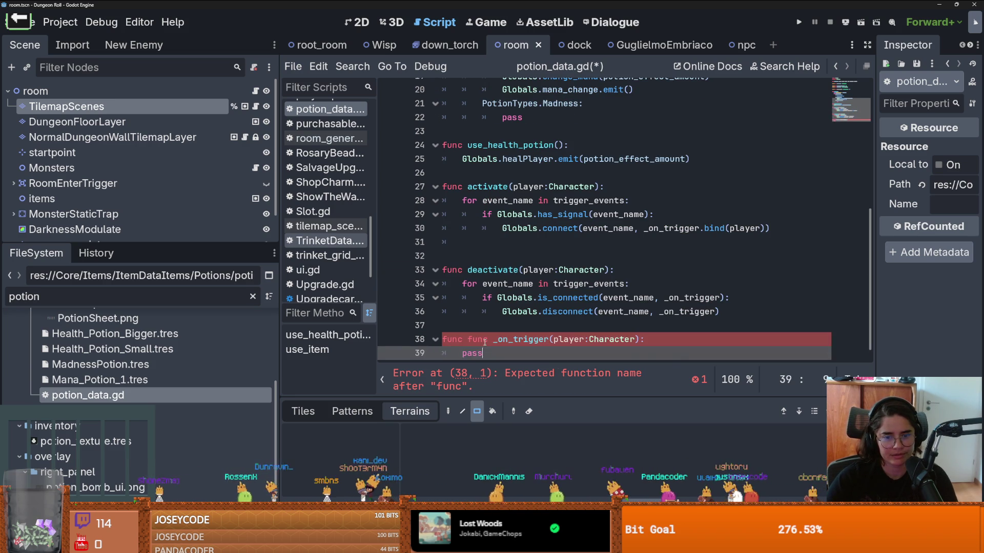
{"action": "key", "text": "ctrl+z"}
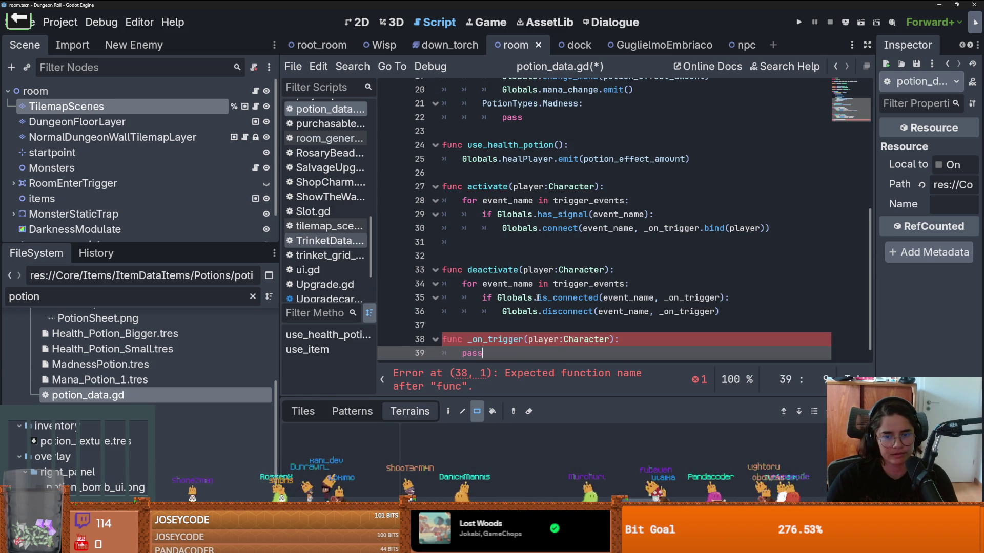
{"action": "key", "text": "ctrl+z"}
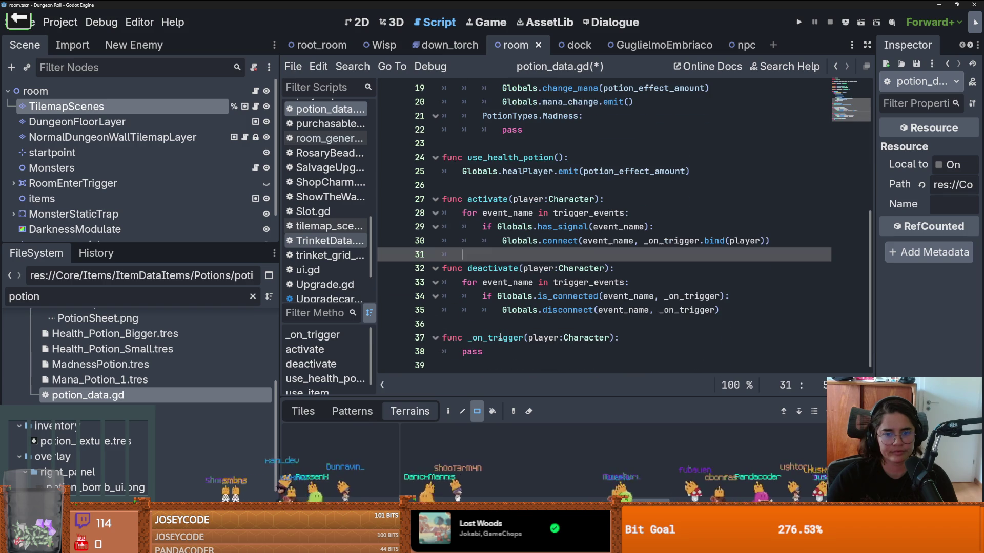
{"action": "scroll", "coordinate": [500, 336], "scroll_direction": "up", "scroll_amount": 2}
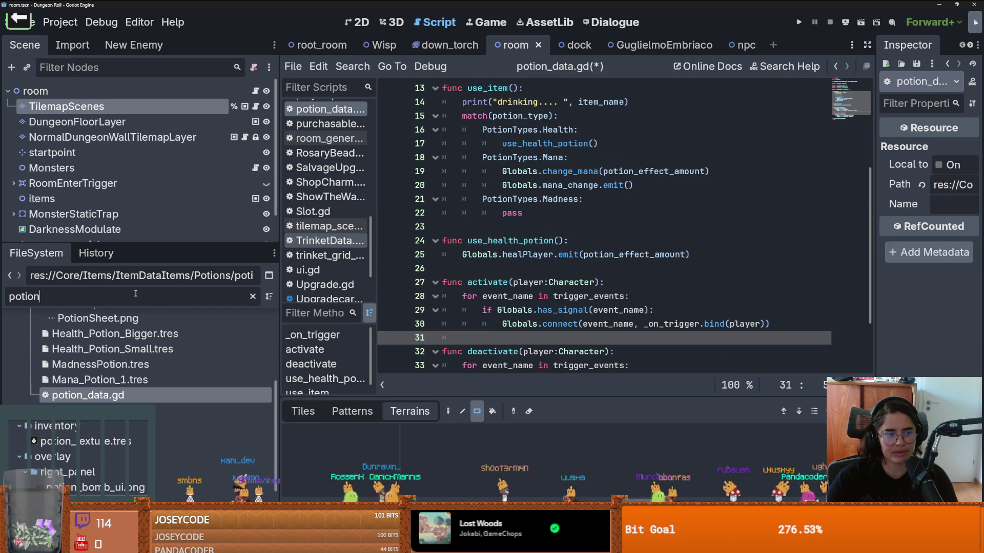
Filter the FileSystem dock by 'Glob' and open Globals.gd in the script editor
{"action": "key", "text": "ctrl+a"}
{"action": "type", "text": "Glbo"}
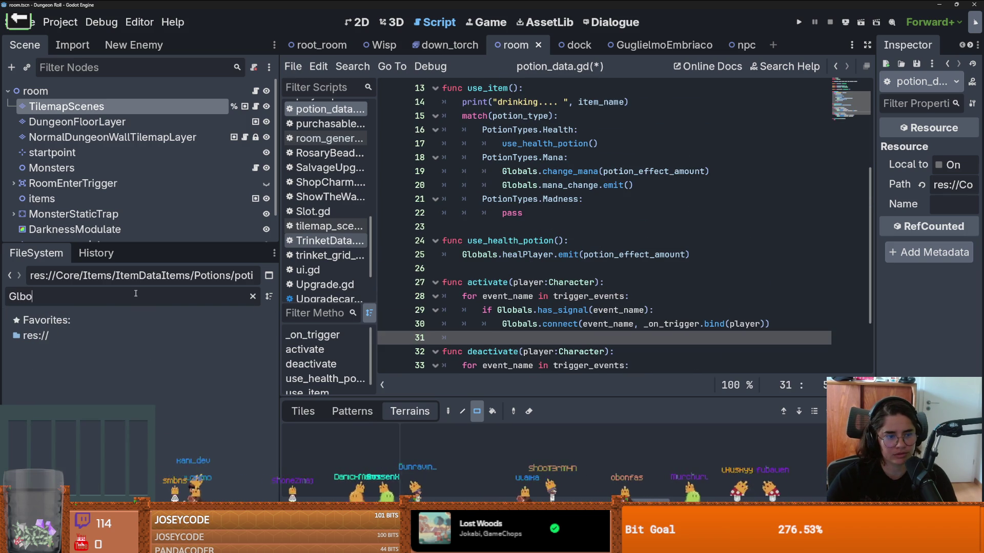
{"action": "key", "text": "BackSpace"}
{"action": "key", "text": "BackSpace"}
{"action": "type", "text": "ob"}
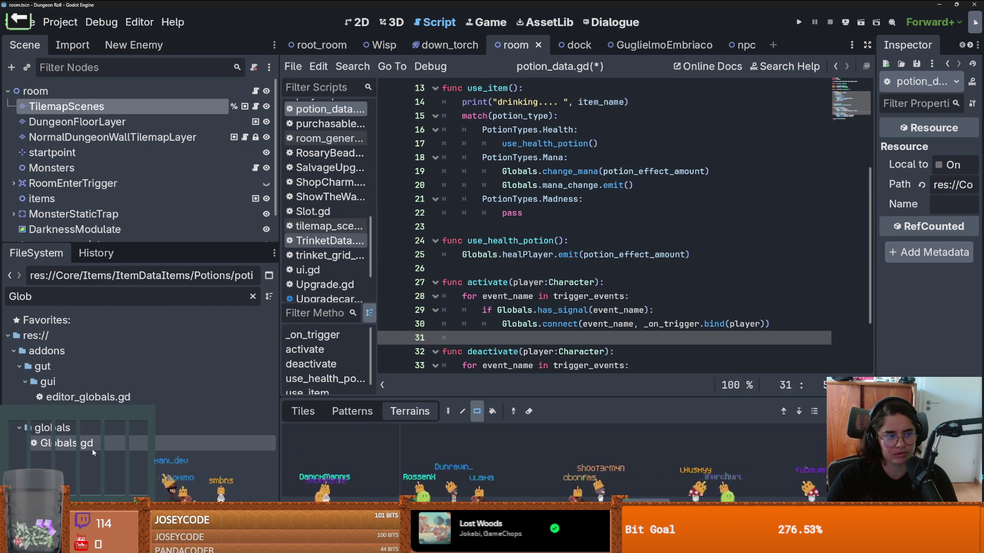
{"action": "double_click", "coordinate": [92, 450]}
{"action": "scroll", "coordinate": [485, 296], "scroll_direction": "down", "scroll_amount": 3}
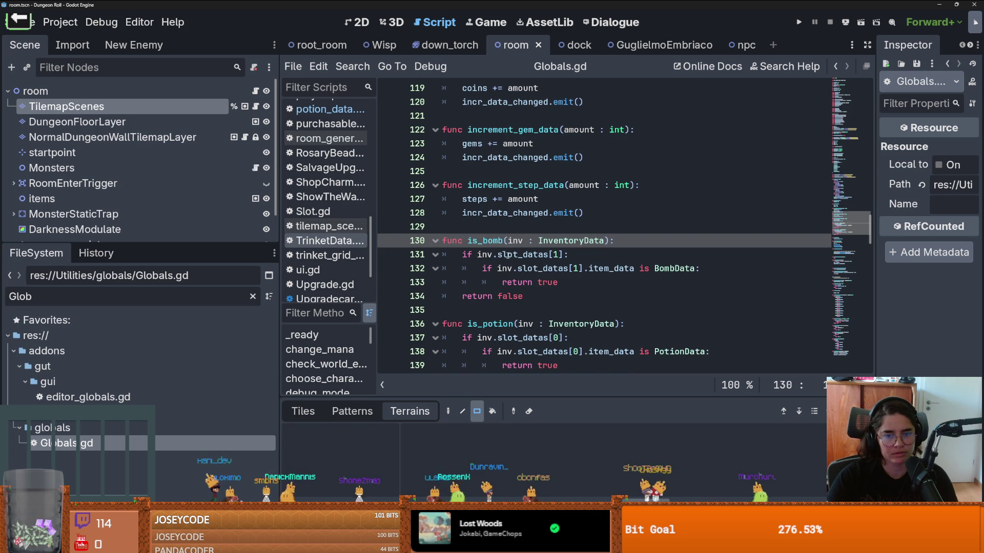
{"action": "scroll", "coordinate": [509, 261], "scroll_direction": "up", "scroll_amount": 12}
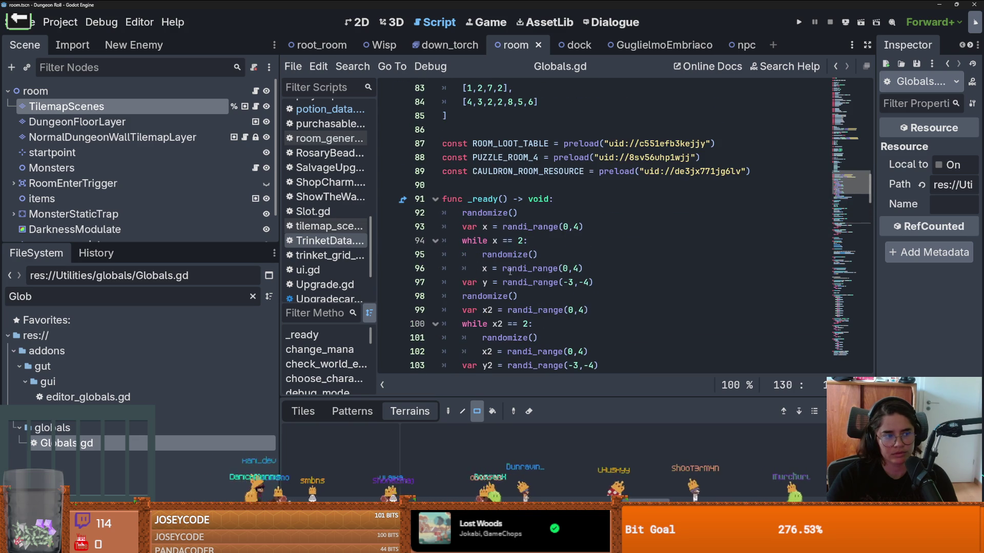
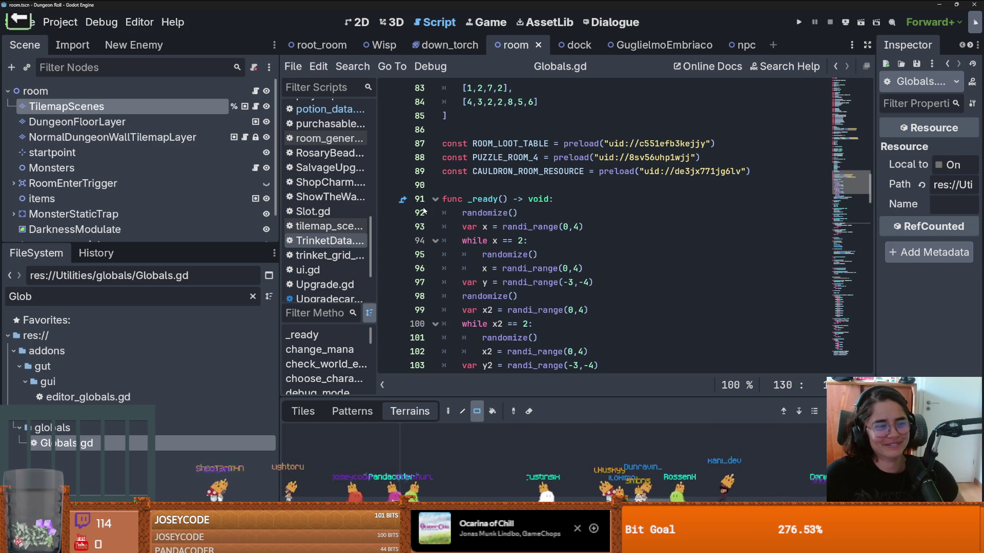
Save the room scene, then place the cursor on the consumable_used line in Globals.gd's Trinket Signals
{"action": "left_click", "coordinate": [561, 255]}
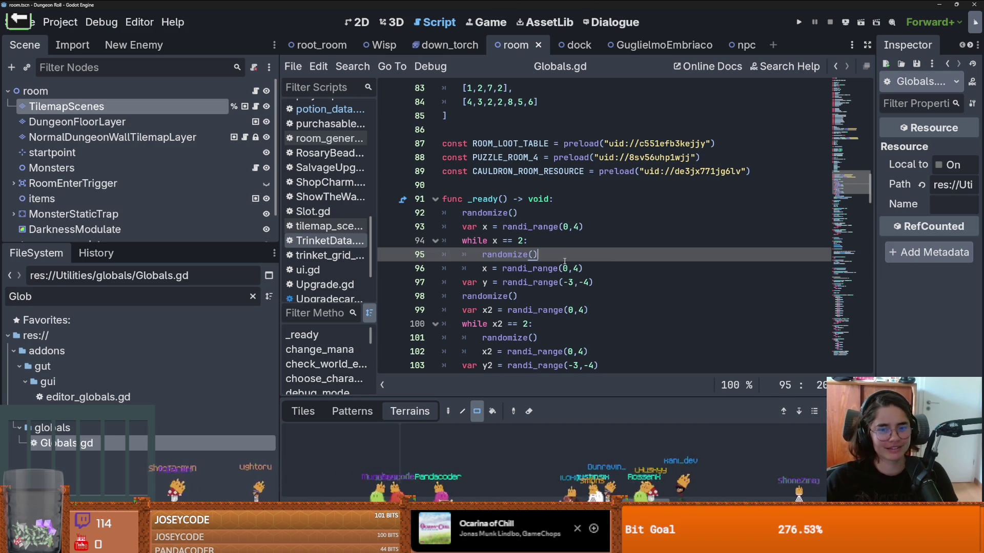
{"action": "key", "text": "ctrl+s"}
{"action": "scroll", "coordinate": [561, 263], "scroll_direction": "down", "scroll_amount": 3}
{"action": "scroll", "coordinate": [561, 264], "scroll_direction": "up", "scroll_amount": 3}
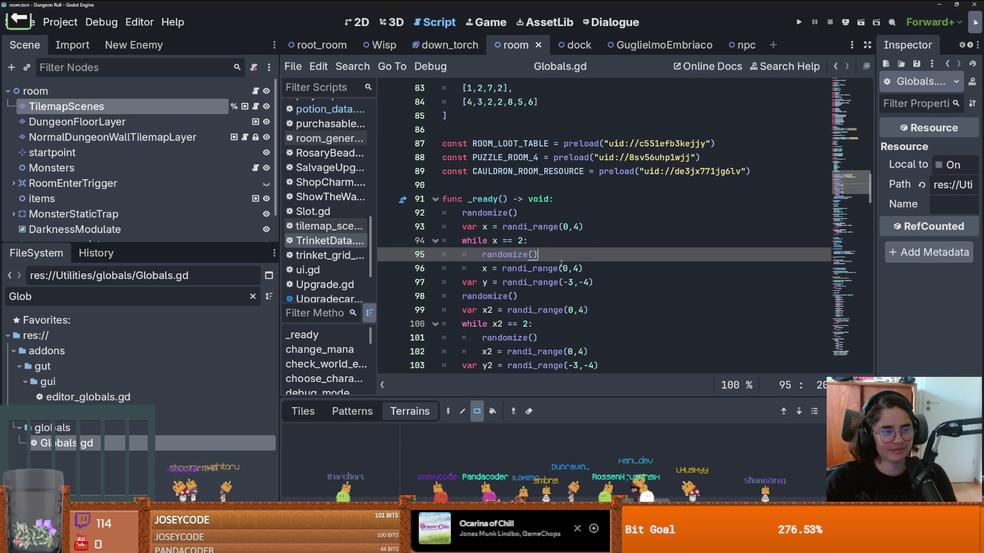
{"action": "scroll", "coordinate": [561, 264], "scroll_direction": "up", "scroll_amount": 8}
{"action": "scroll", "coordinate": [561, 264], "scroll_direction": "up", "scroll_amount": 9}
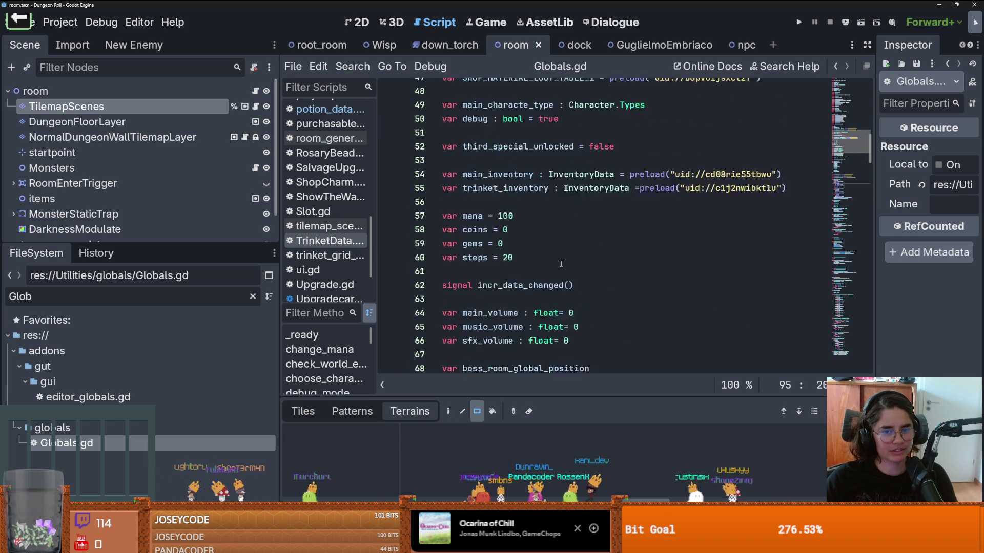
{"action": "left_click", "coordinate": [597, 226]}
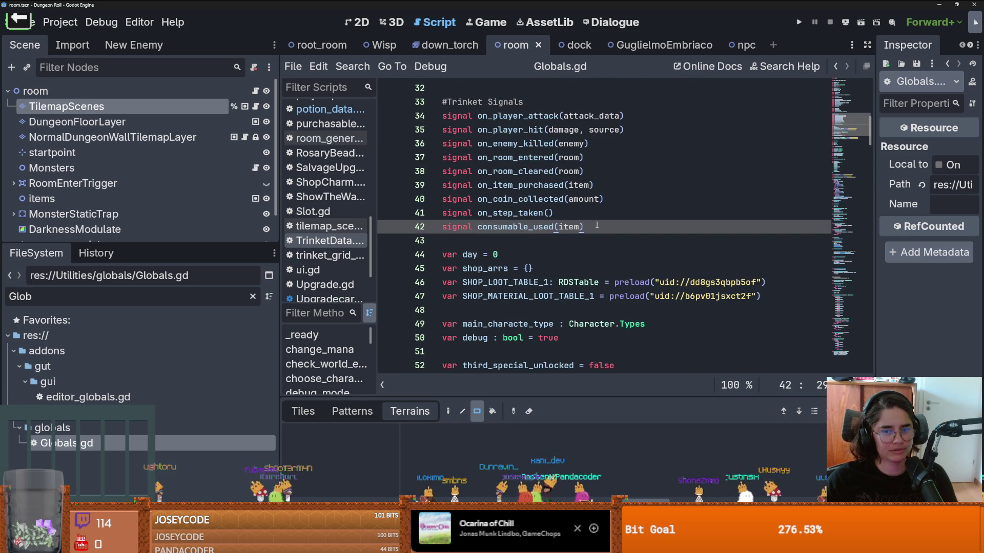
Filter the FileSystem by 'Door' and open east_door.tscn
{"action": "double_click", "coordinate": [139, 303]}
{"action": "type", "text": "Door"}
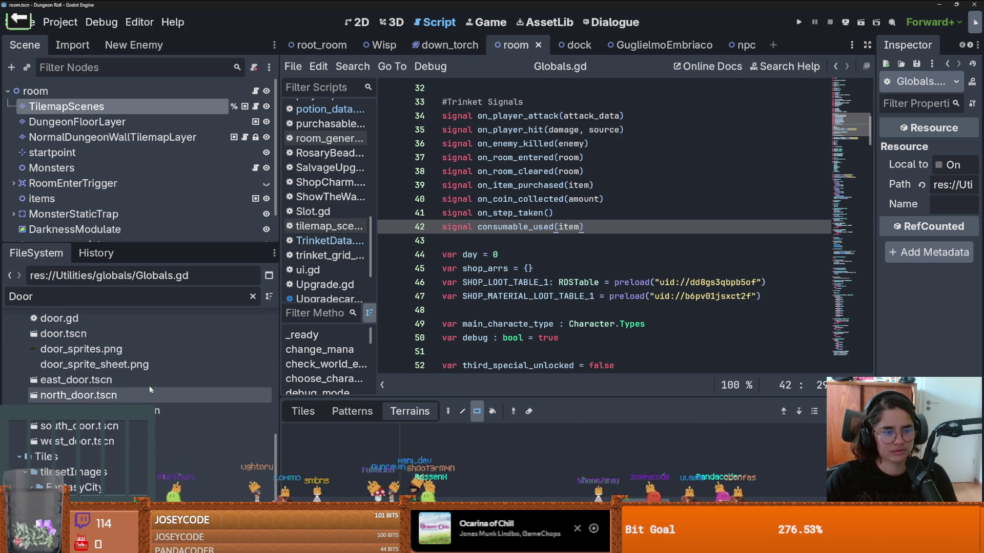
{"action": "double_click", "coordinate": [77, 380]}
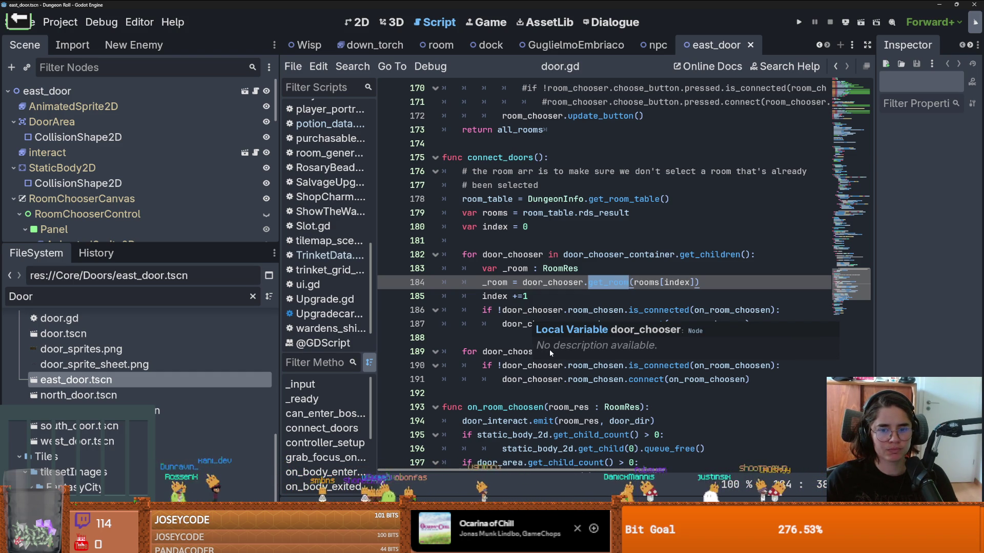
{"action": "scroll", "coordinate": [548, 349], "scroll_direction": "down", "scroll_amount": 5}
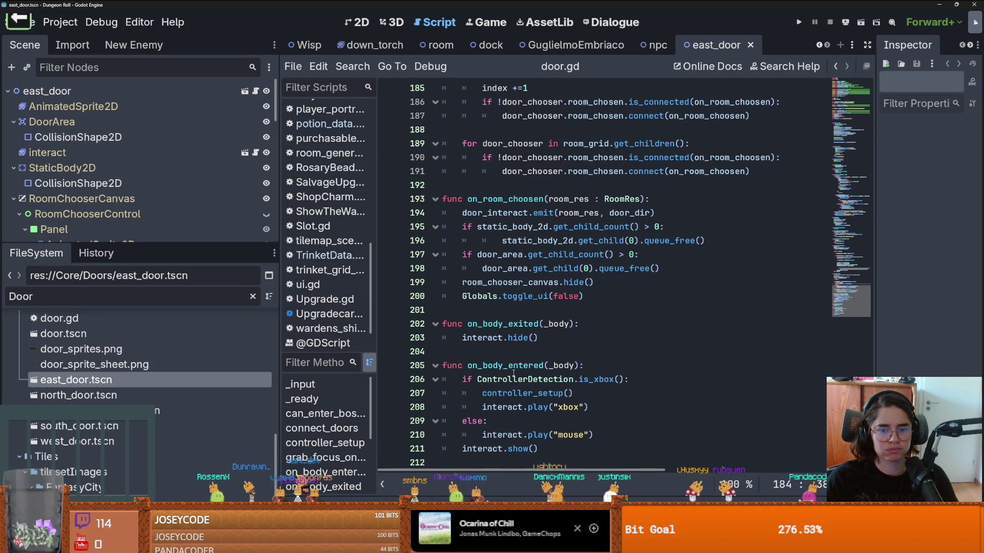
{"action": "scroll", "coordinate": [513, 373], "scroll_direction": "up", "scroll_amount": 3}
{"action": "scroll", "coordinate": [514, 373], "scroll_direction": "up", "scroll_amount": 11}
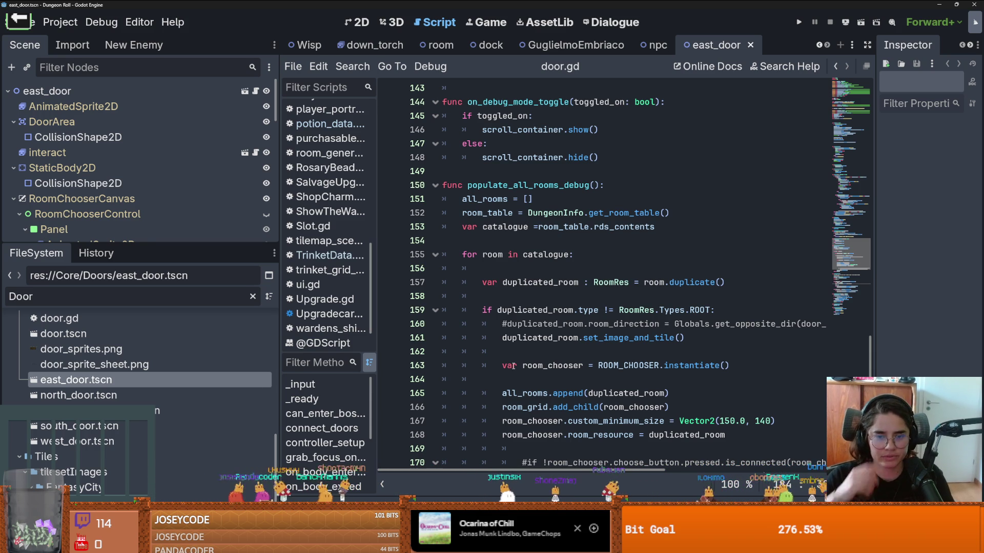
{"action": "left_click", "coordinate": [603, 366]}
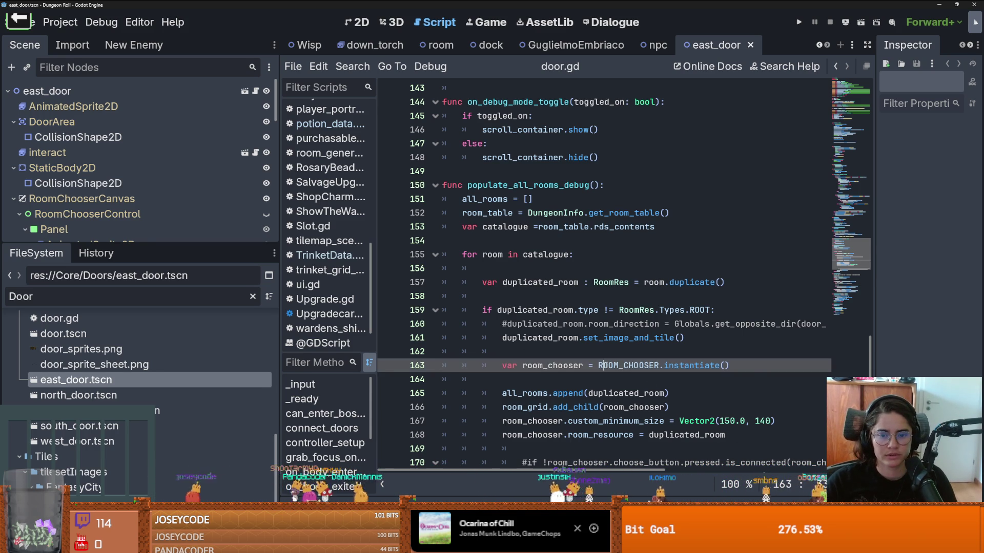
{"action": "scroll", "coordinate": [603, 366], "scroll_direction": "down", "scroll_amount": 3}
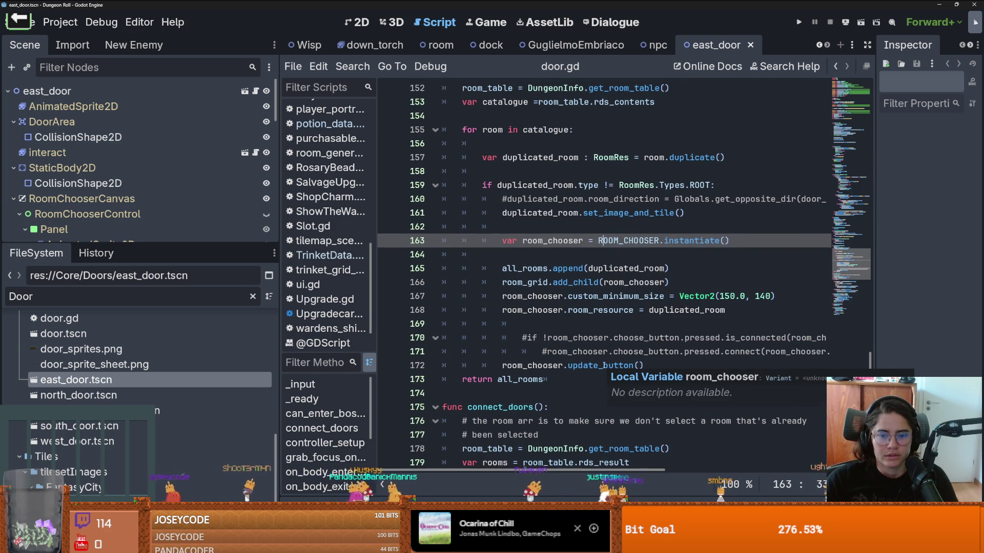
{"action": "scroll", "coordinate": [603, 366], "scroll_direction": "down", "scroll_amount": 3}
{"action": "scroll", "coordinate": [604, 366], "scroll_direction": "down", "scroll_amount": 7}
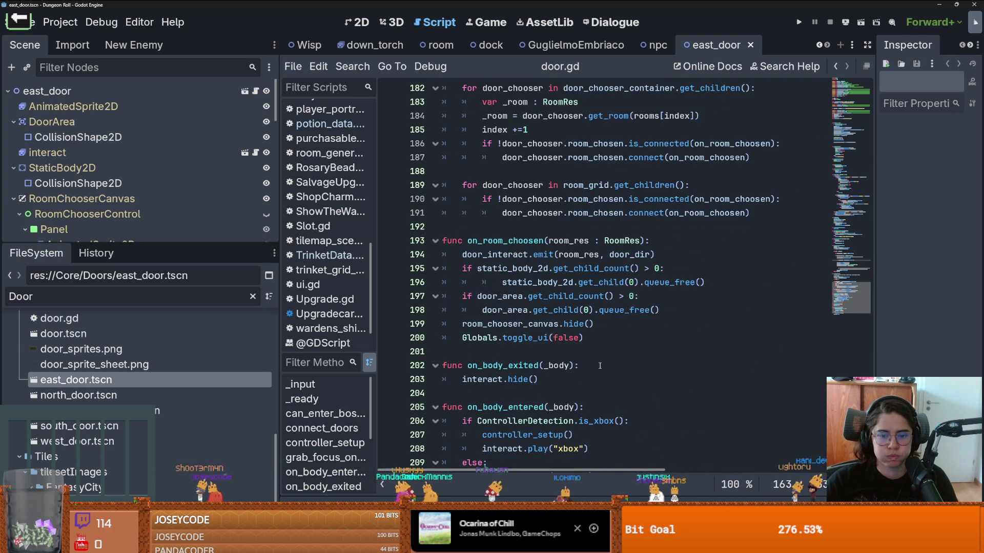
{"action": "scroll", "coordinate": [599, 365], "scroll_direction": "down", "scroll_amount": 1}
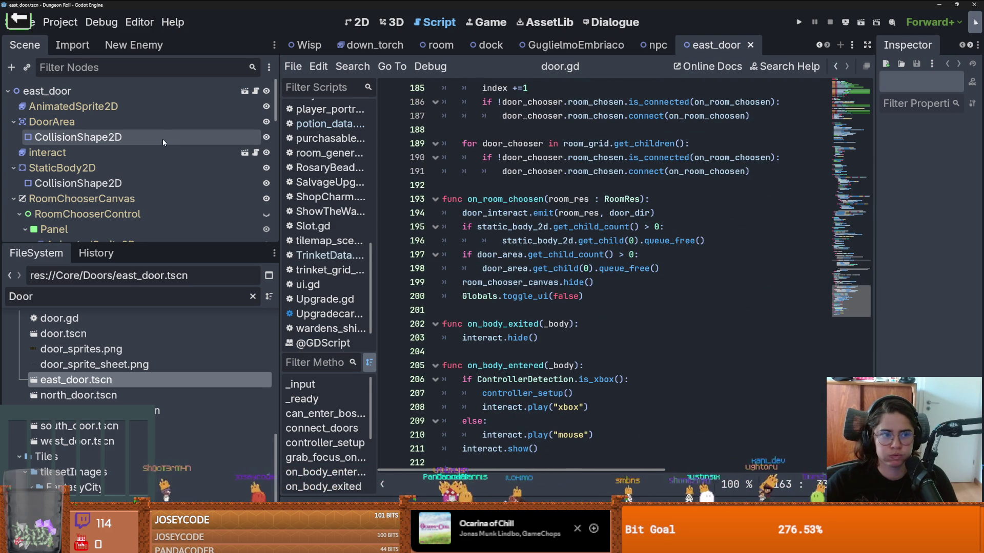
{"action": "scroll", "coordinate": [176, 151], "scroll_direction": "down", "scroll_amount": 5}
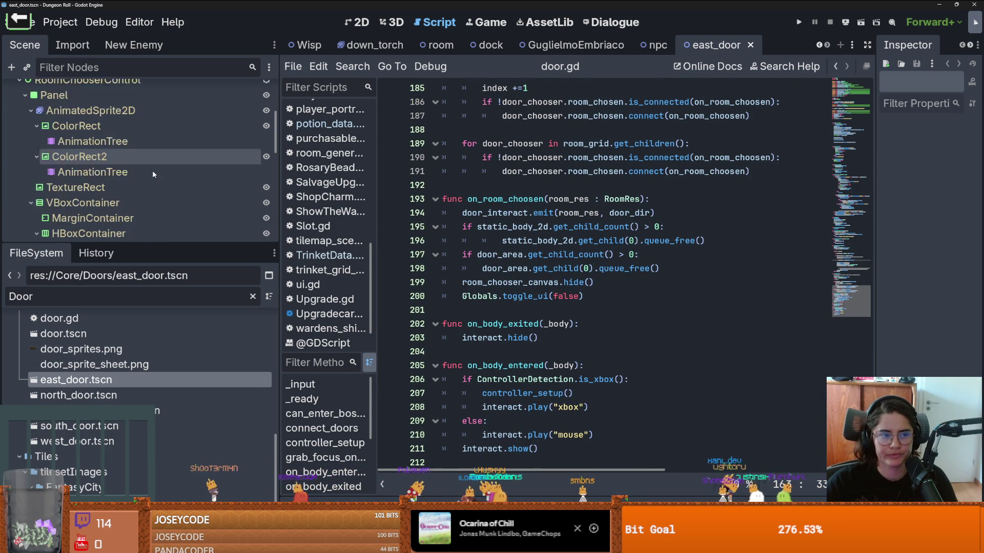
{"action": "scroll", "coordinate": [152, 170], "scroll_direction": "down", "scroll_amount": 2}
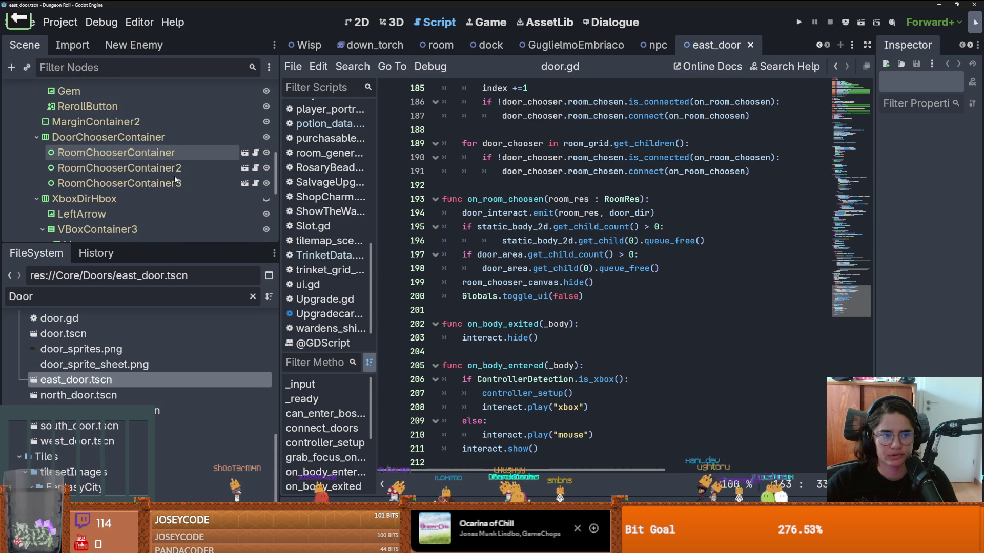
Open RoomChooserContainer's script and select FigureUpgrades on line 67
{"action": "left_click", "coordinate": [256, 152]}
{"action": "scroll", "coordinate": [607, 291], "scroll_direction": "down", "scroll_amount": 1}
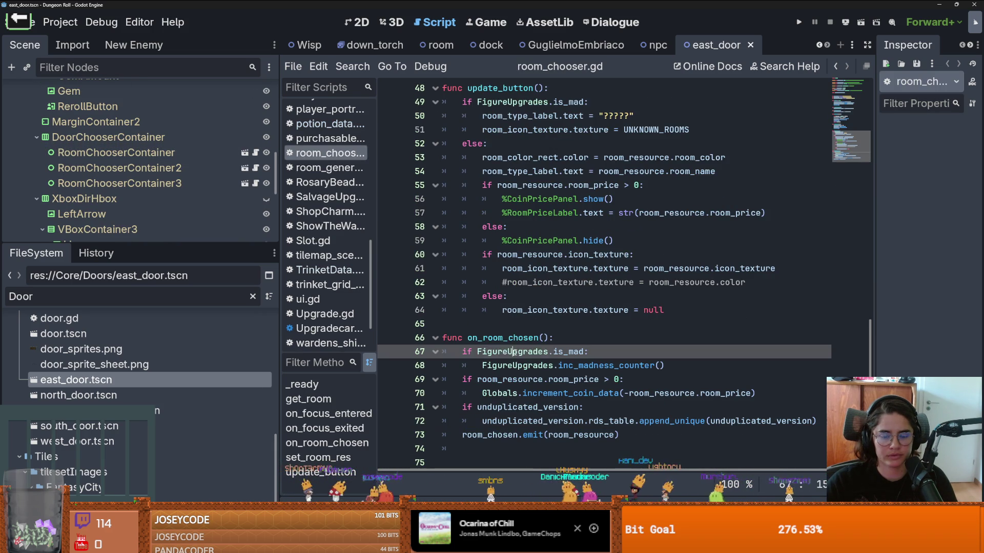
{"action": "double_click", "coordinate": [541, 352]}
Jump to FigureUpgrades.gd and browse its madness variables and dialogue_ended match blocks
{"action": "left_click", "coordinate": [536, 354], "text": "ctrl"}
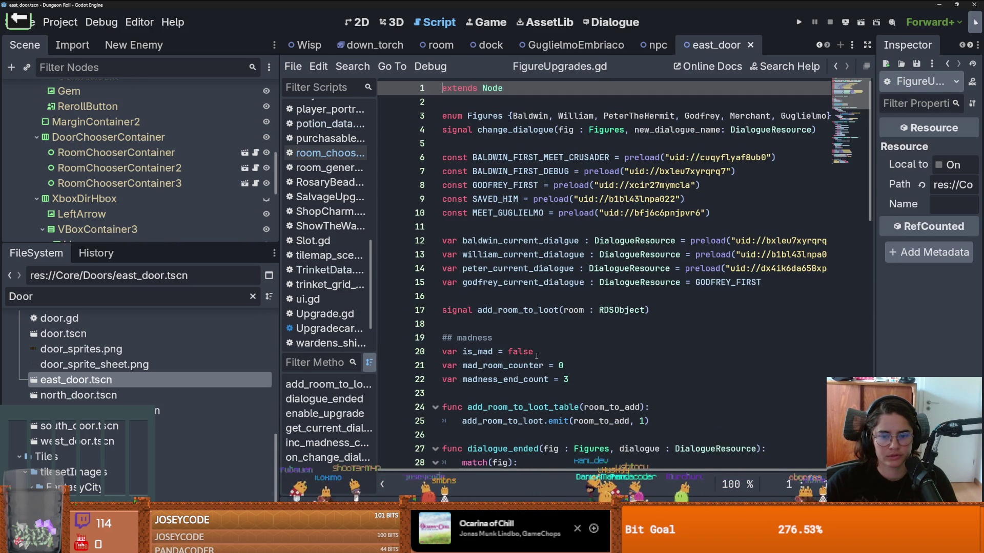
{"action": "scroll", "coordinate": [536, 356], "scroll_direction": "down", "scroll_amount": 4}
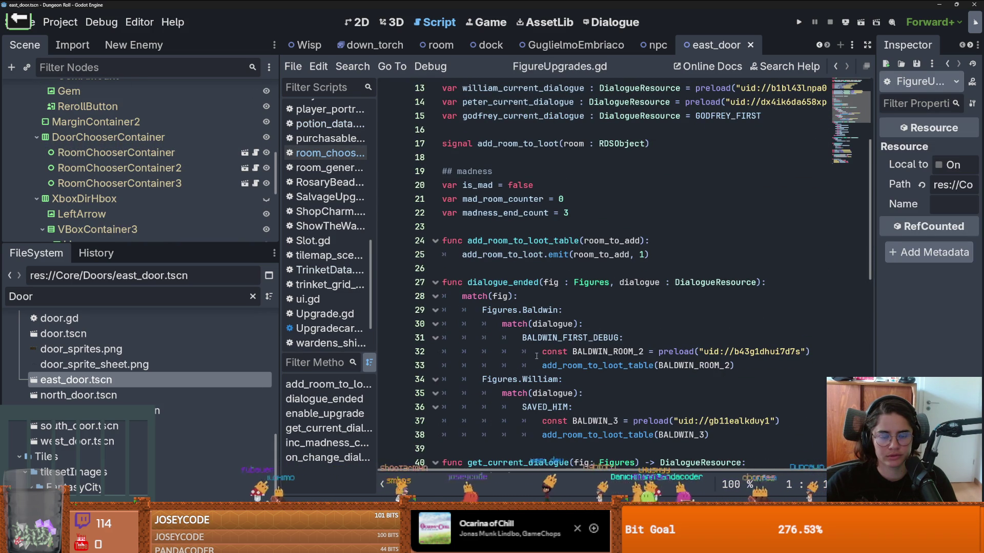
{"action": "scroll", "coordinate": [814, 97], "scroll_direction": "down", "scroll_amount": 4}
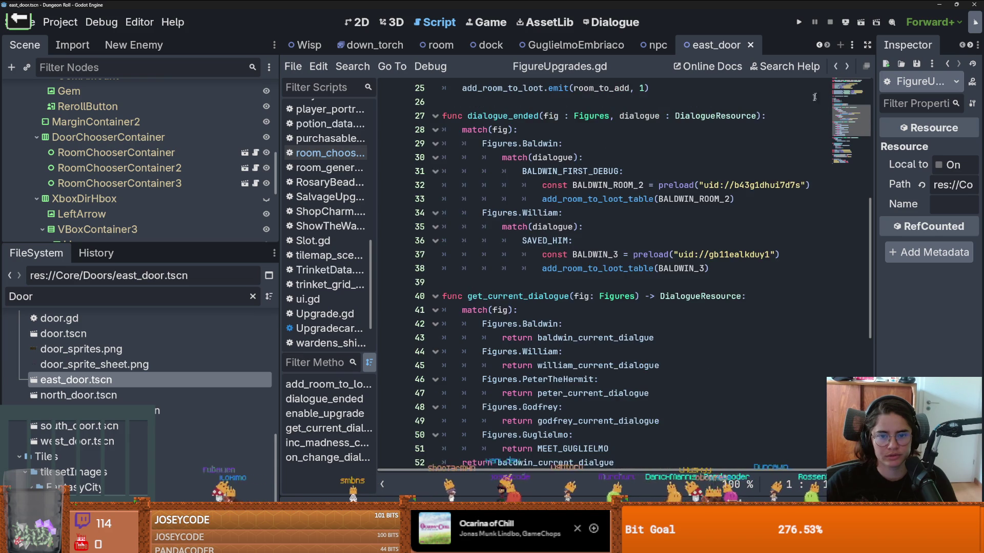
{"action": "scroll", "coordinate": [636, 309], "scroll_direction": "down", "scroll_amount": 2}
{"action": "scroll", "coordinate": [635, 309], "scroll_direction": "up", "scroll_amount": 3}
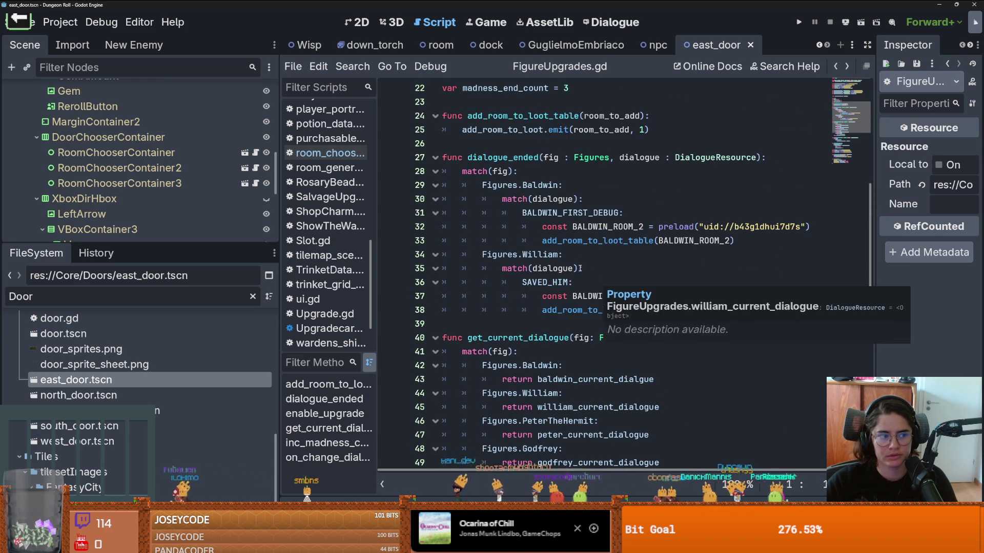